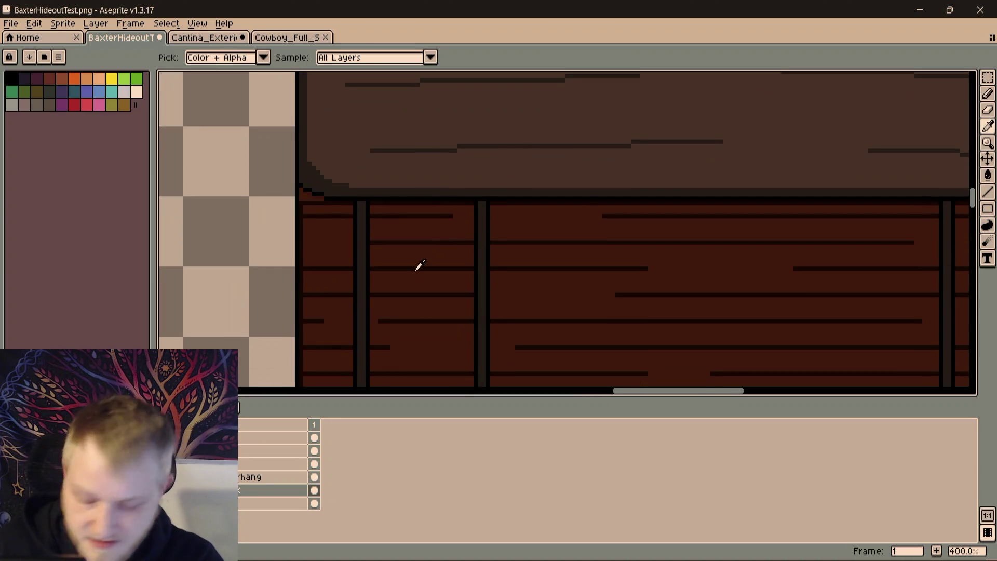
Step: Paint a 2-pixel dark brown shadow block into the panel's top-left corner
scroll(452, 285, down, 1)
scroll(431, 262, up, 2)
scroll(325, 252, up, 1)
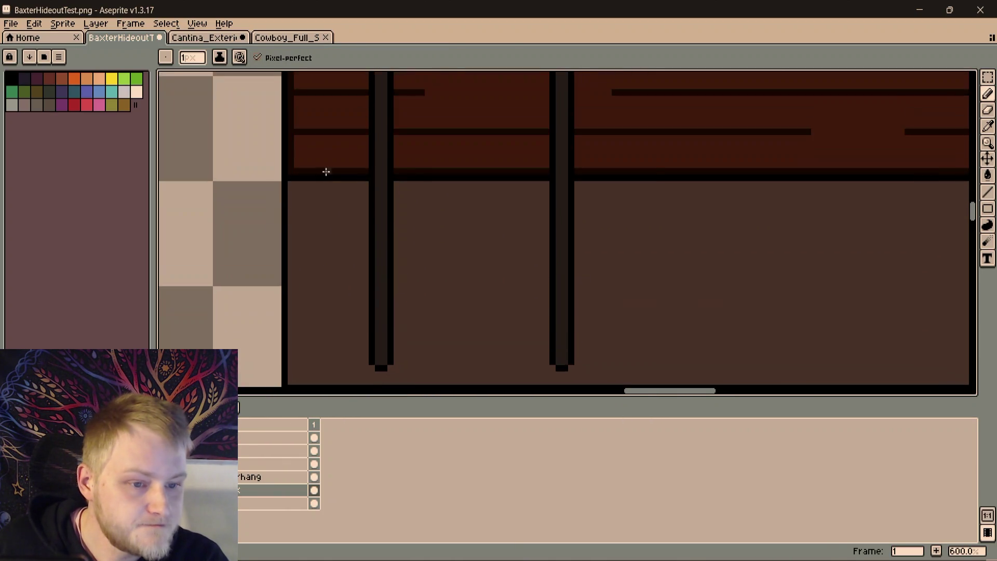
scroll(326, 172, up, 3)
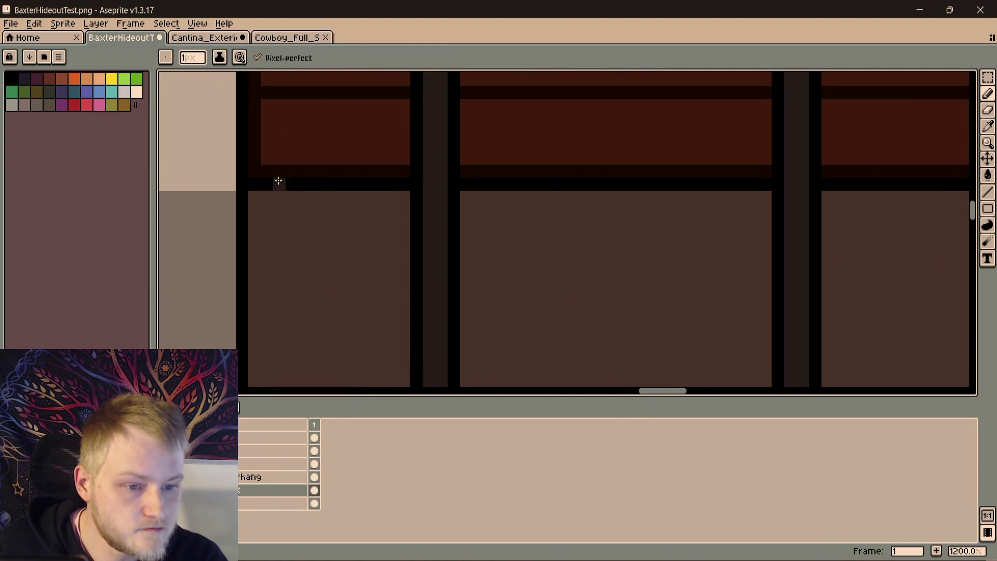
scroll(279, 180, down, 6)
mouse_move(298, 291)
mouse_down()
mouse_move(301, 319)
mouse_move(322, 173)
mouse_up()
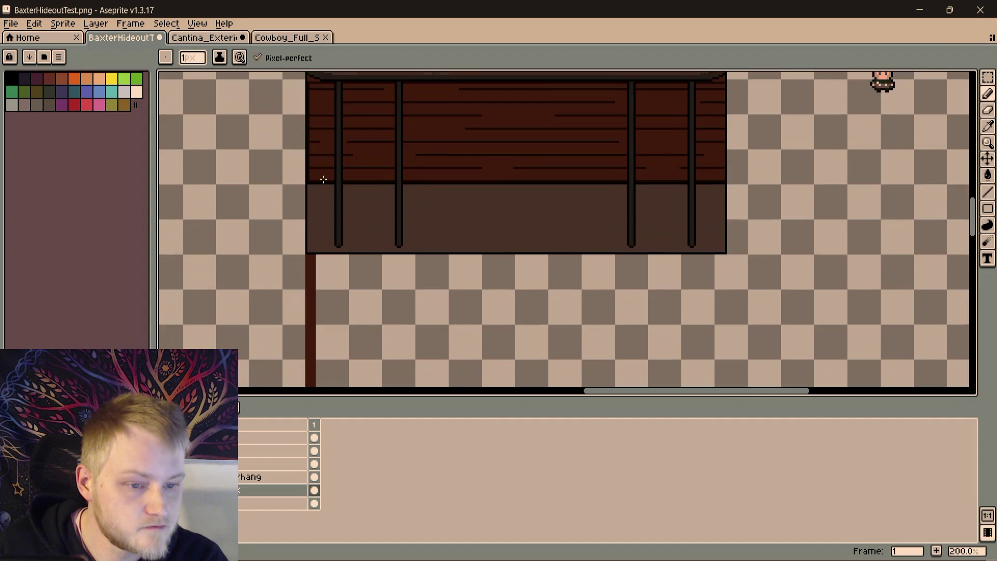
scroll(301, 201, up, 5)
key(plus)
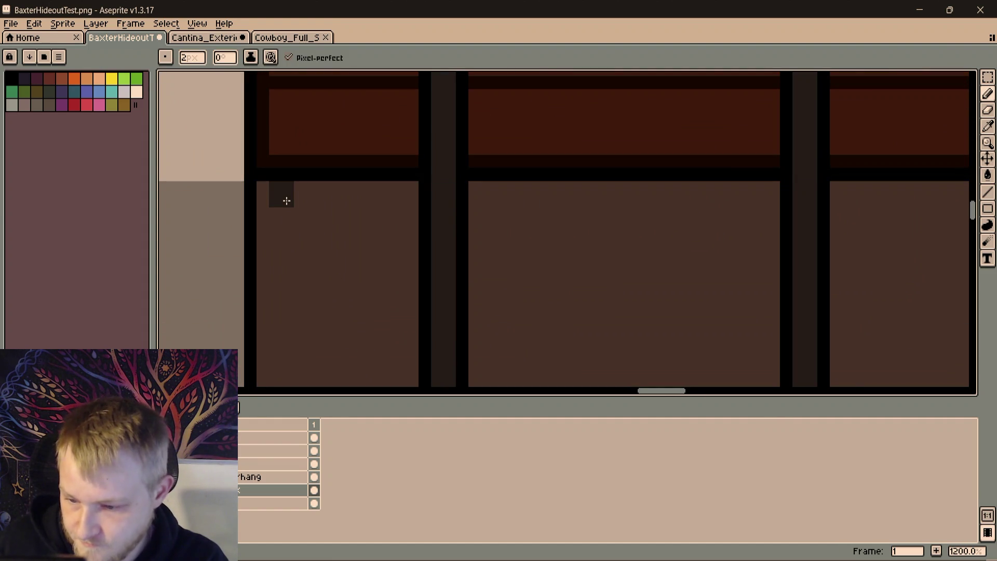
mouse_move(293, 278)
mouse_down()
mouse_move(322, 214)
mouse_move(398, 260)
mouse_up()
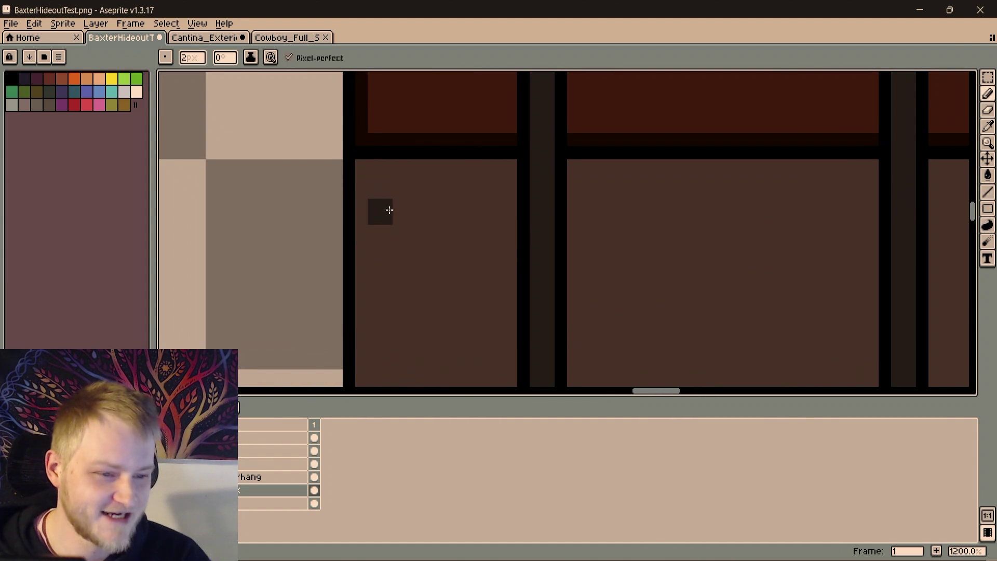
click(368, 173)
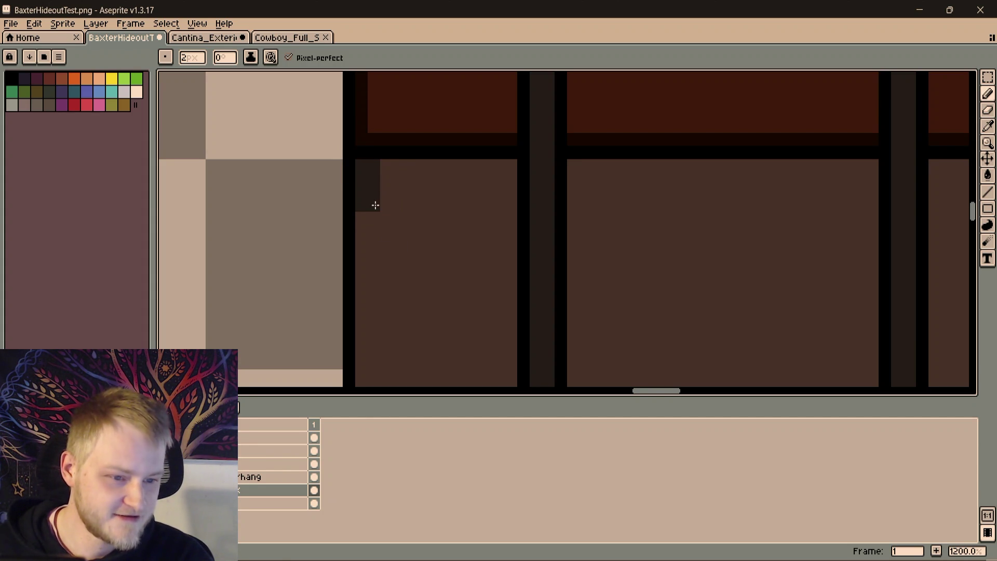
key(minus)
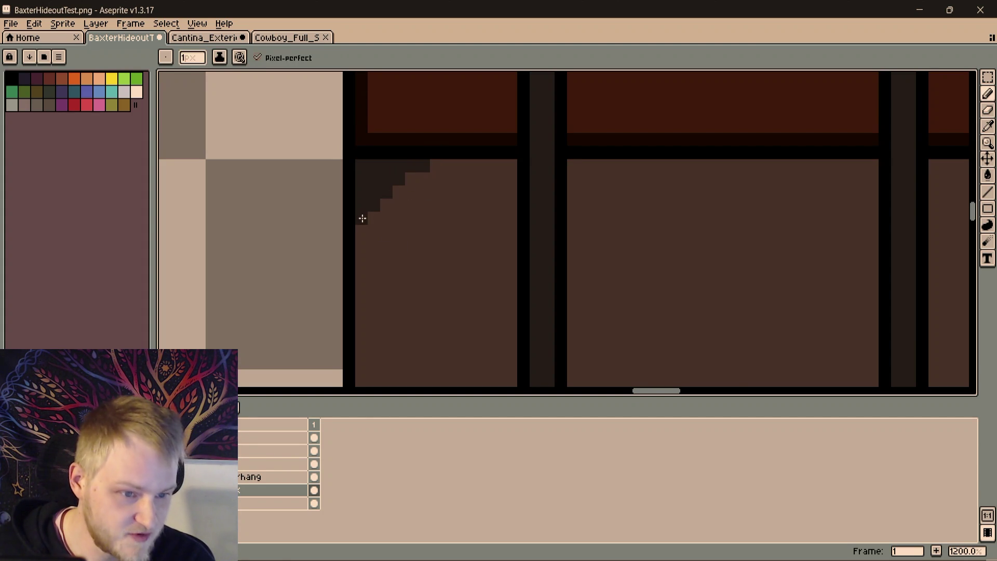
Step: Paint a stepped dark shadow staircase into the panel's top-right corner
scroll(362, 227, down, 3)
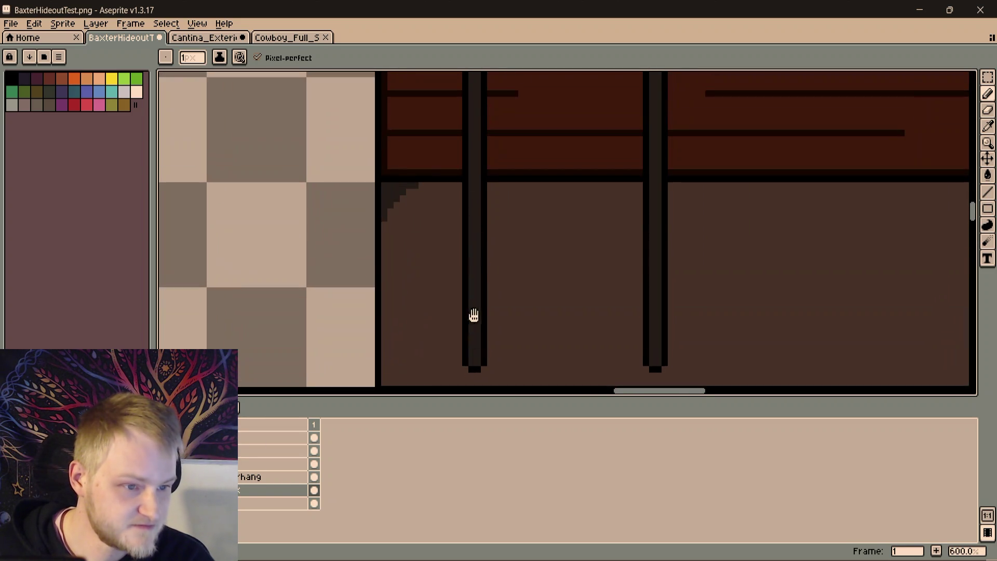
drag(491, 308, 367, 307)
mouse_move(906, 267)
mouse_down()
mouse_move(338, 293)
mouse_move(425, 194)
mouse_move(554, 155)
mouse_up()
key(plus)
key(plus)
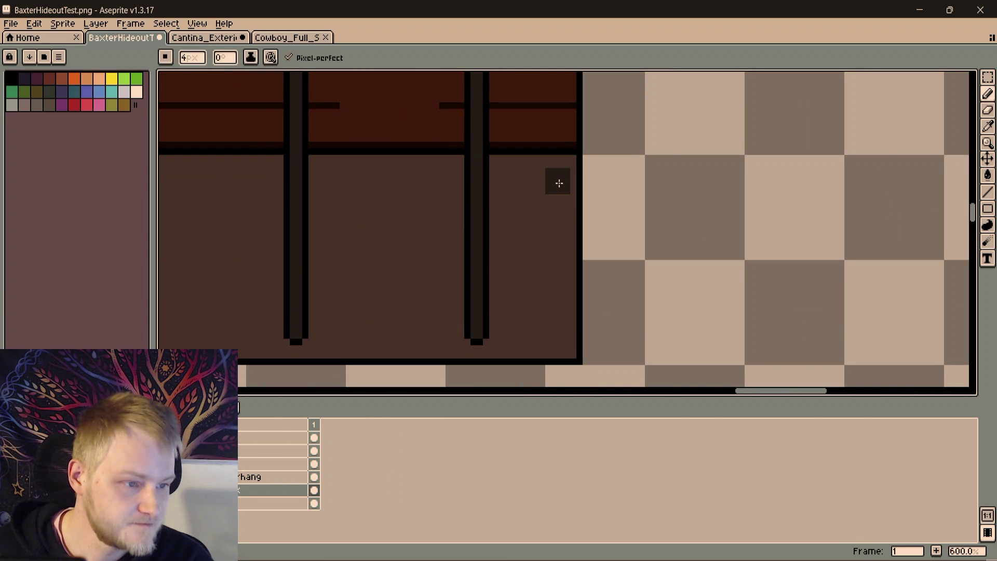
scroll(560, 183, up, 4)
key(minus)
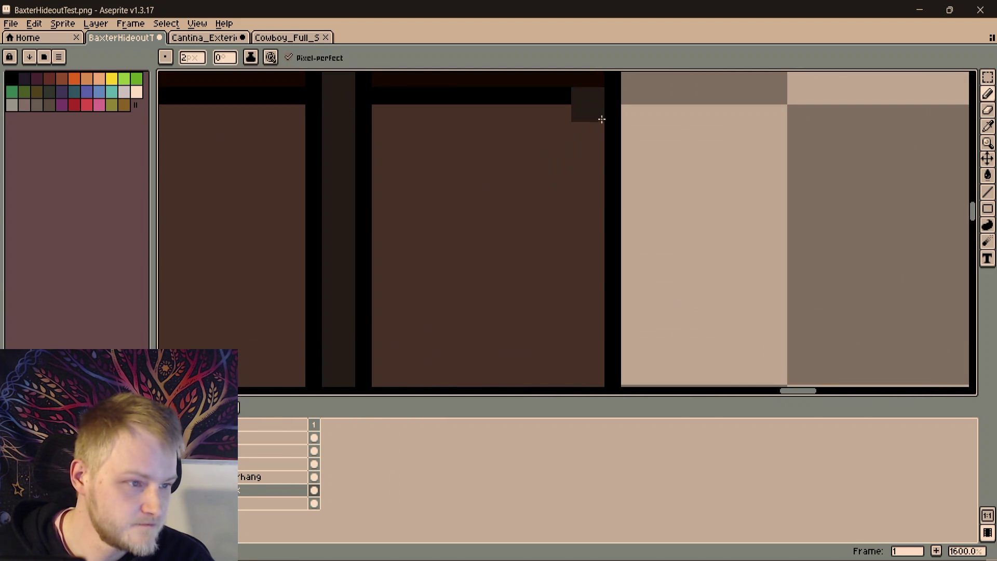
drag(597, 126, 564, 134)
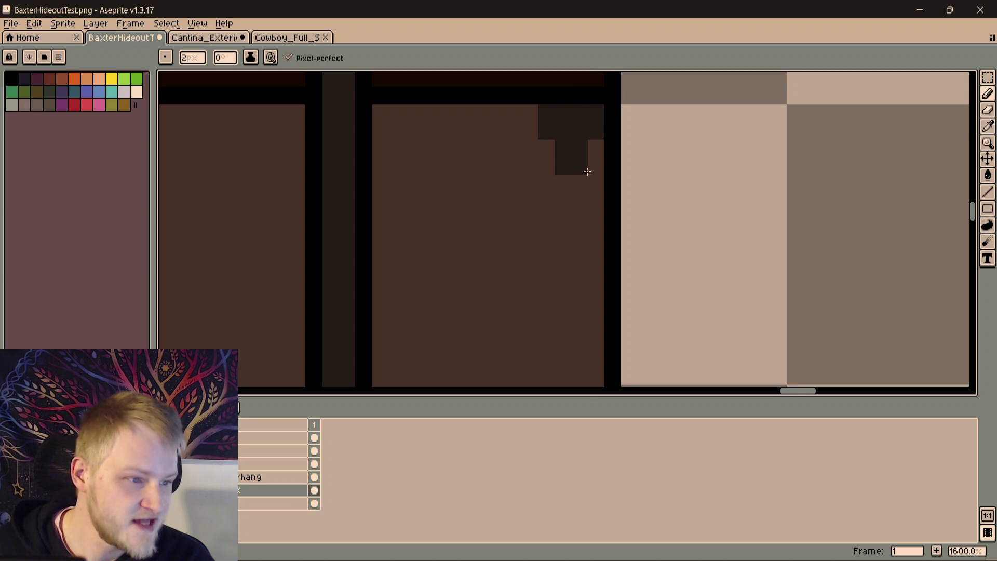
click(588, 156)
key(minus)
click(593, 182)
click(566, 151)
click(530, 113)
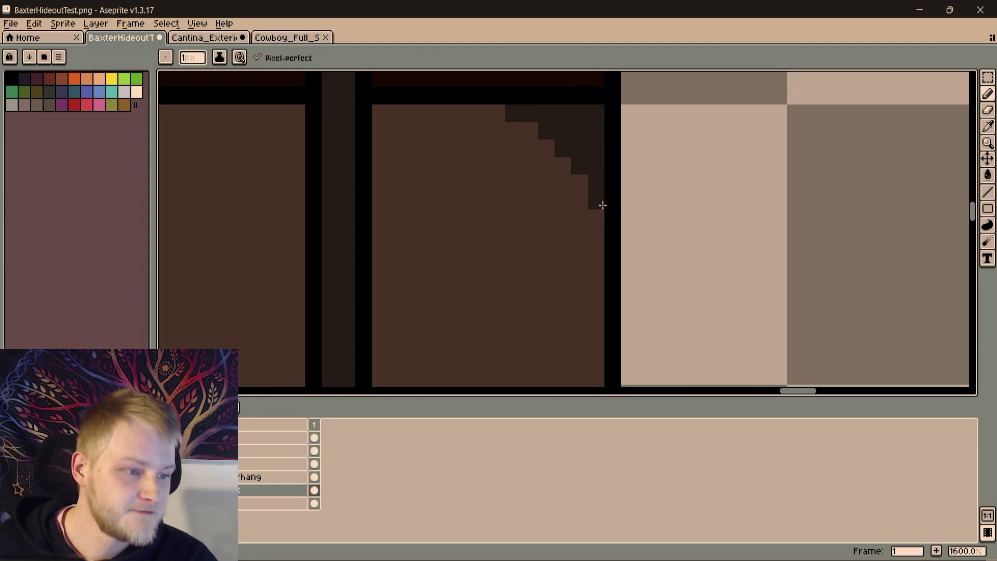
Step: Draw a dark brown line down the panel's left edge
scroll(485, 205, down, 5)
drag(485, 205, 737, 193)
scroll(717, 187, left, 5)
scroll(538, 170, left, 3)
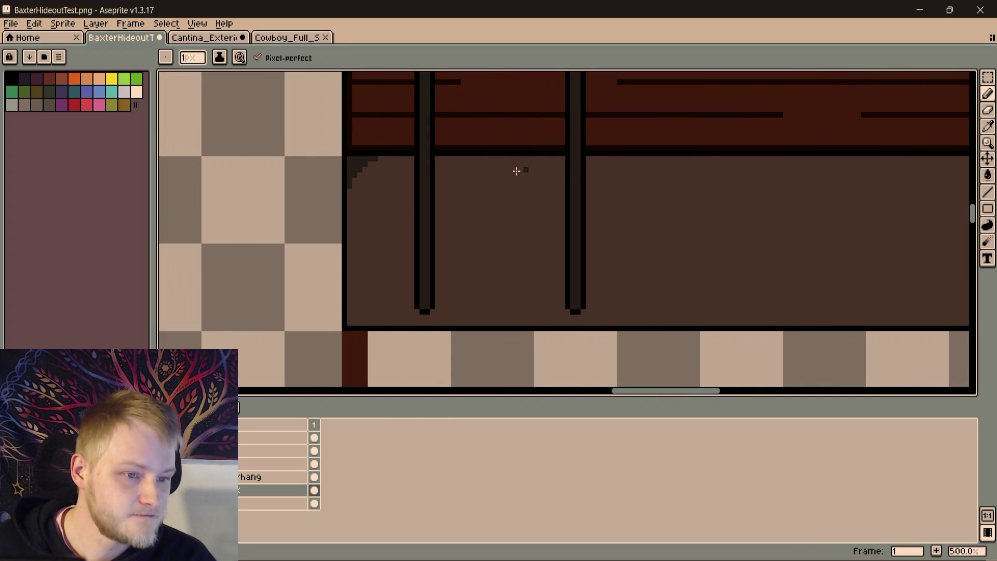
scroll(263, 212, up, 2)
scroll(263, 211, right, 3)
scroll(642, 208, right, 3)
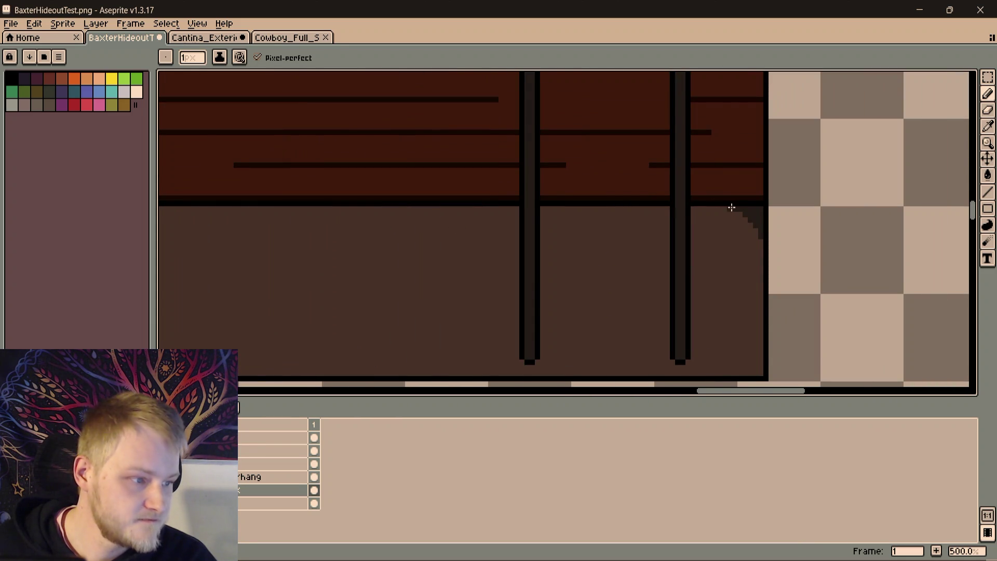
scroll(742, 229, left, 3)
scroll(572, 197, left, 3)
scroll(524, 187, left, 2)
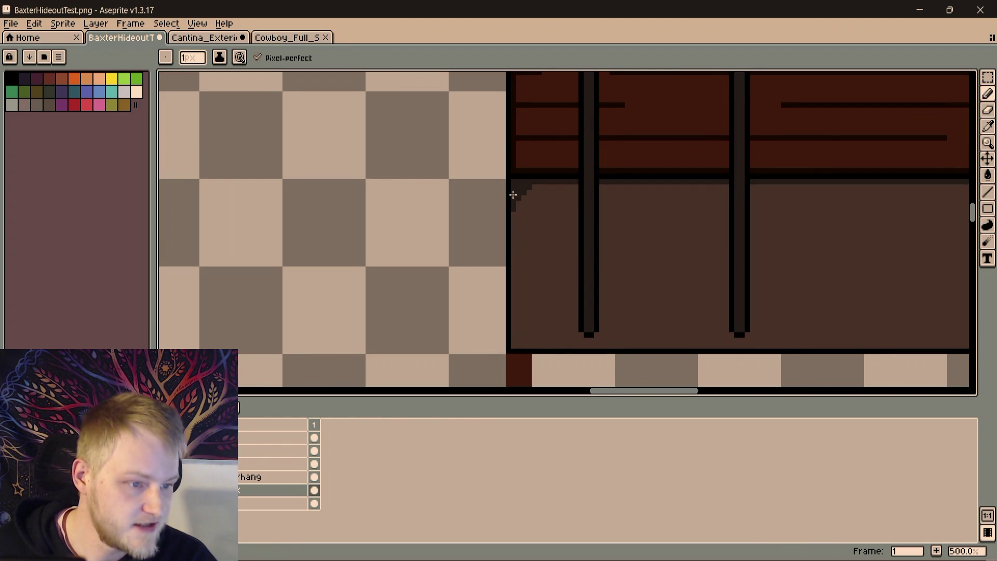
drag(512, 196, 512, 348)
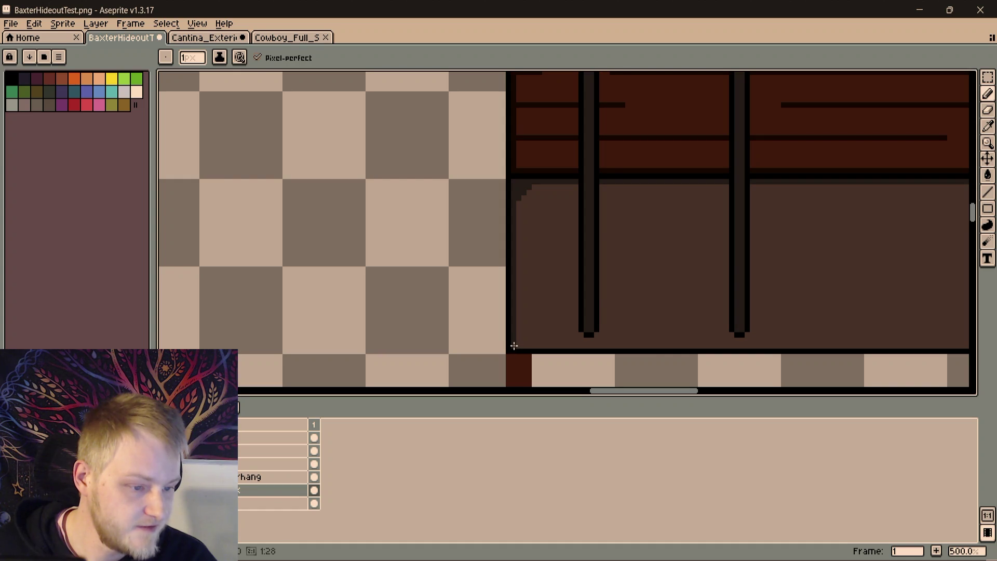
scroll(670, 358, down, 1)
scroll(711, 329, right, 5)
scroll(582, 316, right, 4)
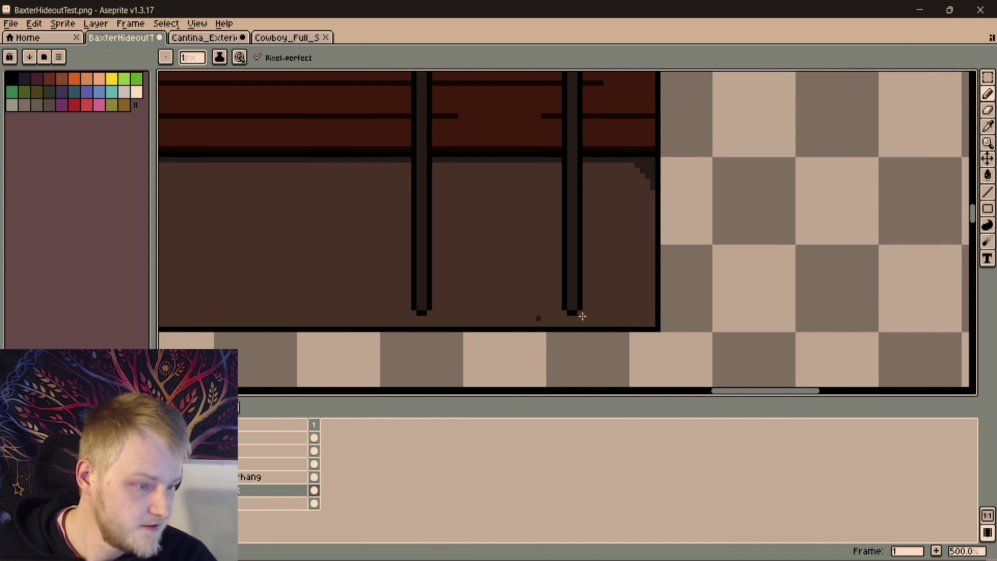
Step: Draw a dark line up the panel's right edge and add a single-pixel bottom-right corner shadow
shift+click(652, 325)
drag(652, 324, 649, 167)
key(plus)
scroll(630, 338, up, 1)
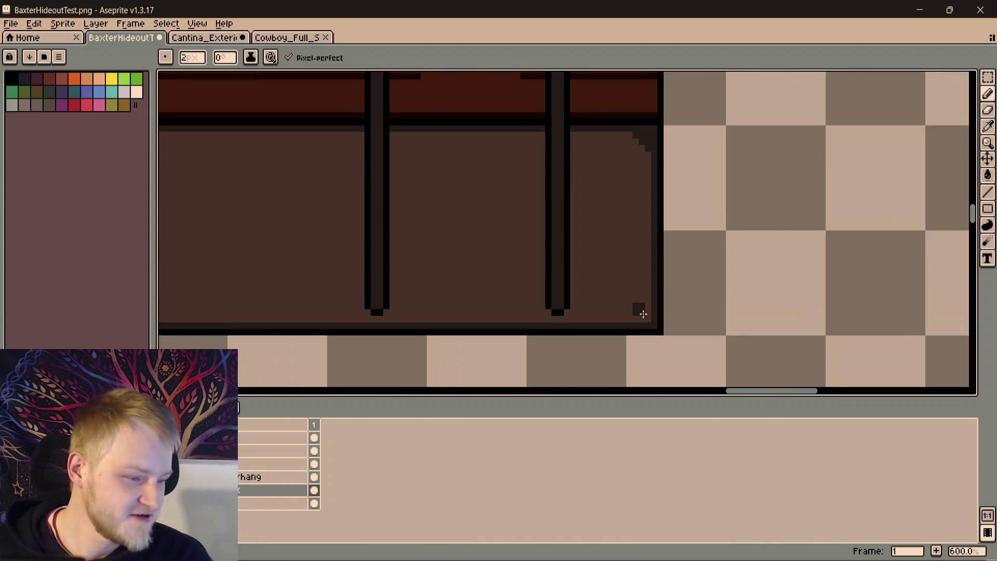
scroll(653, 325, up, 3)
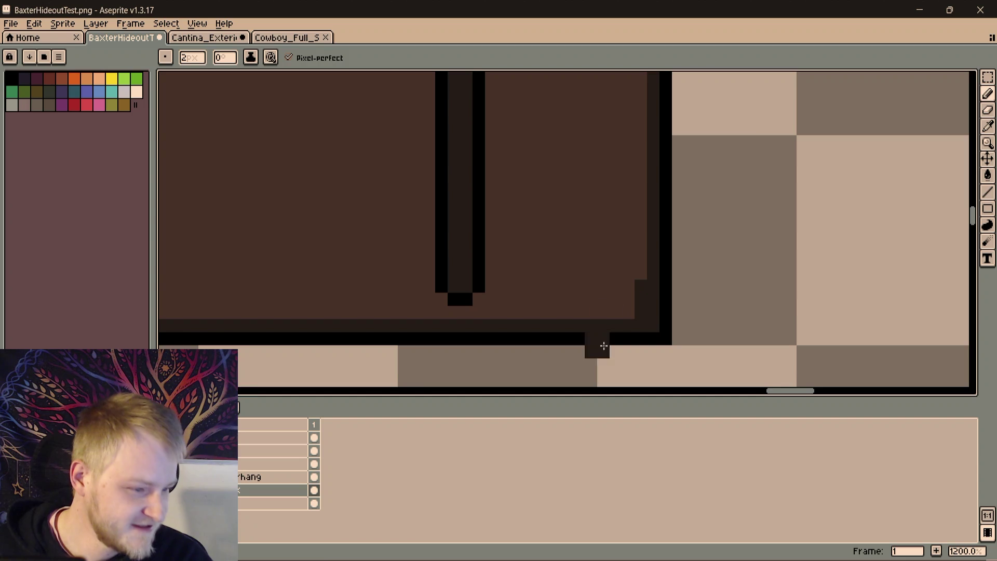
drag(620, 318, 633, 320)
key(minus)
key(ctrl+z)
click(633, 303)
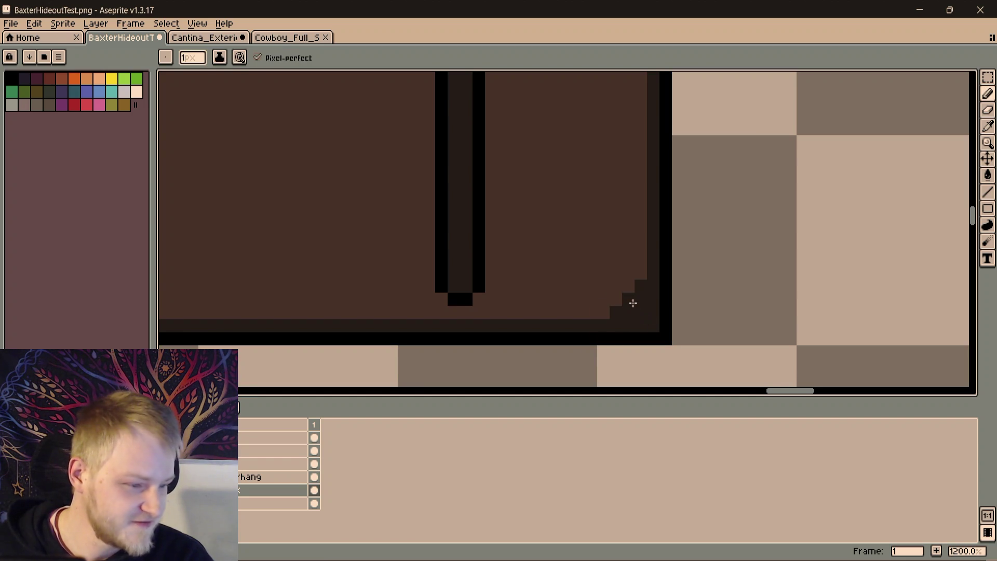
Step: Refine the bottom-left corner shadow into a finer 1-pixel staircase
scroll(566, 303, down, 4)
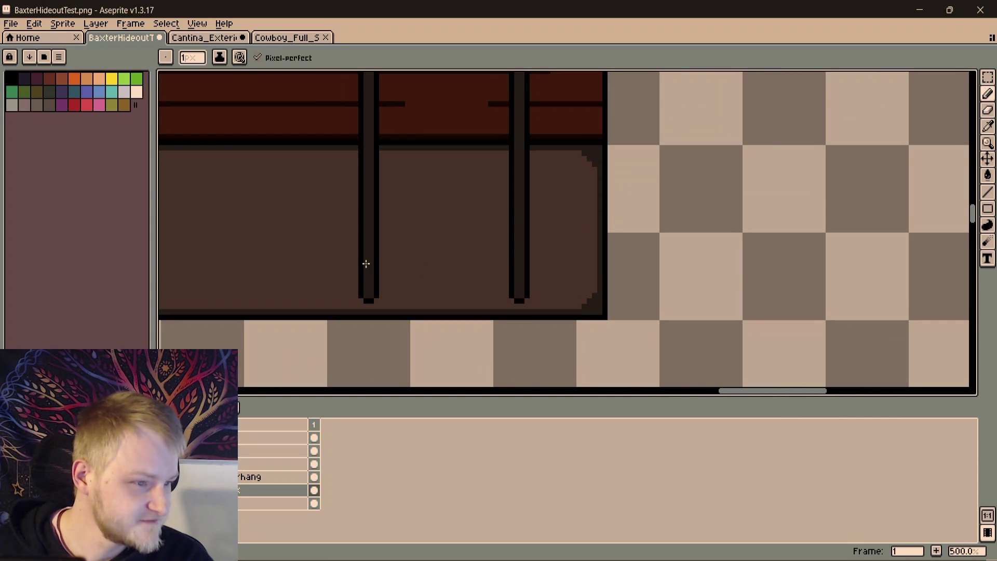
scroll(341, 263, down, 1)
scroll(814, 256, down, 1)
scroll(474, 263, up, 3)
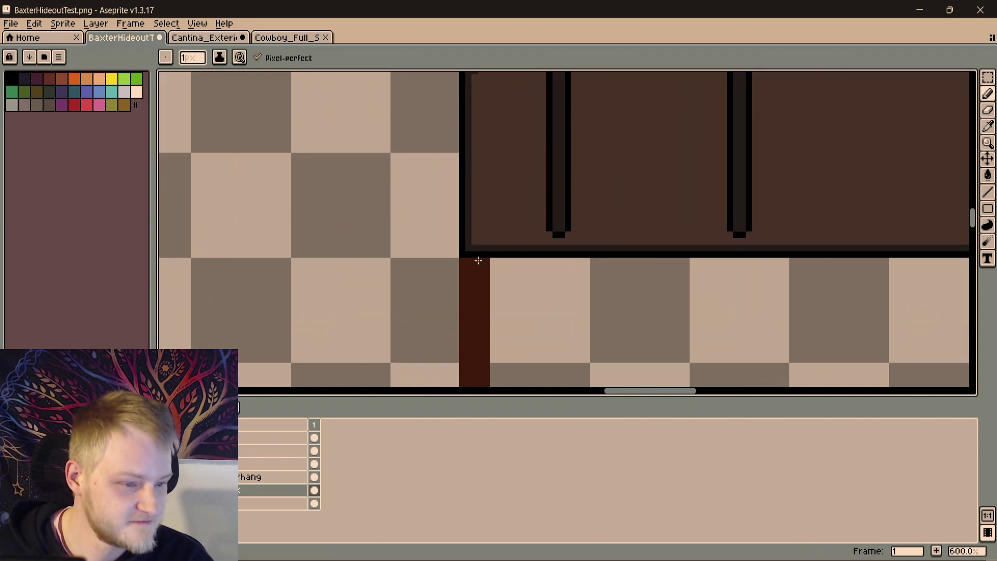
scroll(488, 239, up, 3)
key(plus)
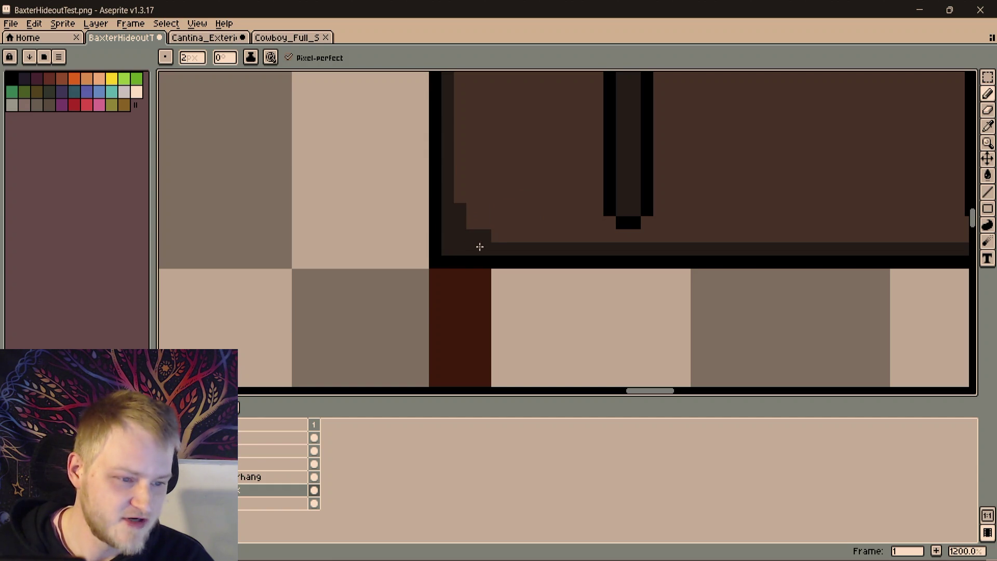
key(minus)
drag(474, 231, 475, 220)
Step: Zoom around the bottom-left corner to check the shadow pixels, then switch to straight-line drawing
scroll(489, 223, down, 3)
scroll(510, 223, down, 1)
scroll(511, 222, up, 4)
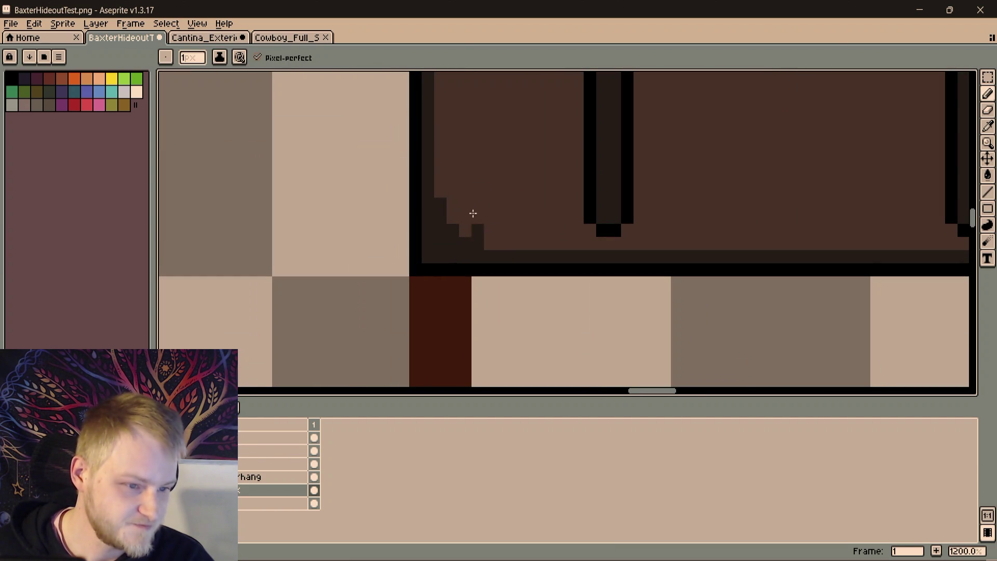
scroll(474, 233, down, 3)
scroll(634, 280, up, 2)
scroll(449, 191, up, 2)
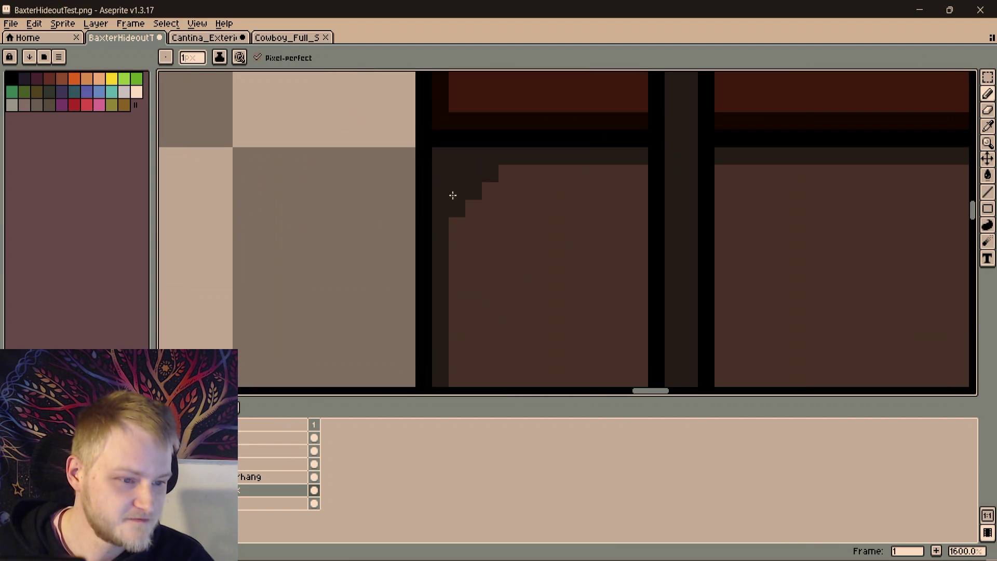
scroll(516, 173, down, 3)
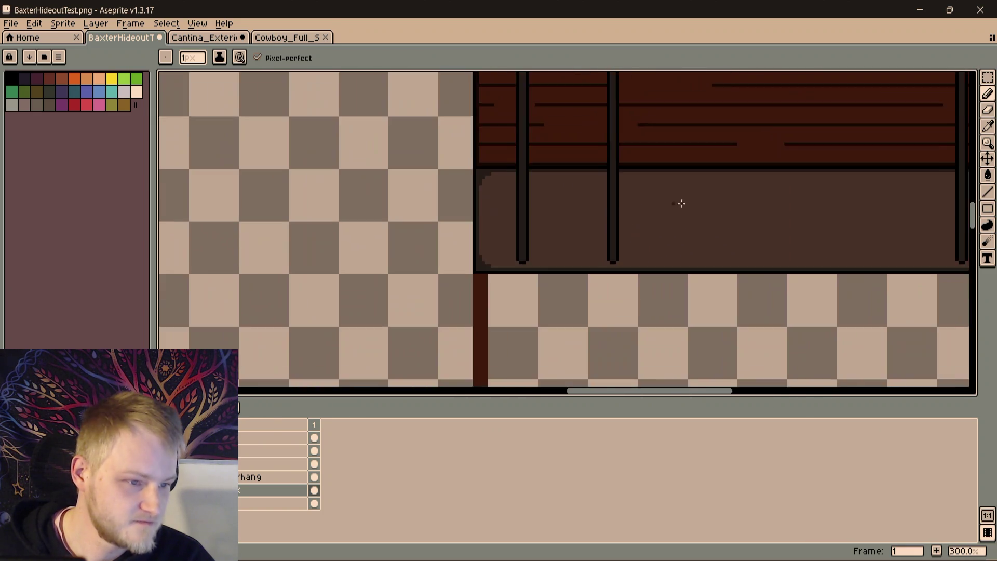
scroll(661, 210, right, 3)
scroll(491, 249, up, 1)
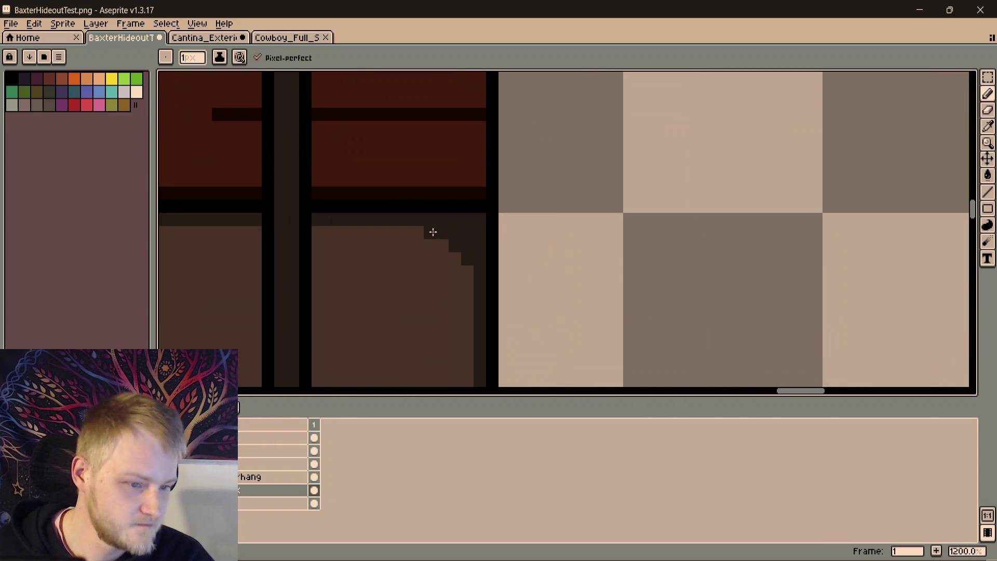
scroll(470, 267, up, 3)
scroll(566, 208, down, 3)
scroll(567, 210, left, 2)
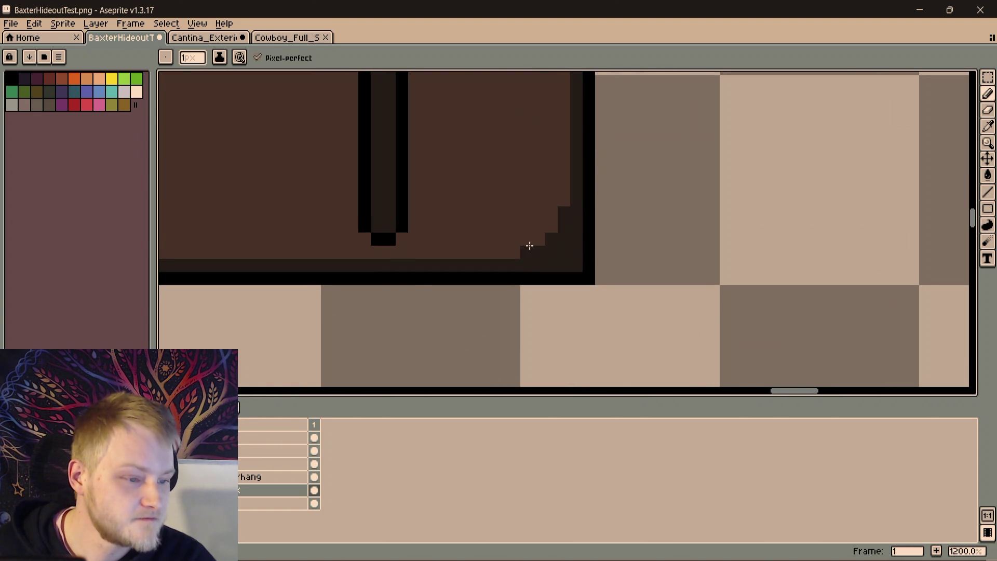
scroll(529, 246, down, 2)
scroll(703, 265, down, 2)
scroll(608, 240, down, 3)
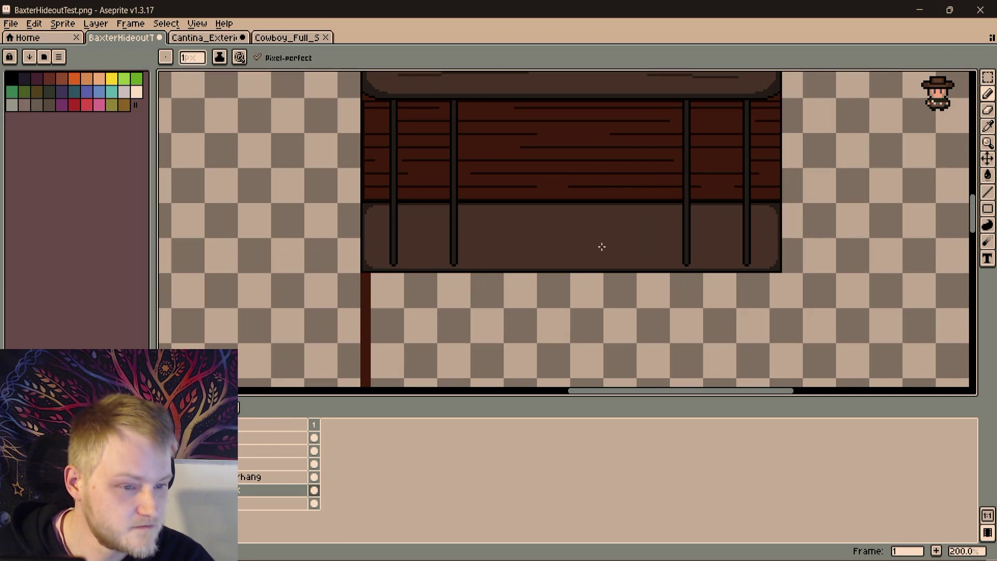
scroll(601, 247, up, 2)
scroll(659, 252, up, 2)
scroll(519, 275, up, 1)
scroll(312, 265, up, 1)
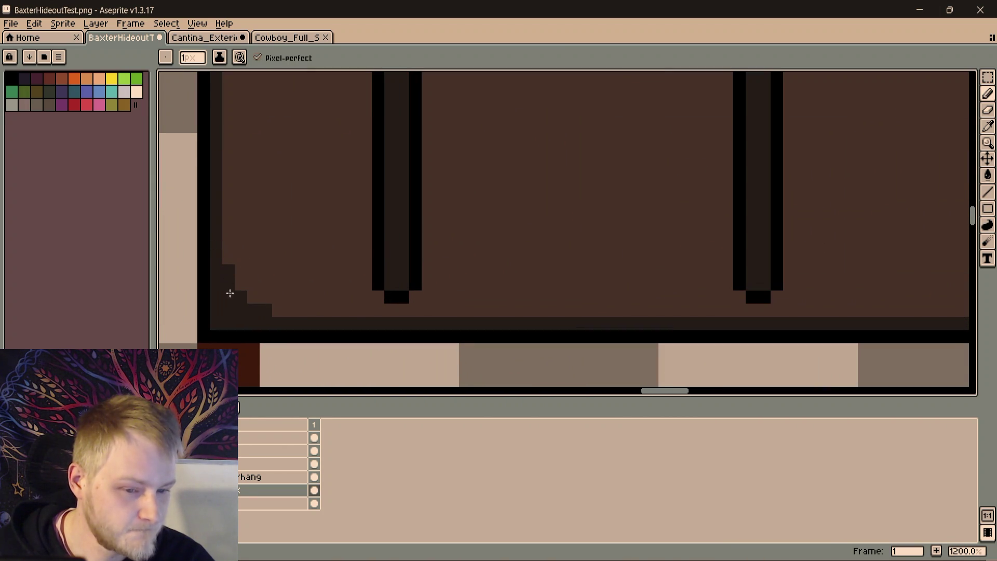
scroll(347, 309, down, 1)
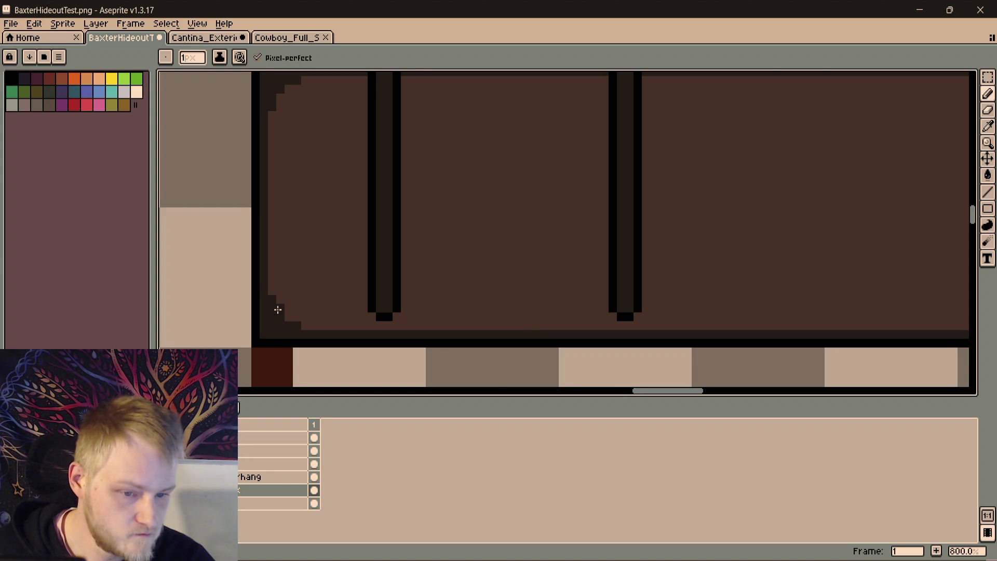
scroll(278, 309, up, 1)
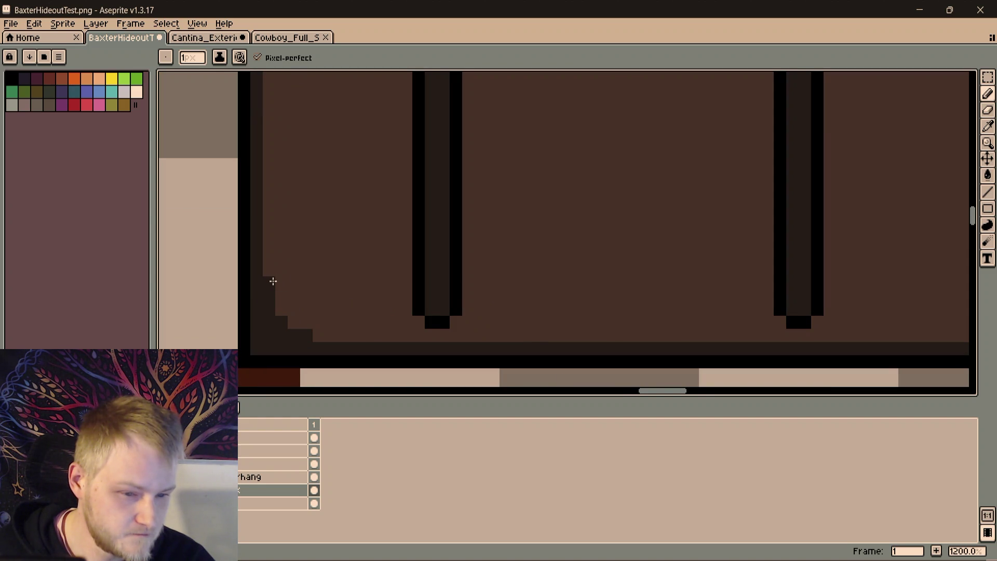
scroll(442, 283, down, 1)
key(shift)
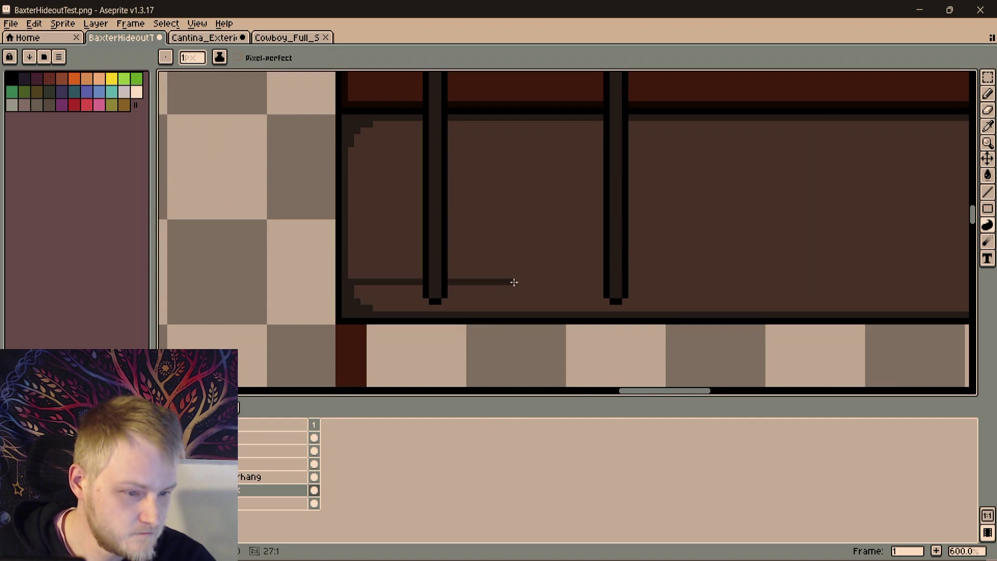
Step: Draw dark horizontal grain lines from the counter's left edge across to its right edge
scroll(592, 285, right, 3)
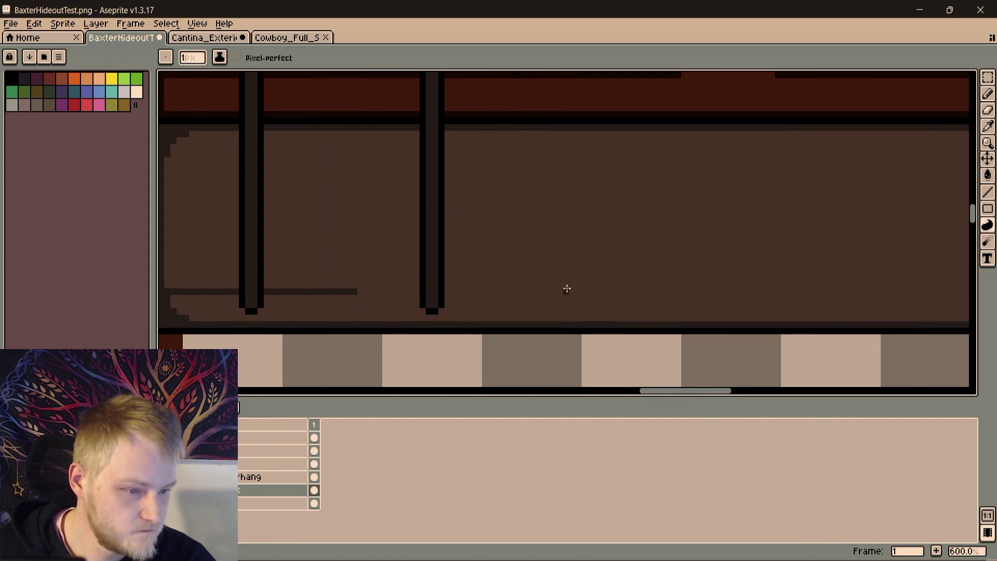
click(471, 293)
scroll(783, 298, right, 3)
shift+click(645, 288)
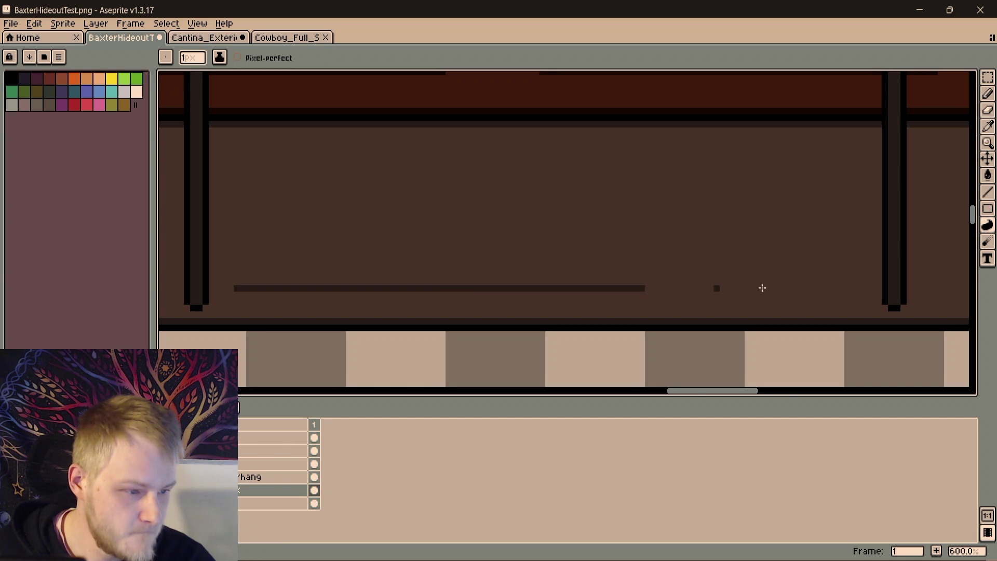
scroll(556, 313, right, 3)
shift+click(891, 314)
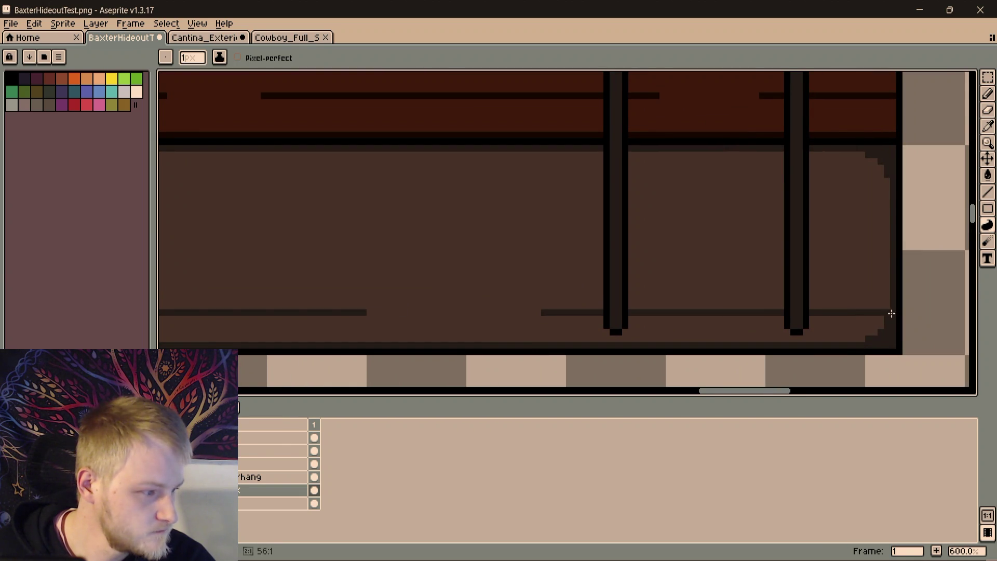
scroll(831, 287, up, 4)
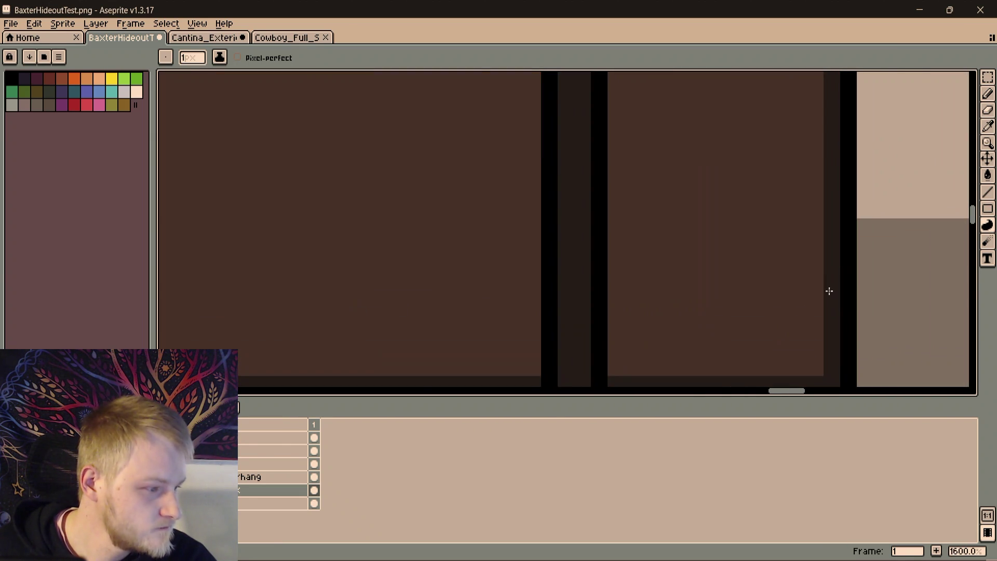
scroll(828, 294, up, 2)
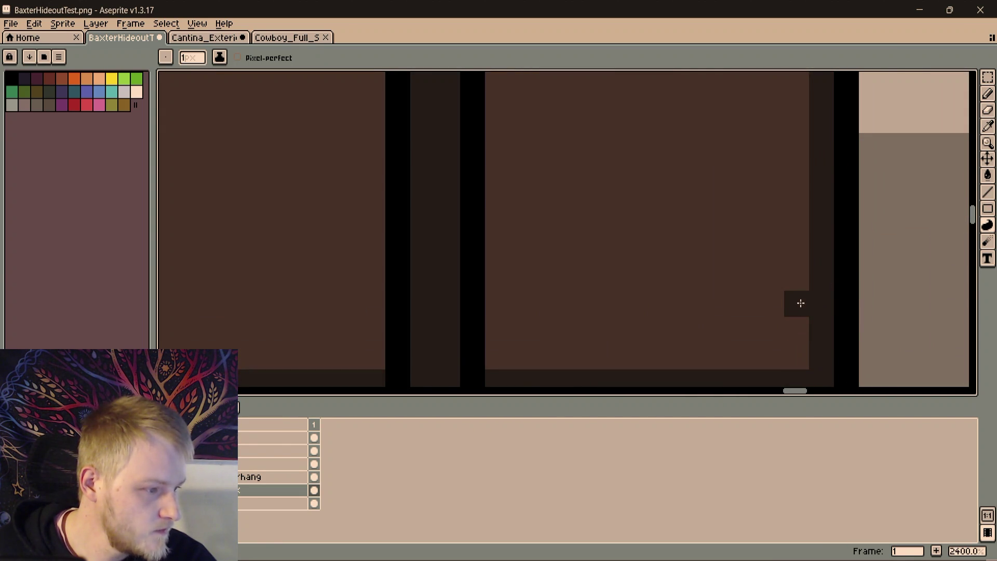
scroll(797, 223, down, 3)
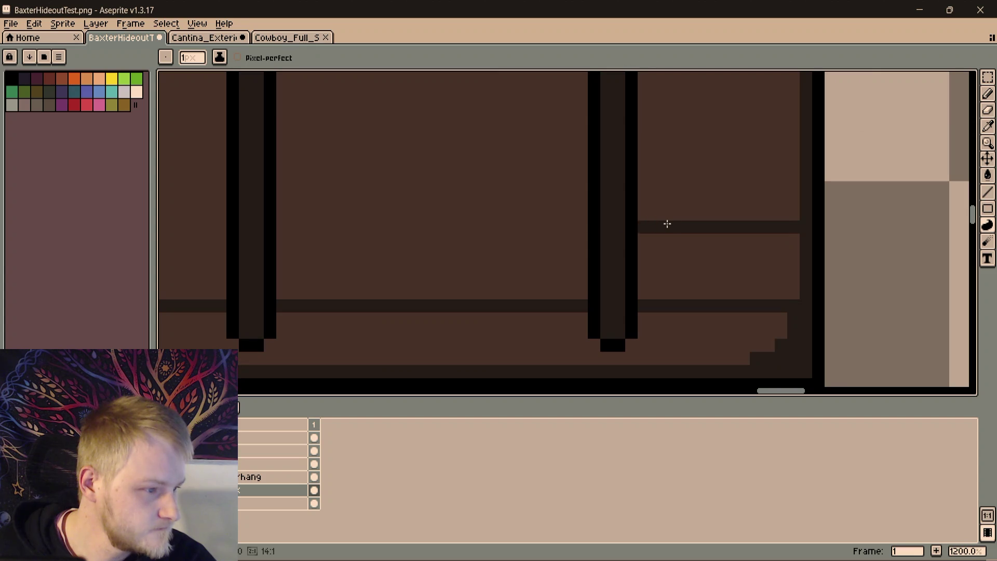
scroll(623, 249, up, 1)
scroll(667, 260, left, 4)
scroll(270, 276, right, 2)
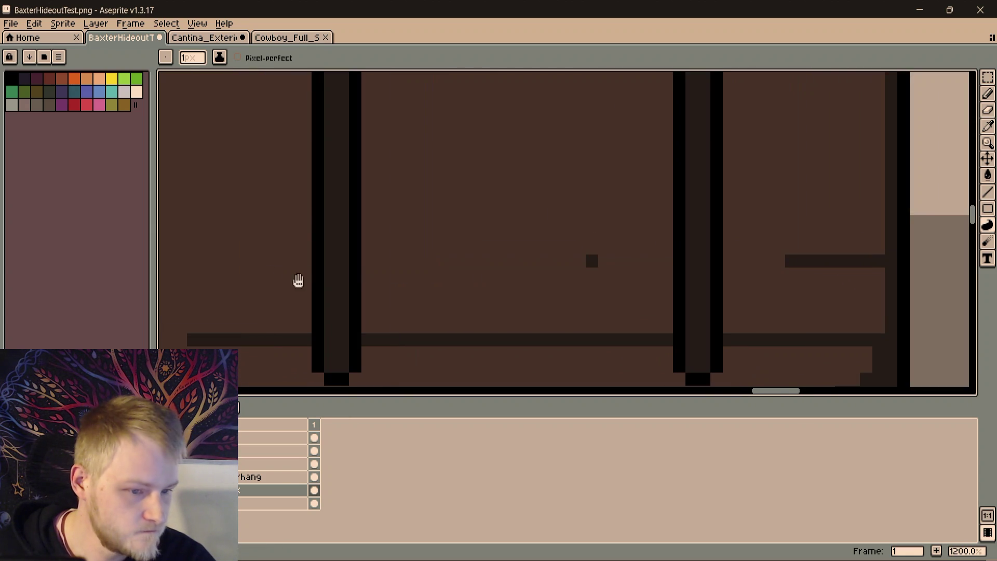
scroll(667, 269, down, 2)
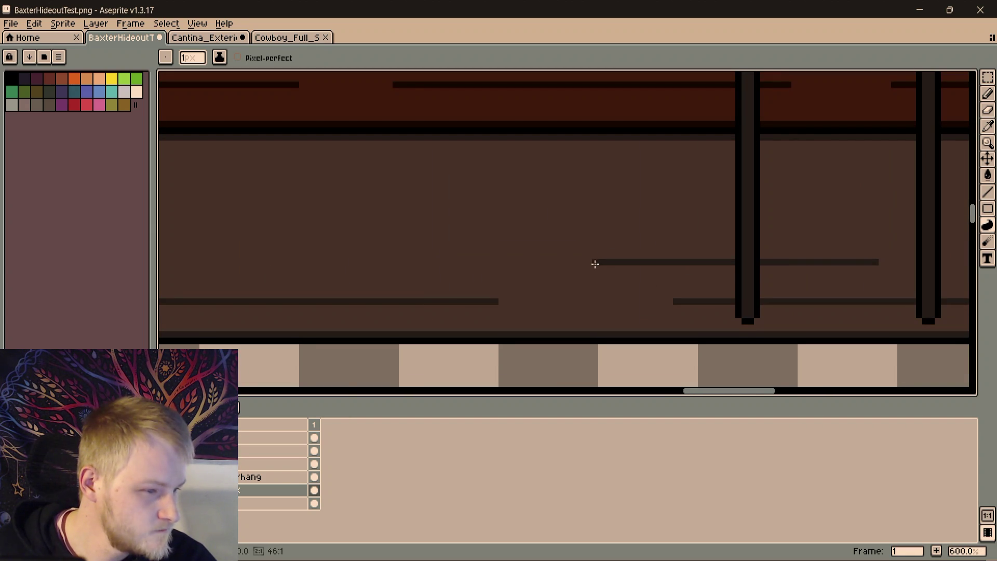
scroll(581, 263, left, 1)
scroll(623, 262, right, 10)
Step: Add another long dark grain line higher on the counter front
click(681, 257)
click(626, 263)
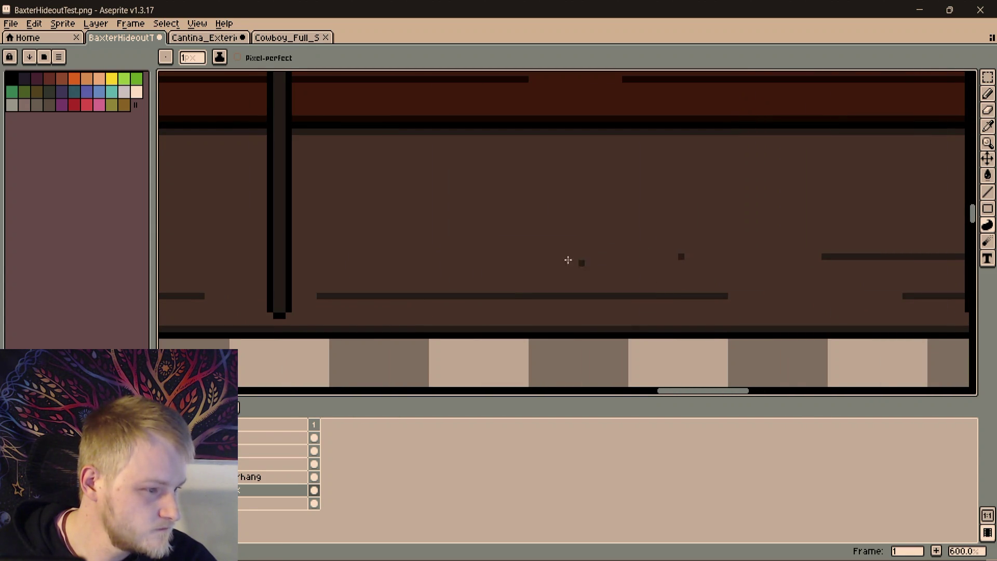
scroll(602, 259, left, 5)
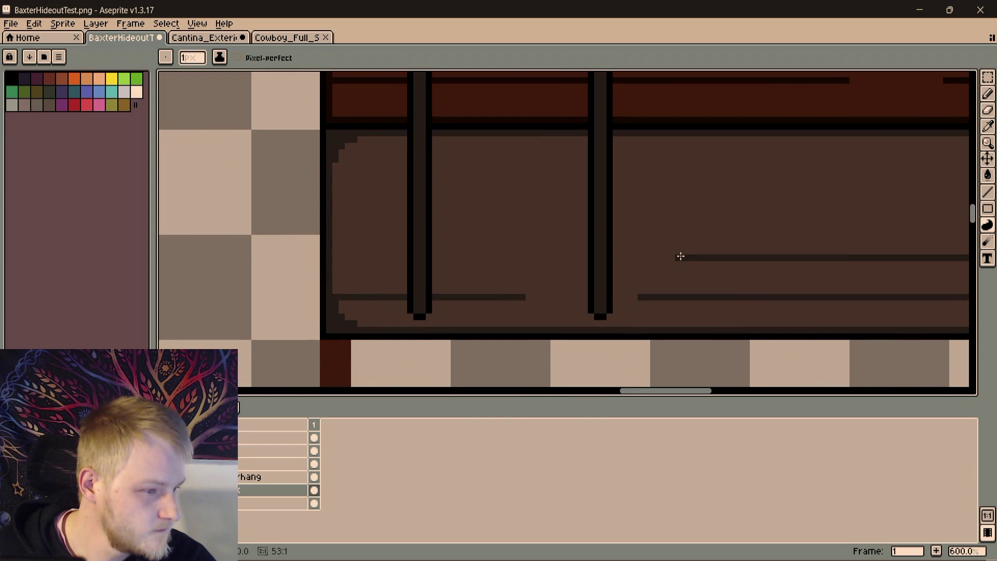
scroll(893, 263, down, 1)
scroll(594, 260, right, 5)
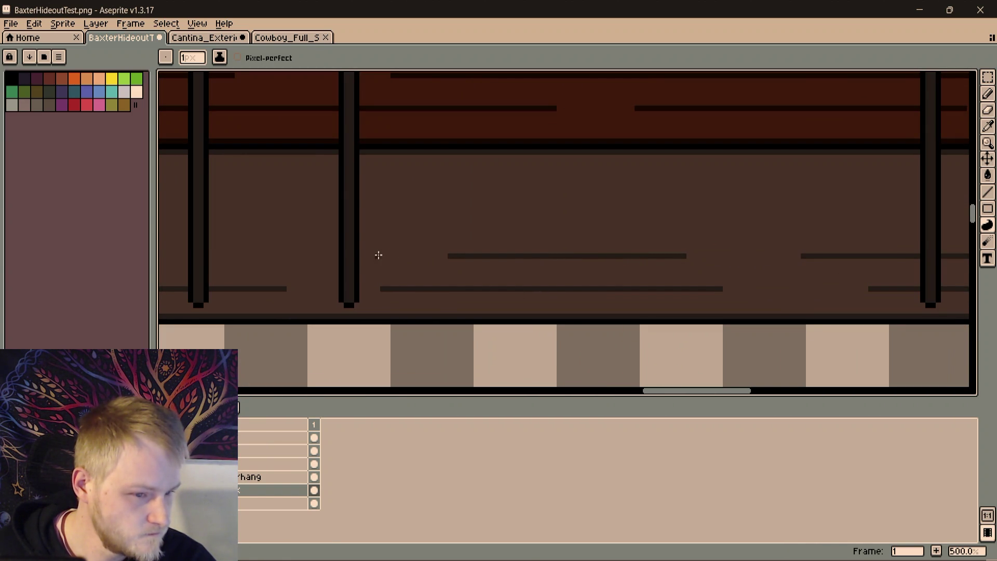
mouse_move(336, 257)
mouse_down()
mouse_move(206, 258)
mouse_move(761, 258)
mouse_move(503, 290)
mouse_up()
Step: Sample the panel's background brown and paint over the middle grain line to break it in two
scroll(761, 258, down, 2)
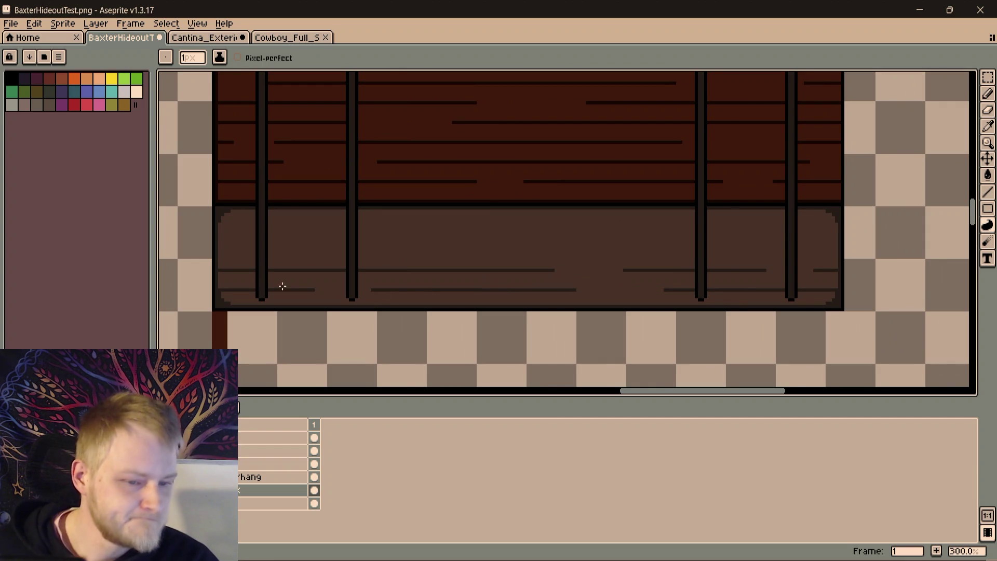
scroll(279, 285, up, 2)
drag(320, 276, 414, 270)
scroll(451, 274, up, 2)
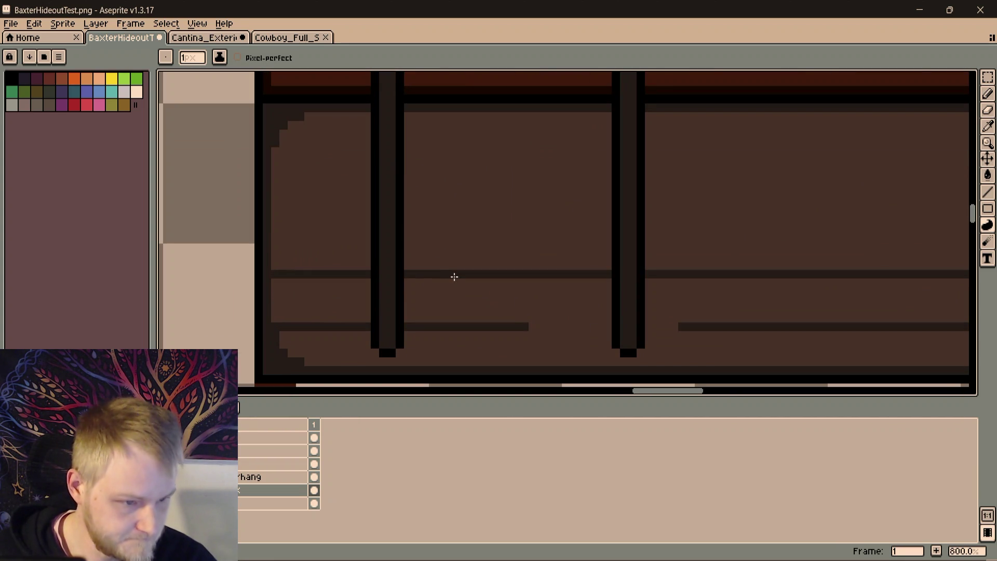
alt+click(503, 256)
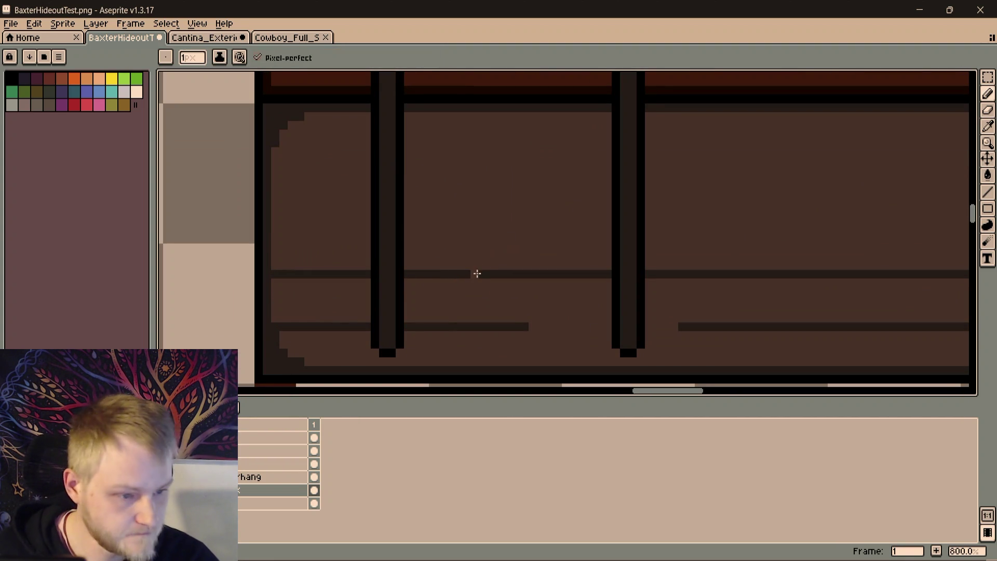
drag(431, 273, 550, 274)
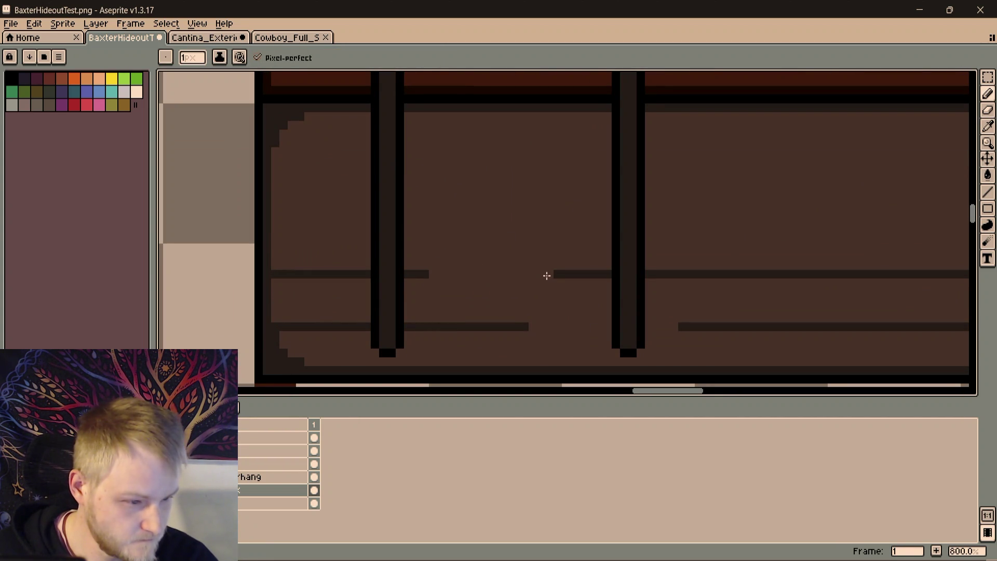
Step: Trim the left end of the upper grain line with background brown
scroll(548, 275, down, 2)
scroll(394, 222, right, 3)
scroll(535, 293, left, 3)
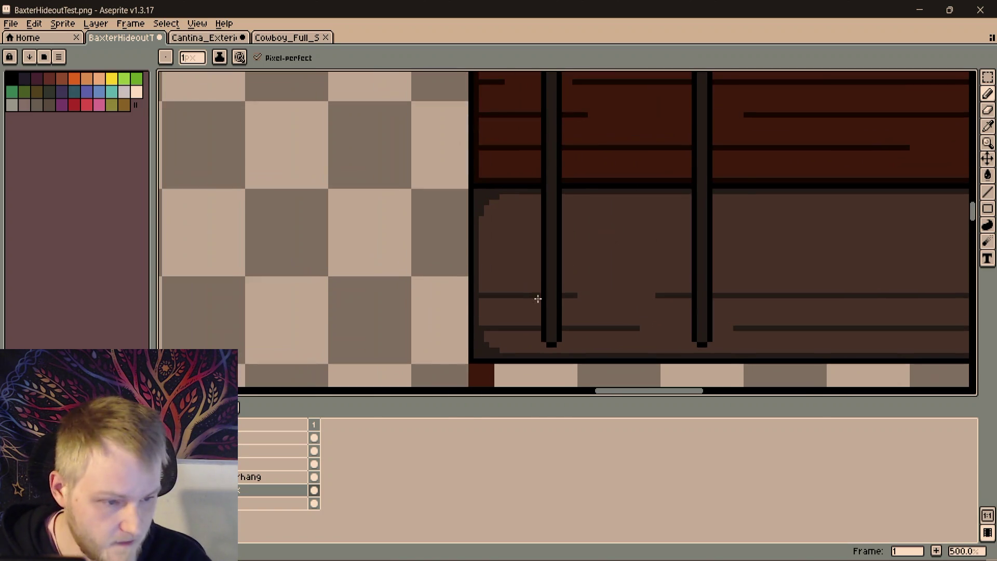
scroll(535, 290, up, 2)
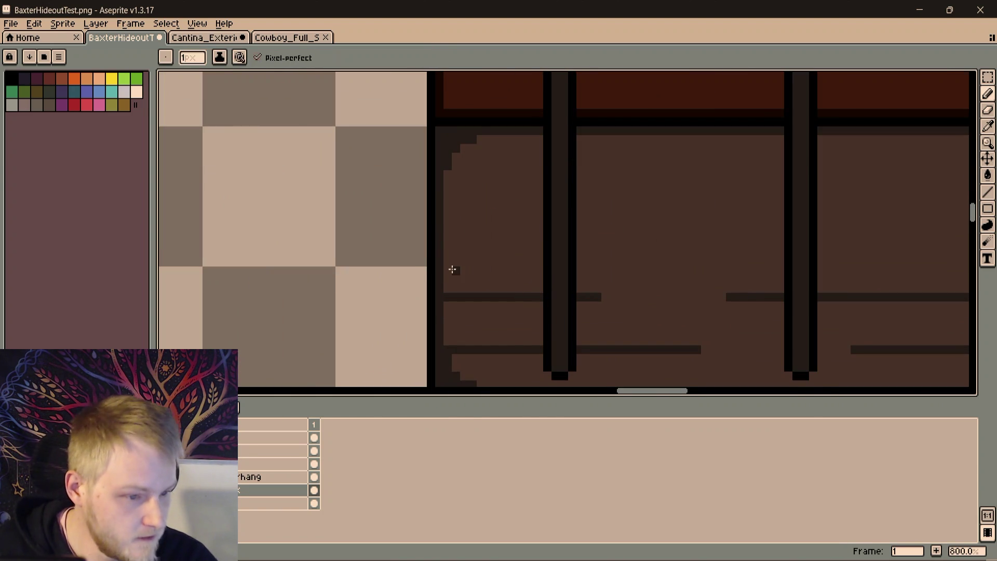
scroll(448, 300, up, 2)
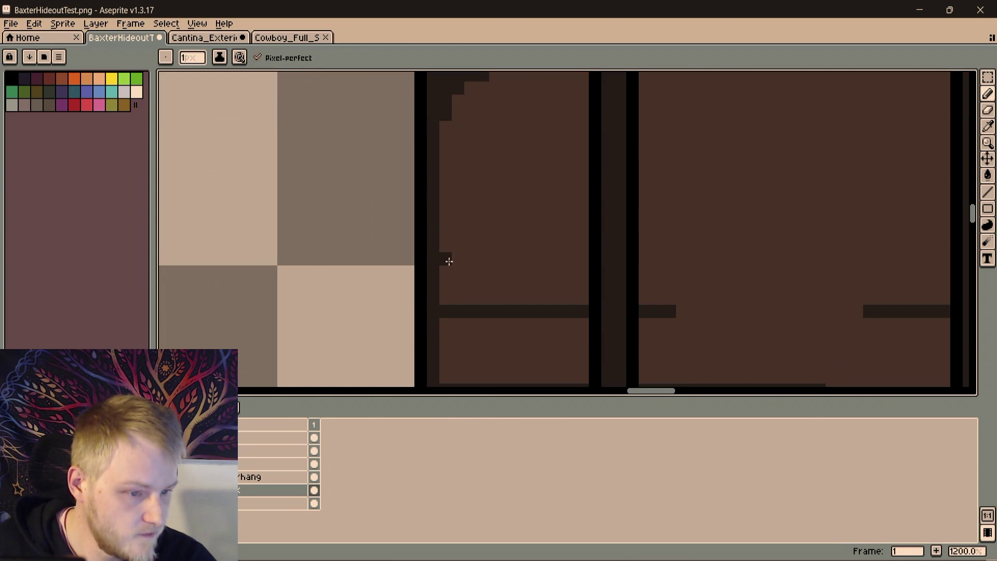
scroll(819, 229, down, 1)
scroll(796, 256, down, 3)
scroll(725, 216, right, 2)
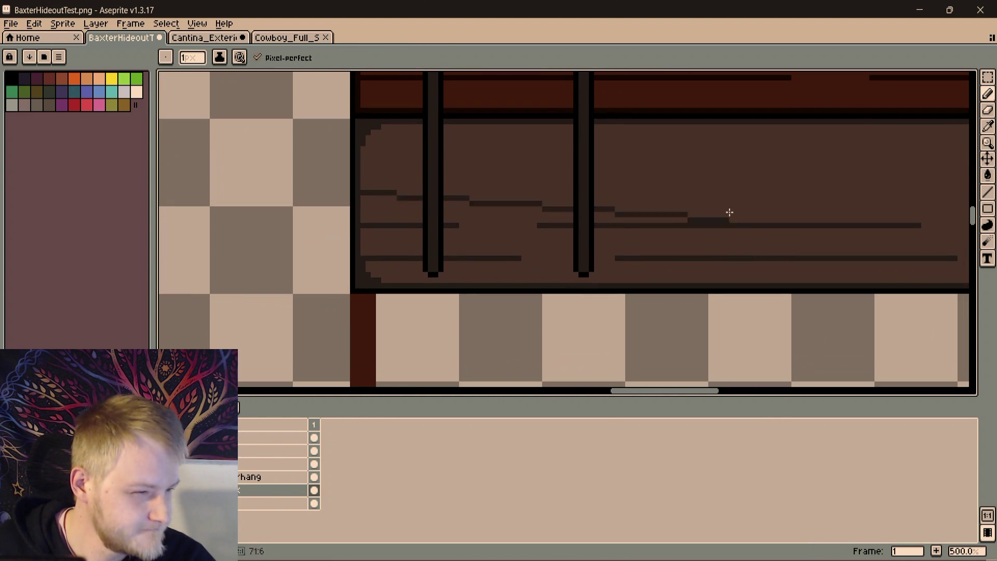
scroll(651, 192, right, 2)
scroll(640, 191, right, 3)
scroll(640, 190, right, 5)
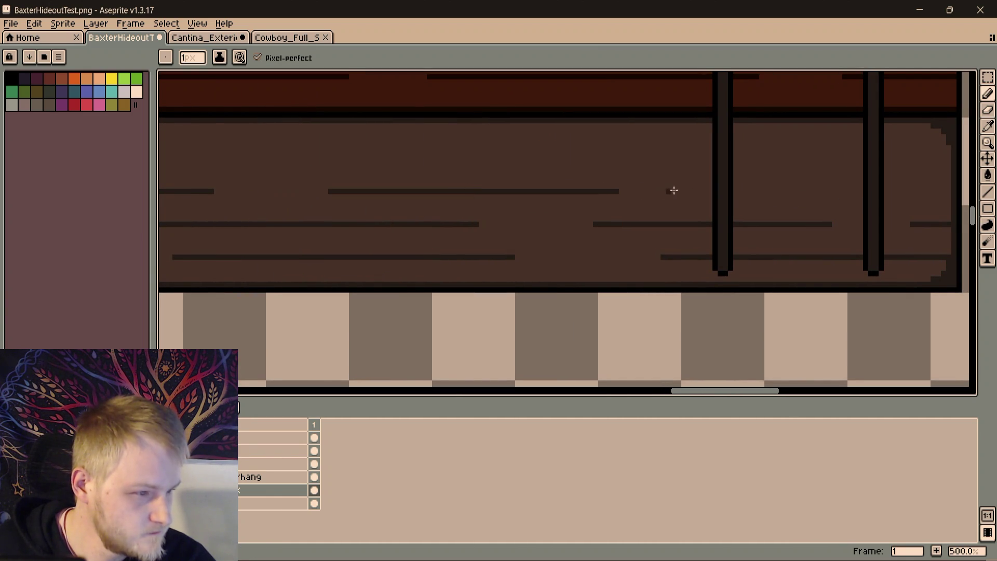
scroll(709, 191, right, 4)
scroll(709, 190, up, 1)
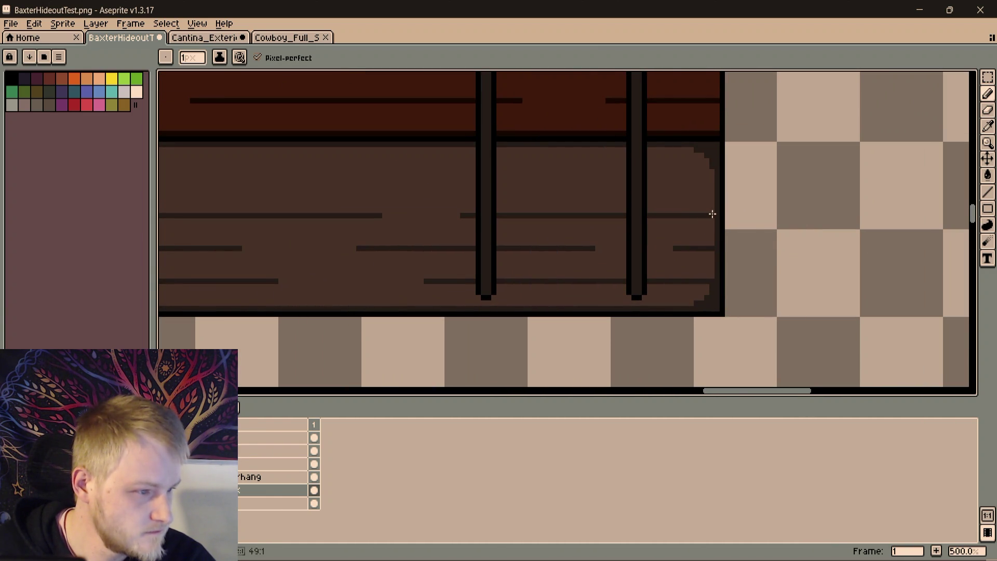
scroll(707, 202, up, 2)
scroll(714, 178, up, 2)
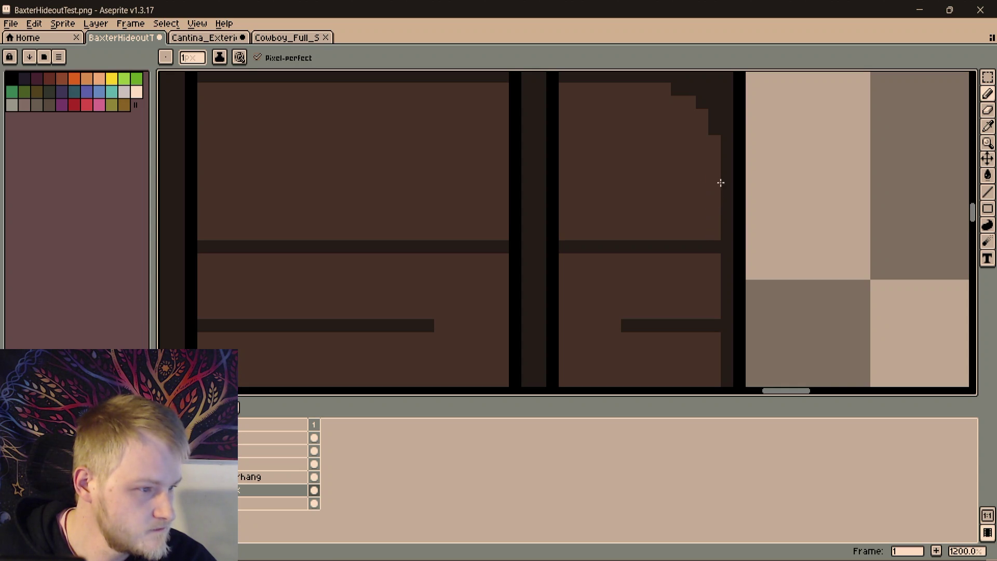
scroll(696, 166, left, 3)
scroll(805, 160, down, 2)
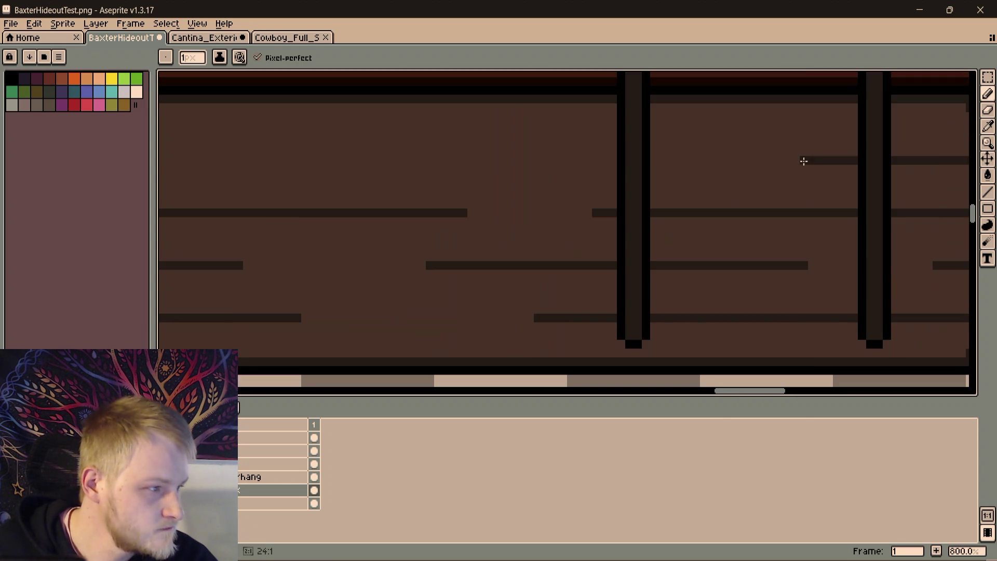
drag(774, 162, 823, 160)
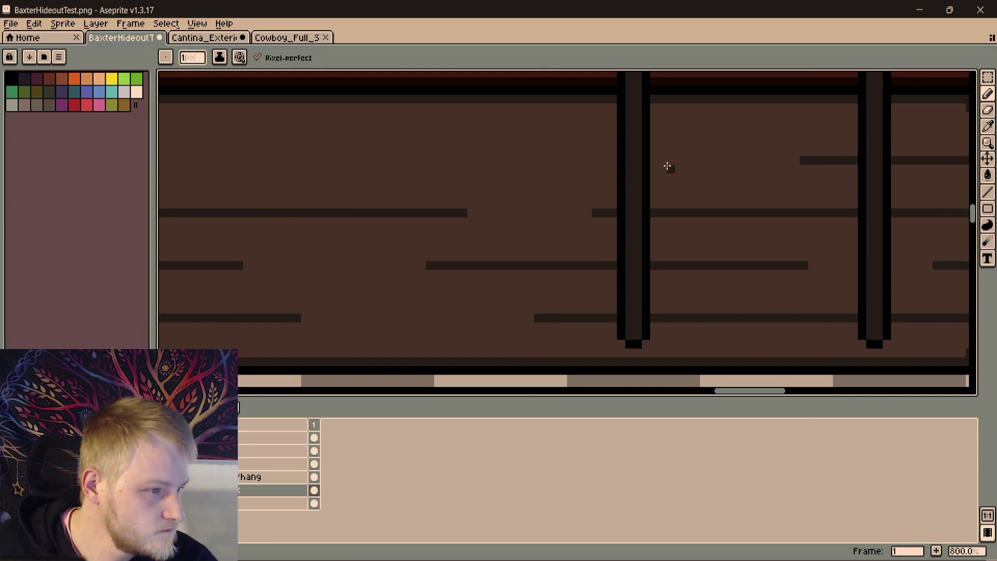
Step: Draw one more long grain line across the panel
scroll(681, 161, down, 2)
scroll(521, 170, left, 3)
shift+click(564, 174)
scroll(583, 172, left, 3)
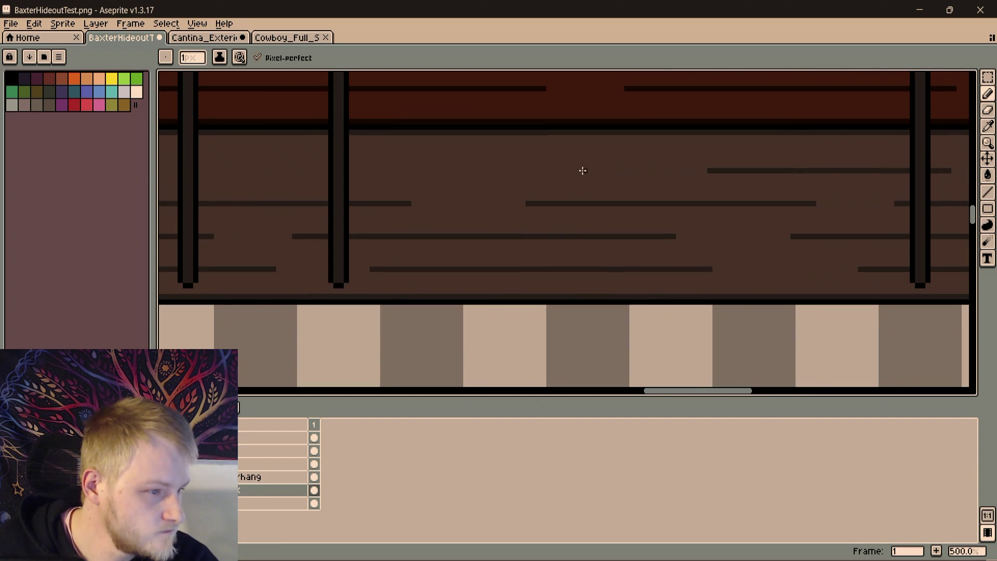
scroll(583, 170, left, 7)
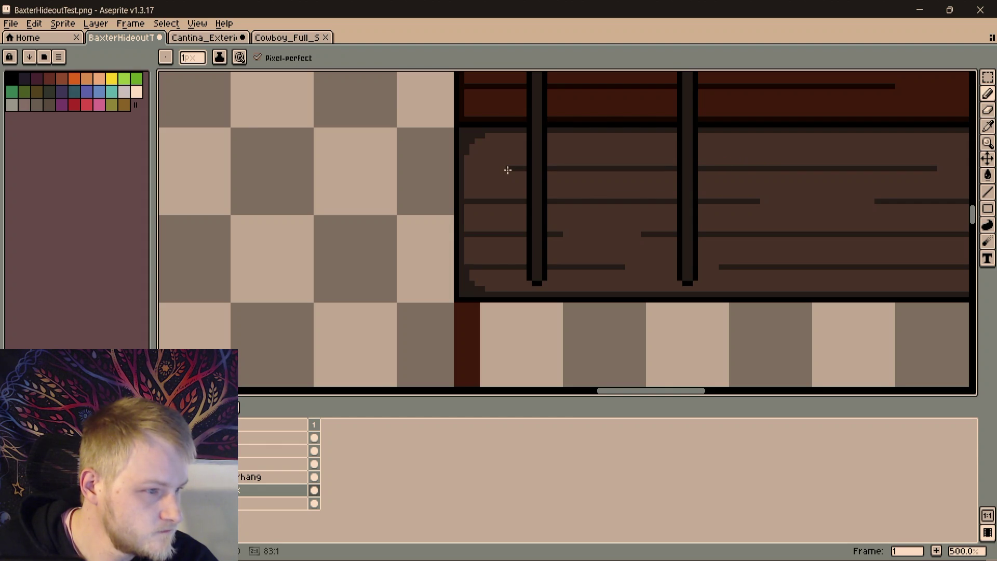
scroll(508, 170, down, 2)
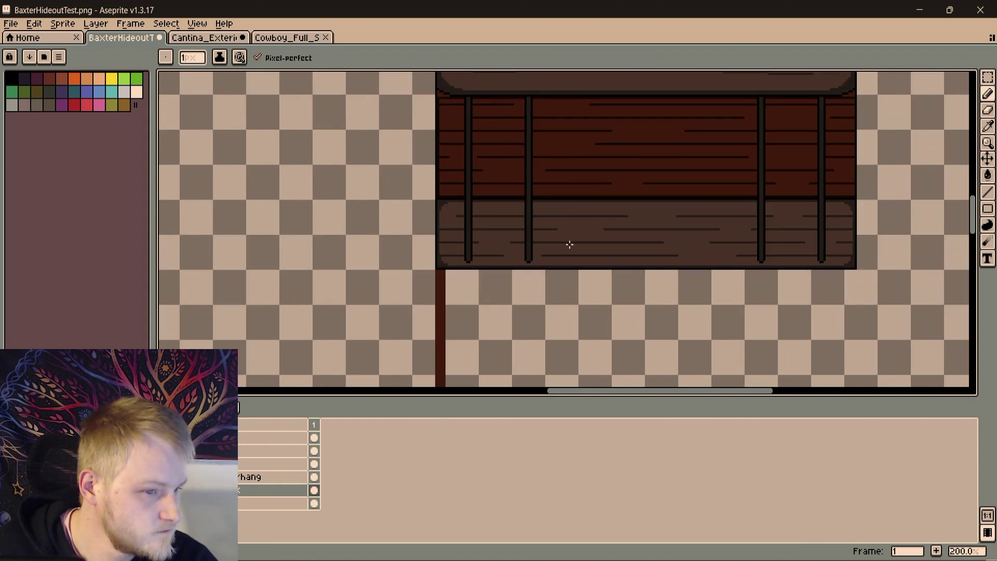
Step: Pan and zoom around the counter to bring the lower panel's left end into view
scroll(531, 250, down, 1)
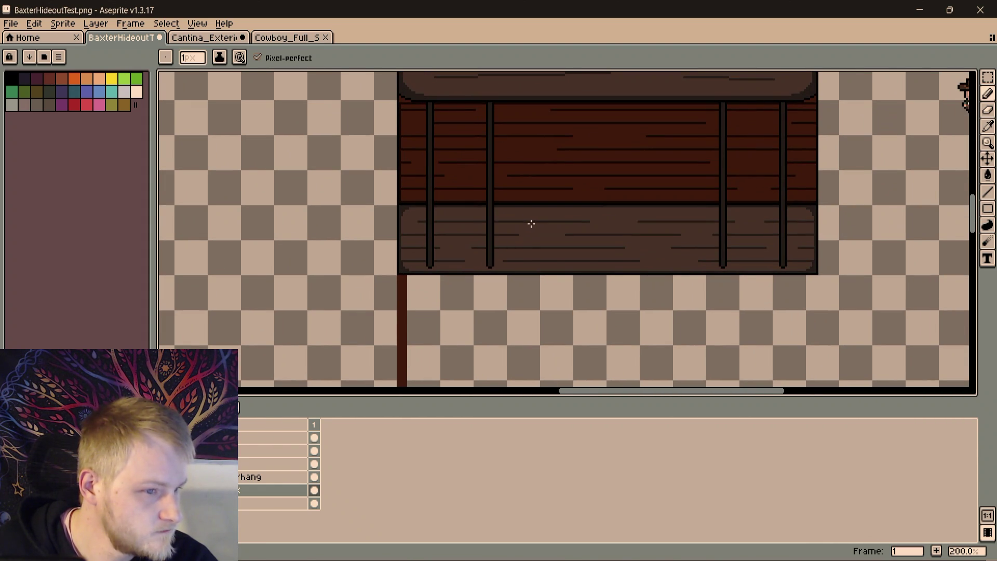
drag(532, 223, 562, 298)
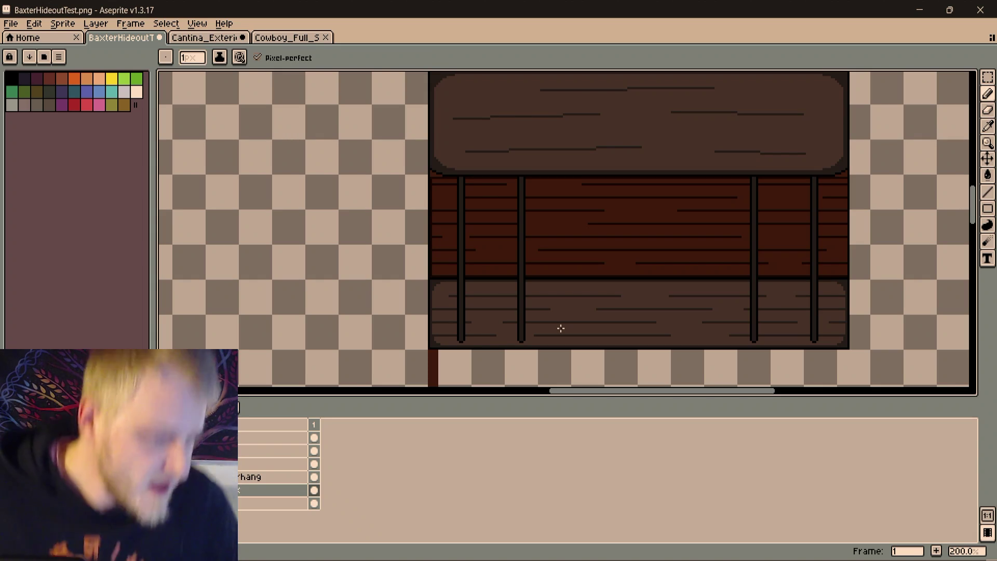
scroll(546, 349, up, 1)
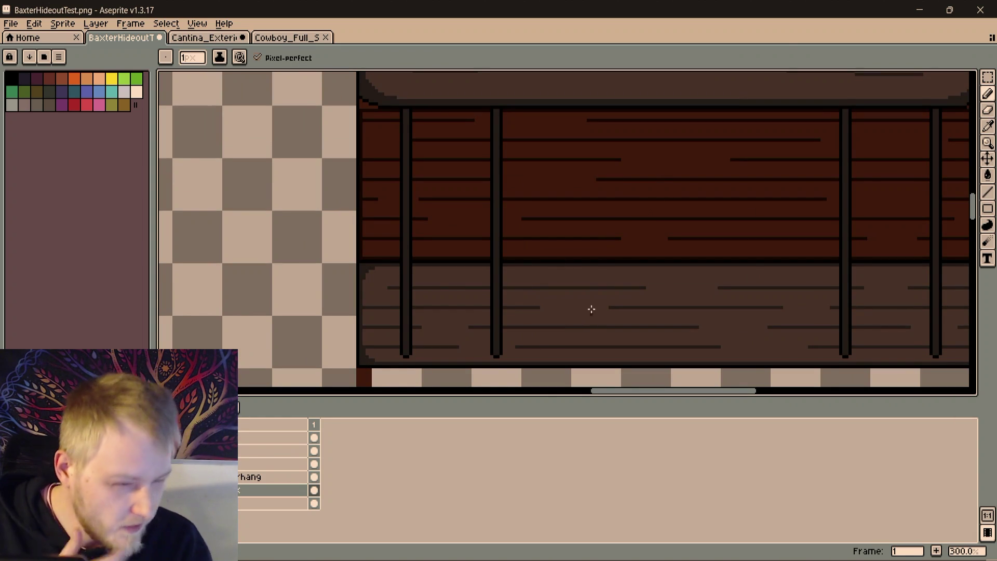
mouse_move(590, 329)
mouse_down()
mouse_move(629, 280)
mouse_move(594, 276)
mouse_up()
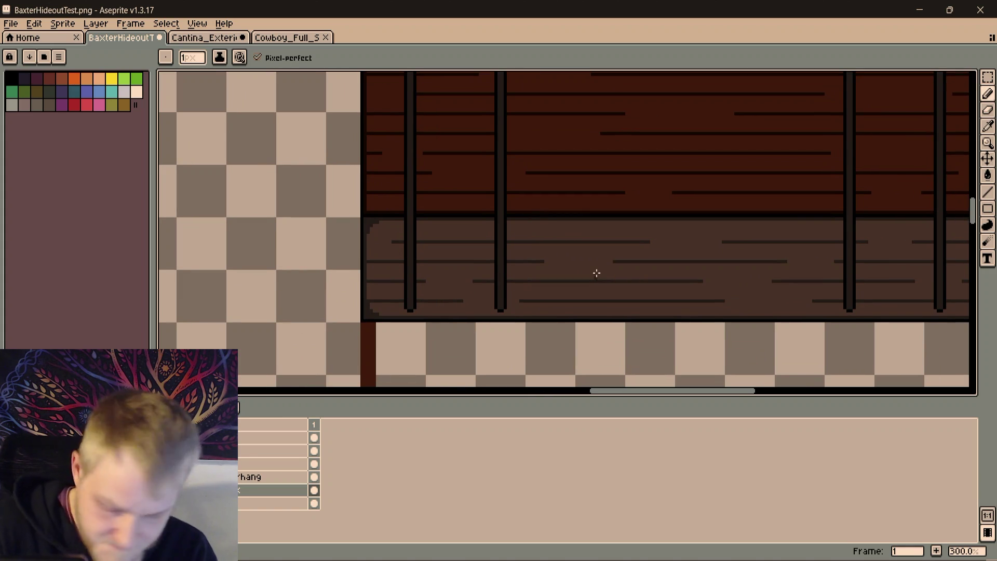
scroll(569, 276, right, 5)
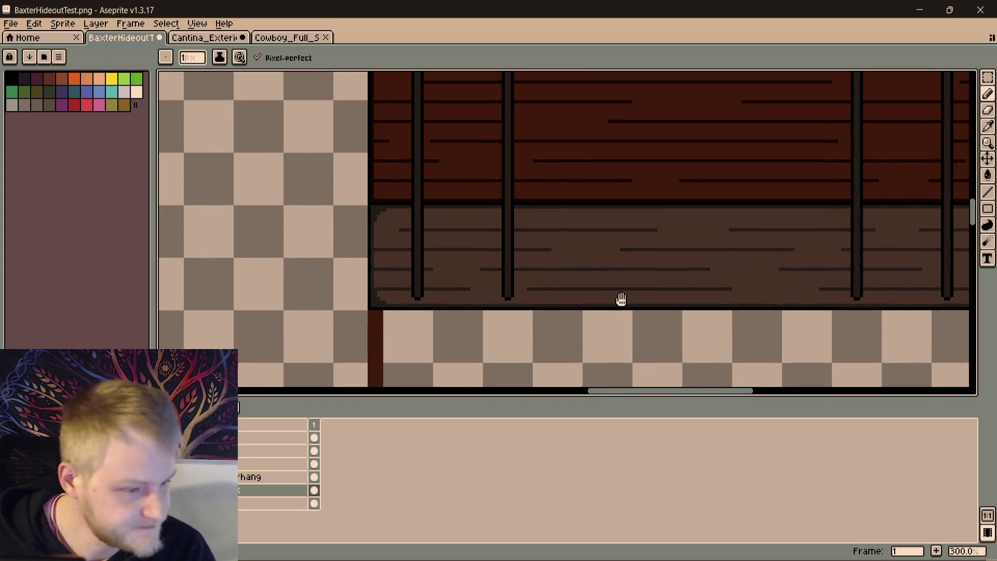
scroll(529, 252, down, 1)
Step: Undo the two pencil grain strokes so the lower panel is plain dark brown again
key(v)
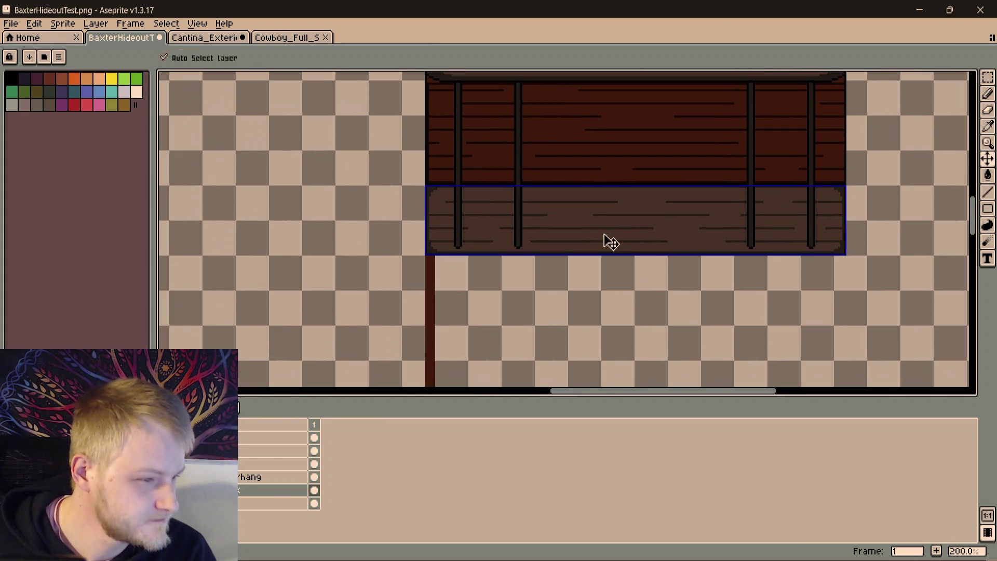
key(ctrl+z)
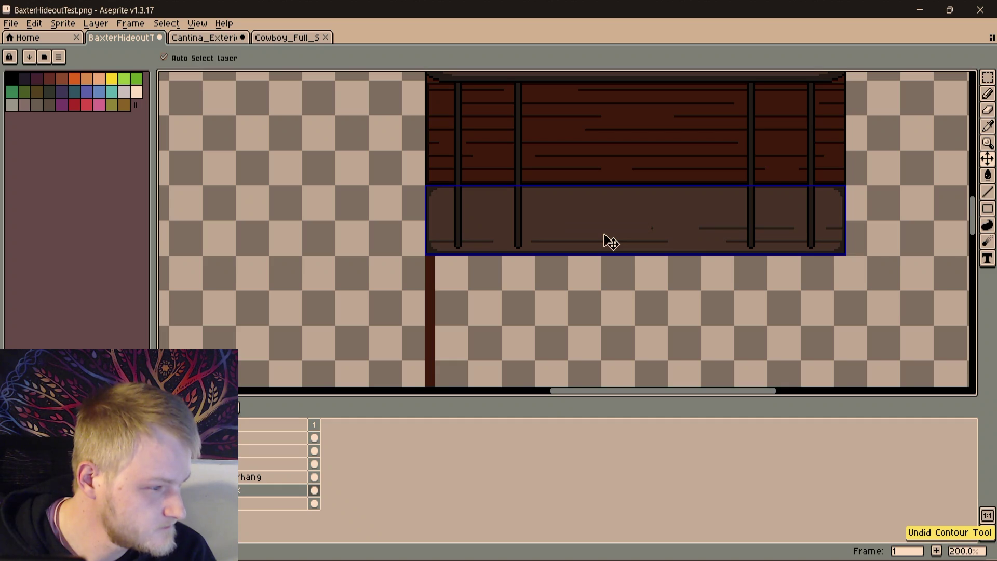
key(ctrl+z)
key(b)
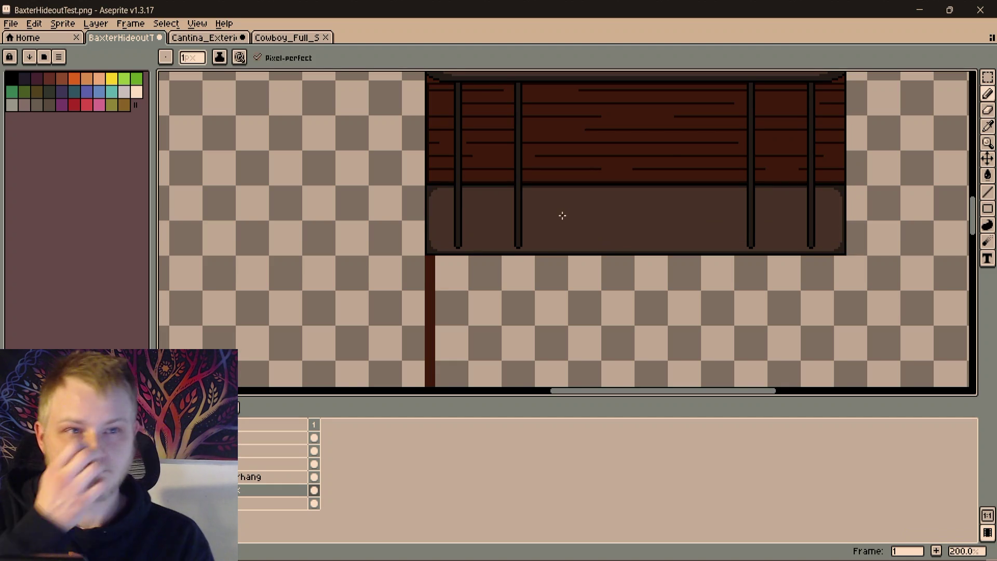
scroll(563, 216, up, 1)
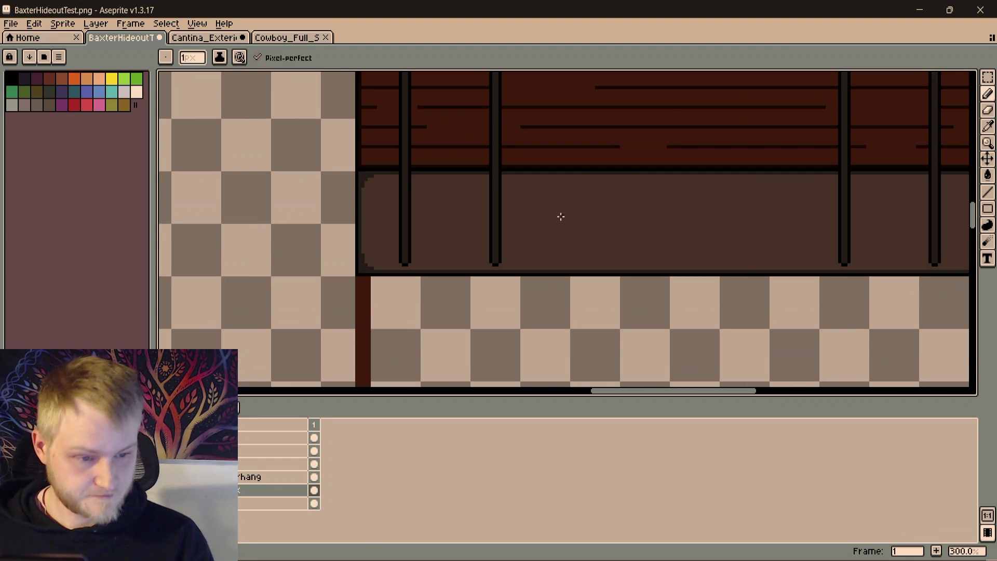
scroll(524, 232, up, 1)
scroll(597, 240, left, 2)
scroll(524, 245, up, 1)
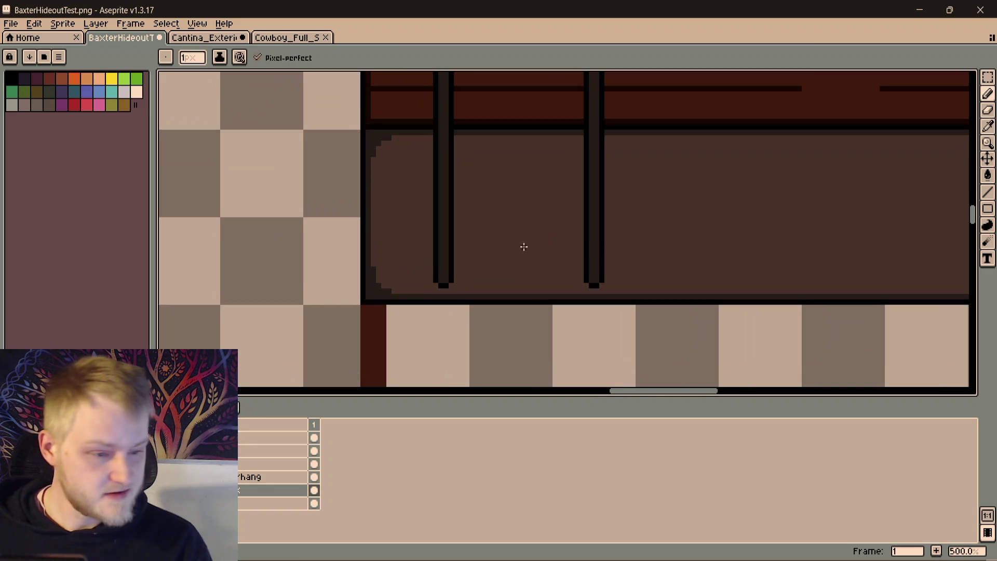
scroll(536, 256, left, 1)
scroll(536, 256, up, 1)
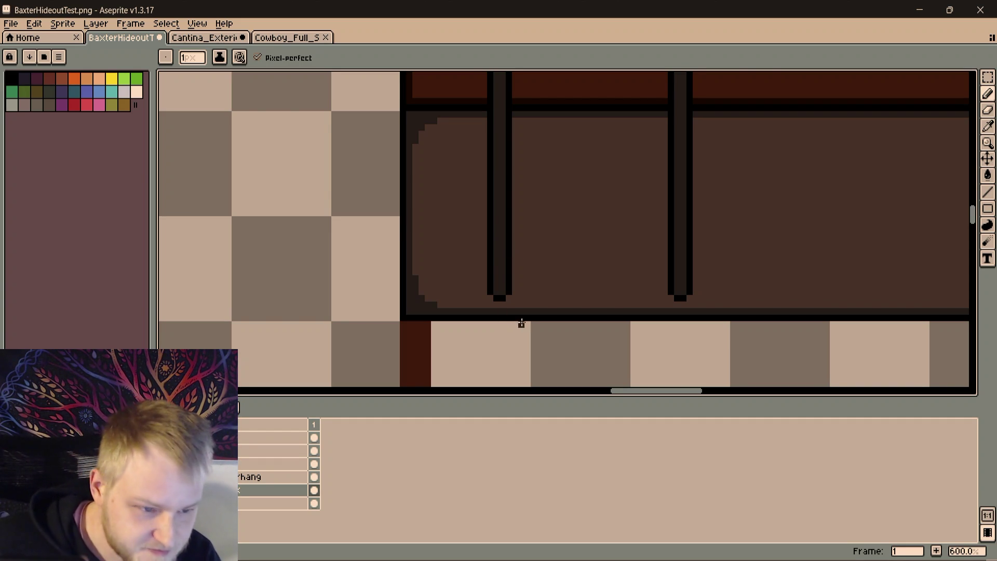
Step: Draw long, thin dark grain lines across the lower panel, one crossing the right post
scroll(442, 256, up, 1)
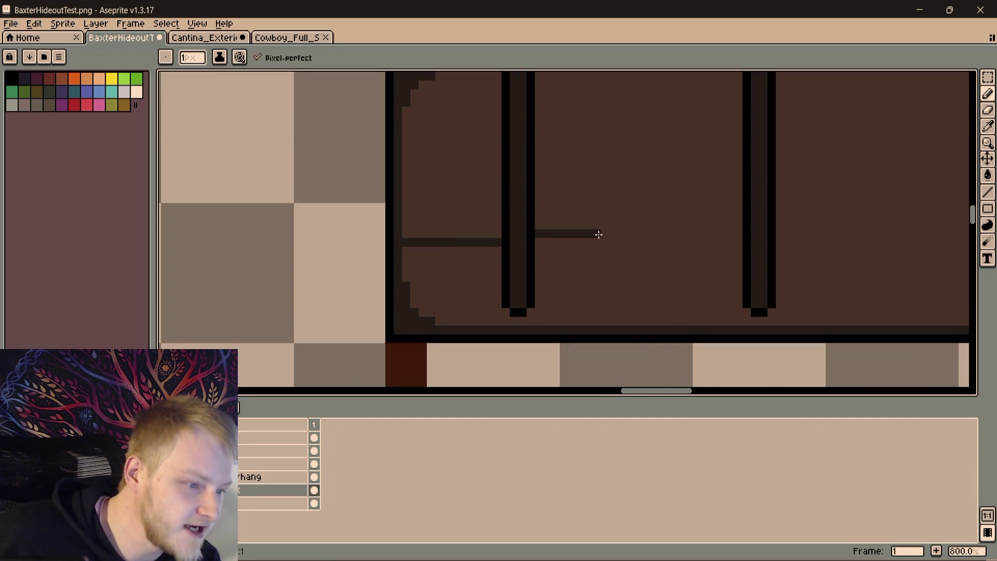
drag(598, 238, 597, 241)
scroll(759, 265, up, 1)
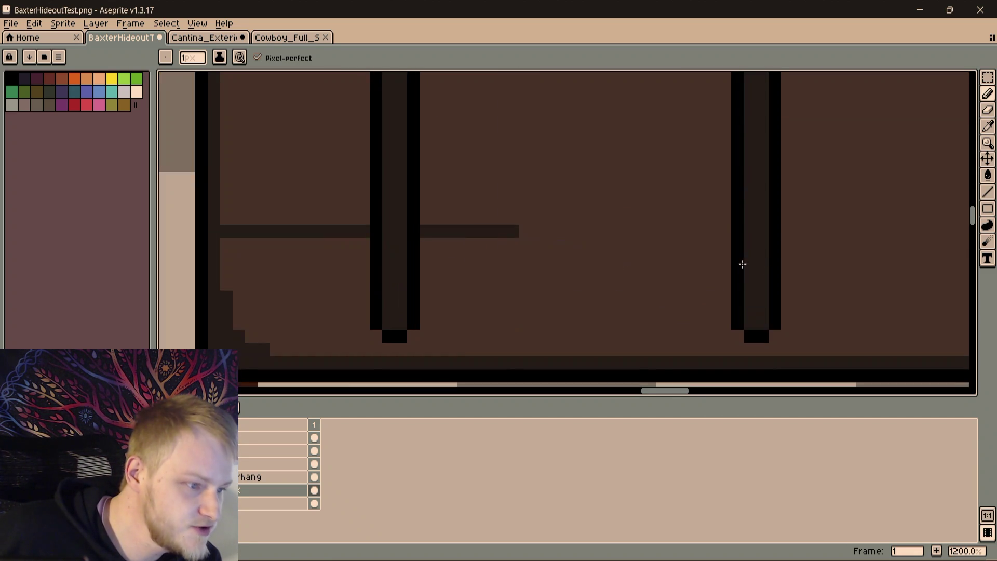
scroll(517, 273, down, 1)
scroll(517, 272, down, 1)
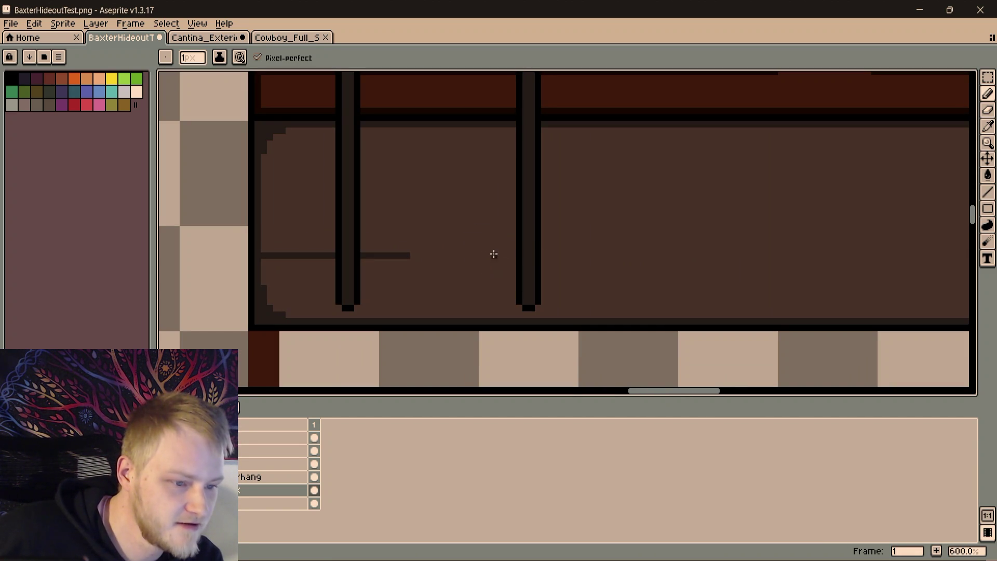
scroll(807, 260, down, 1)
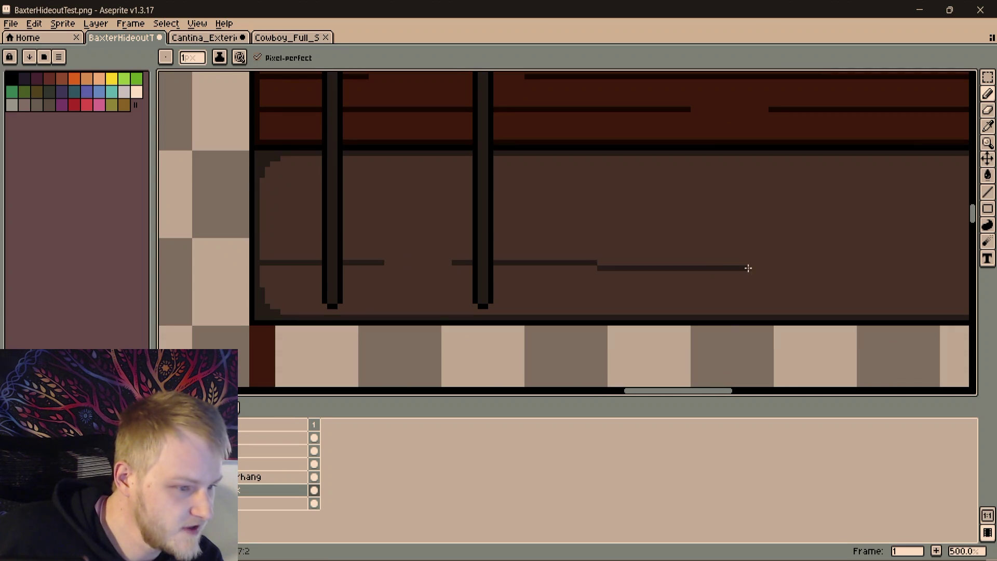
shift+click(733, 261)
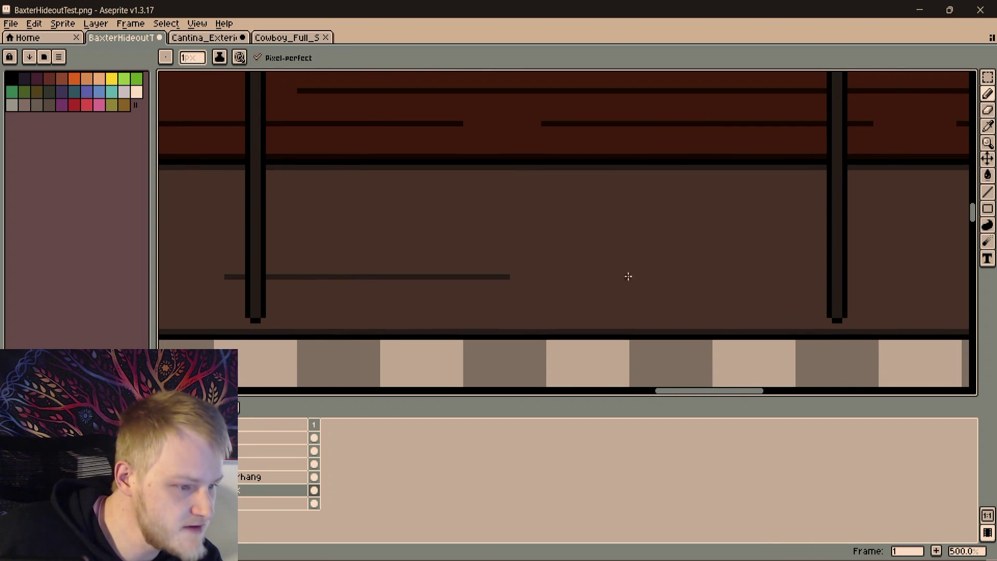
scroll(796, 278, right, 2)
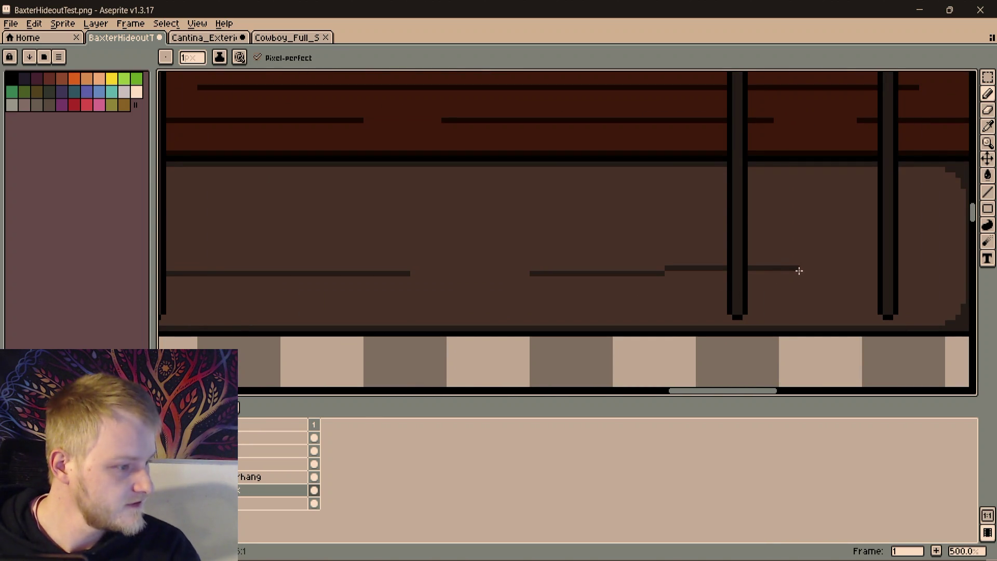
drag(765, 273, 670, 292)
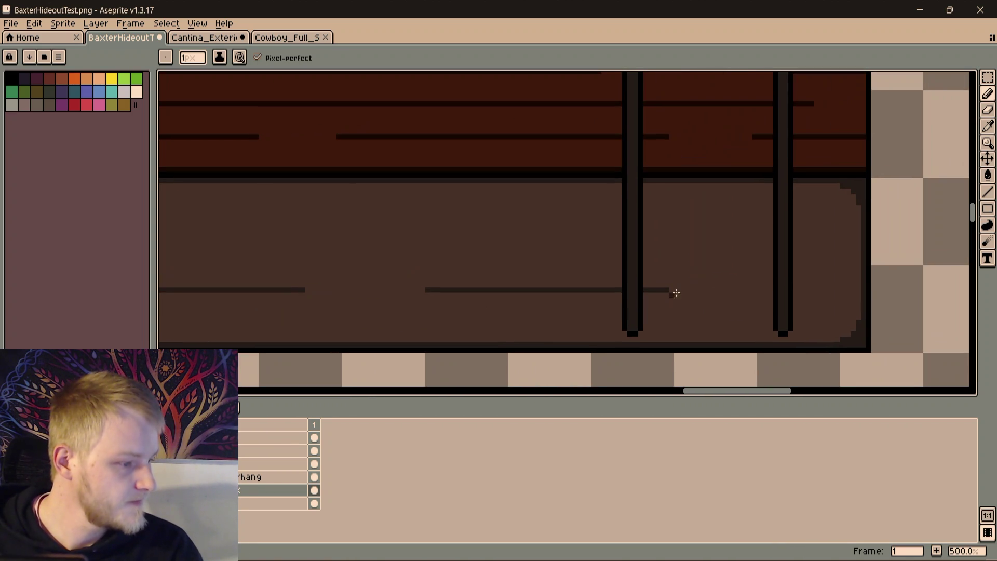
drag(736, 290, 861, 286)
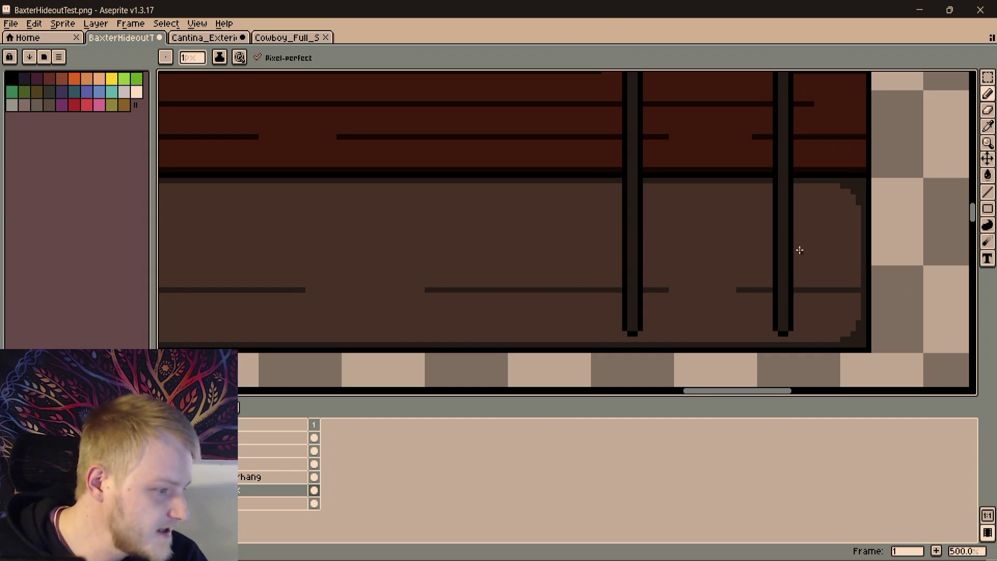
Step: Place a single dark pixel near the panel's right end, moving it up one row
scroll(835, 260, up, 2)
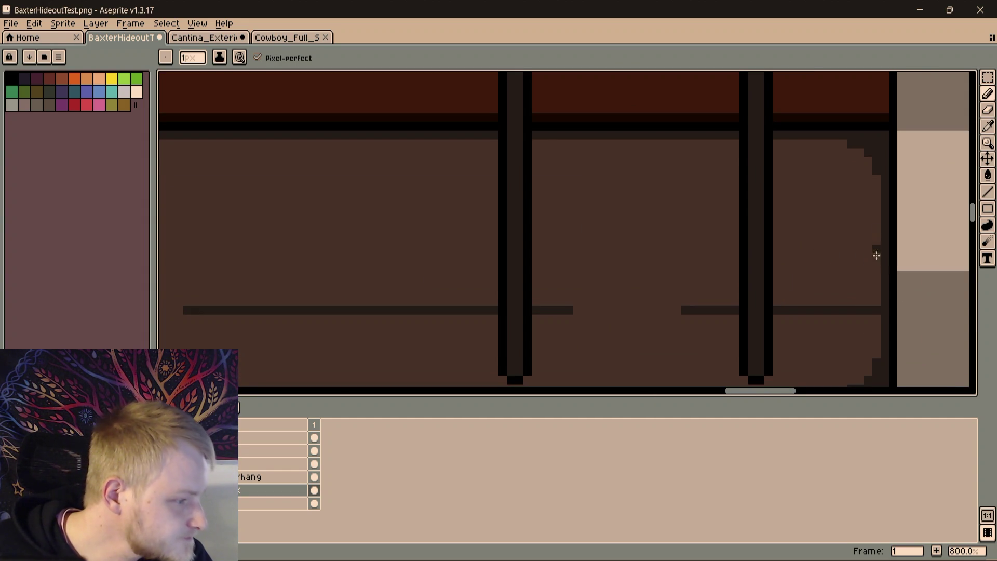
scroll(768, 247, up, 3)
click(720, 276)
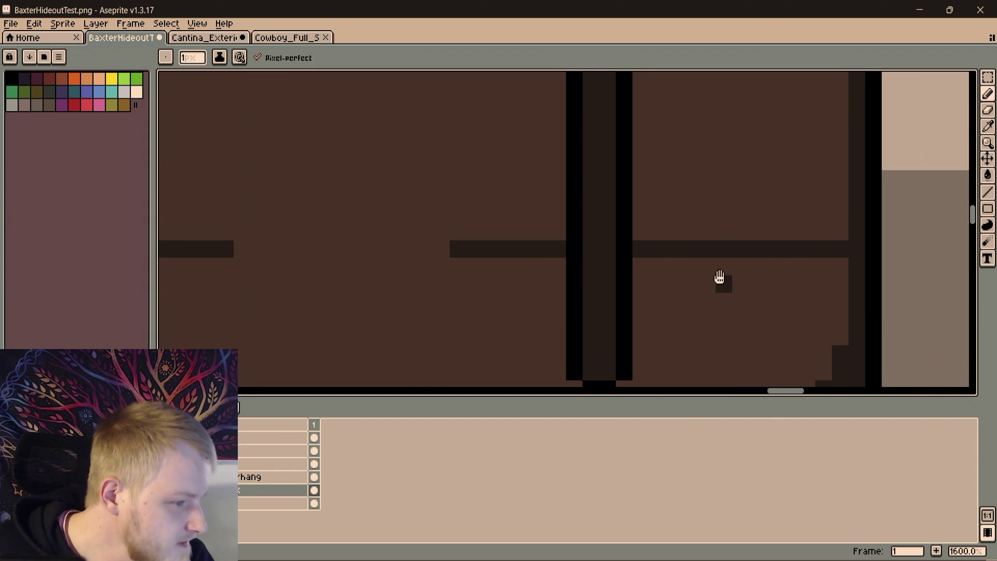
drag(719, 278, 727, 223)
key(ctrl+z)
click(725, 211)
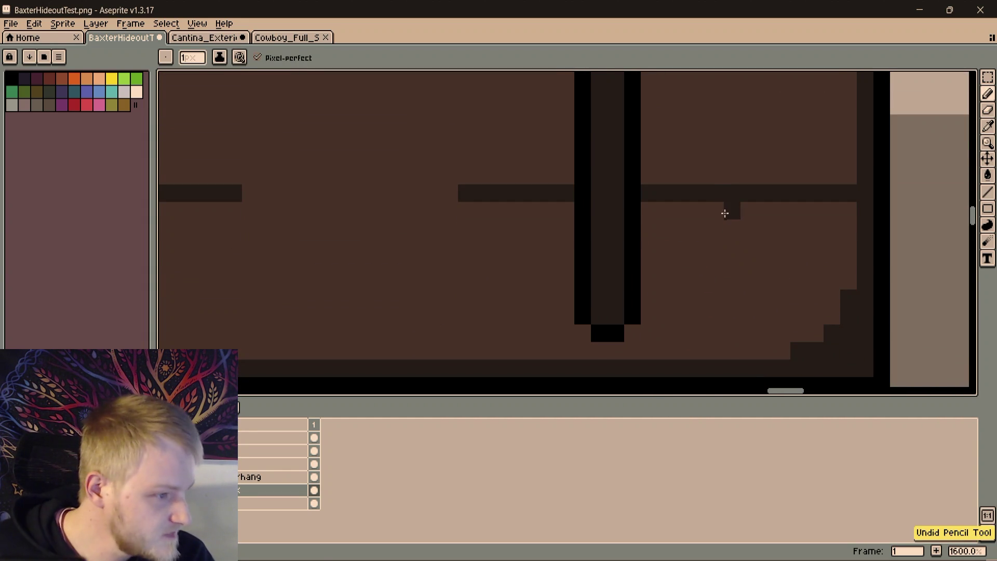
Step: Paint a staggered diagonal checker of 3px dark blocks near the right corner, then return to a 1px brush
key(plus)
key(plus)
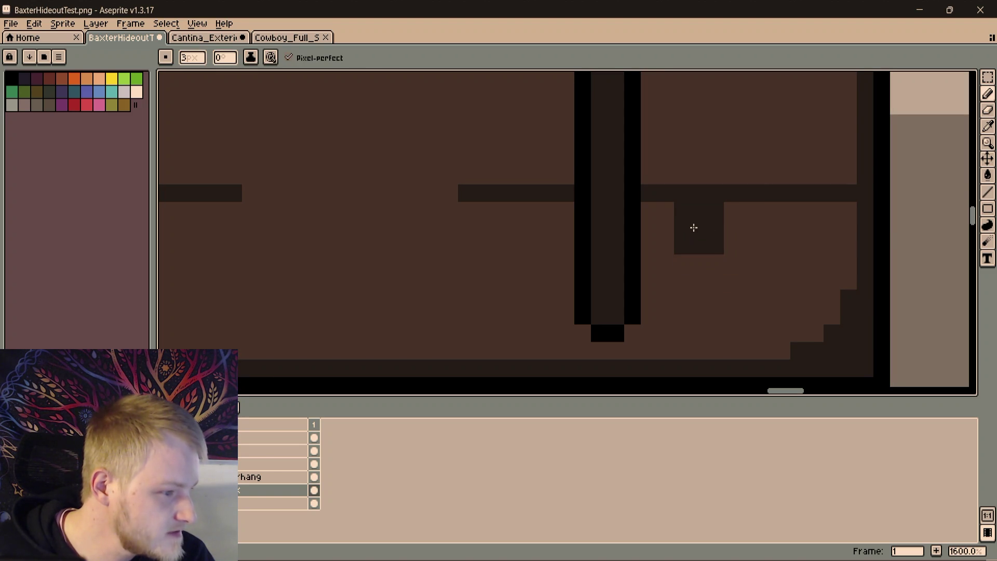
drag(694, 228, 747, 280)
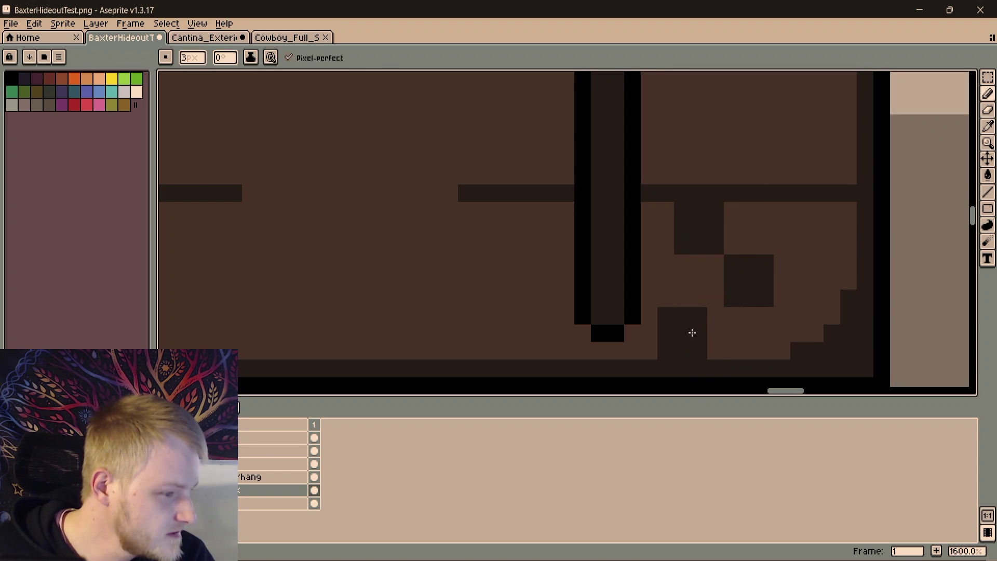
click(699, 334)
scroll(746, 236, down, 1)
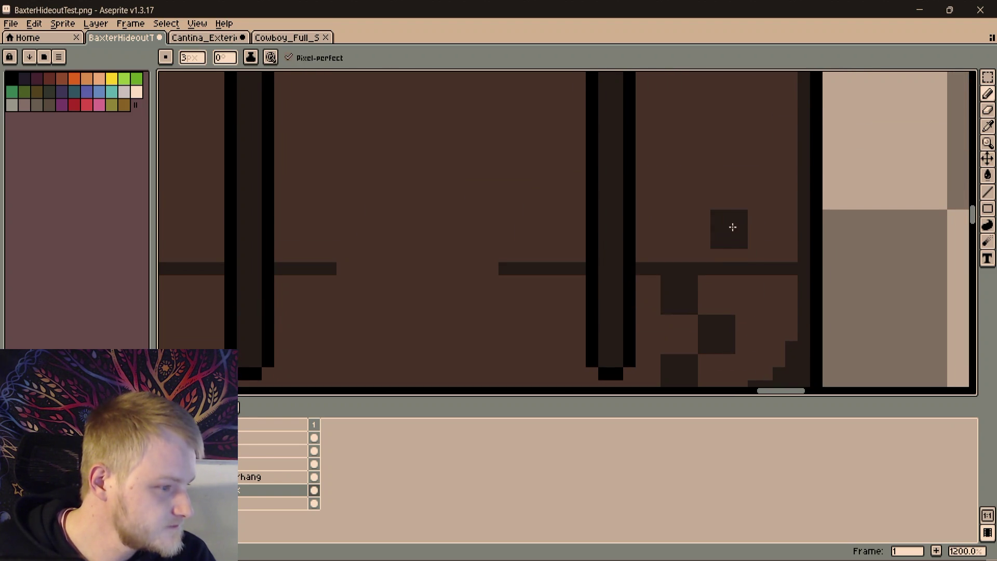
click(741, 239)
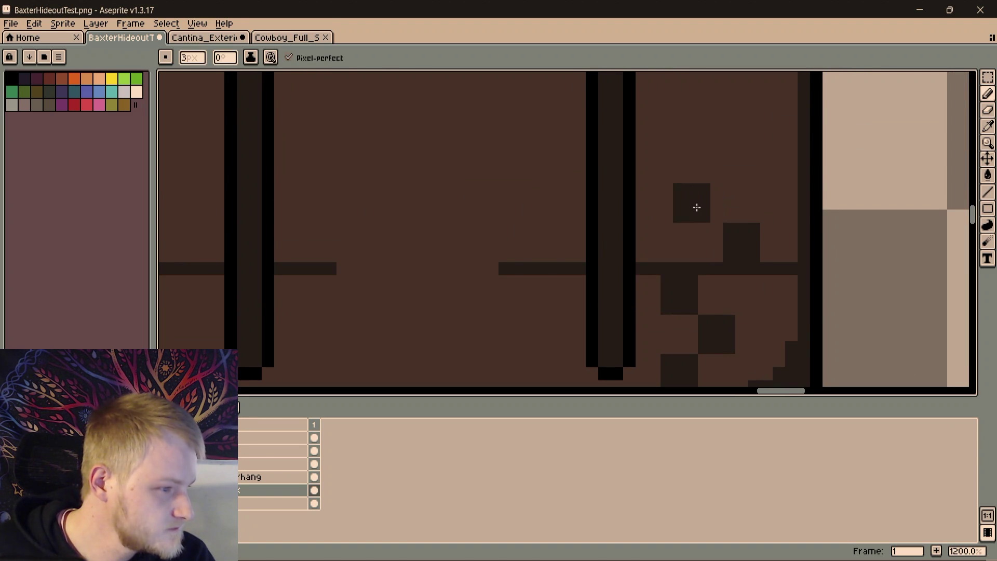
click(704, 204)
click(741, 162)
drag(746, 172, 750, 212)
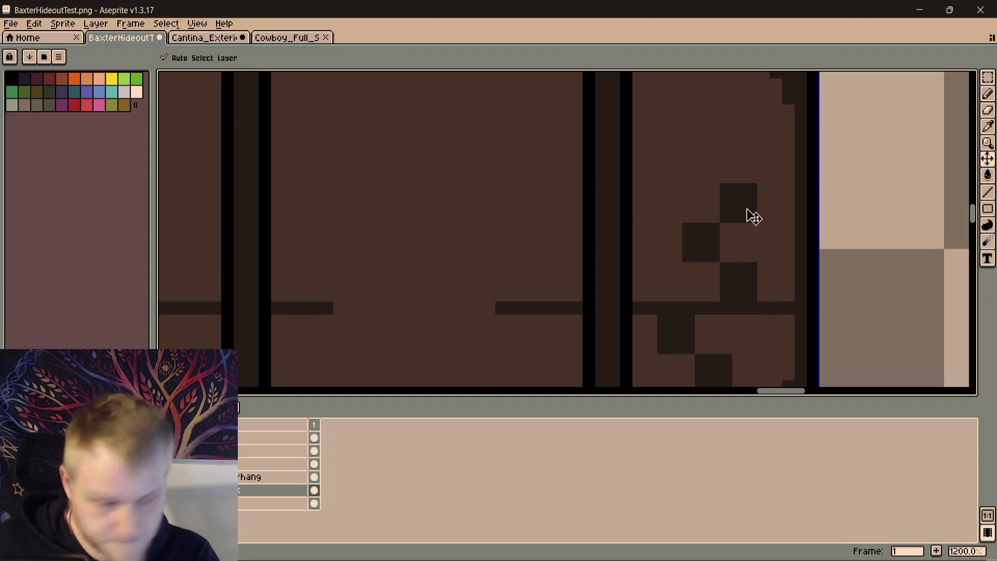
key(minus)
key(minus)
scroll(785, 175, down, 3)
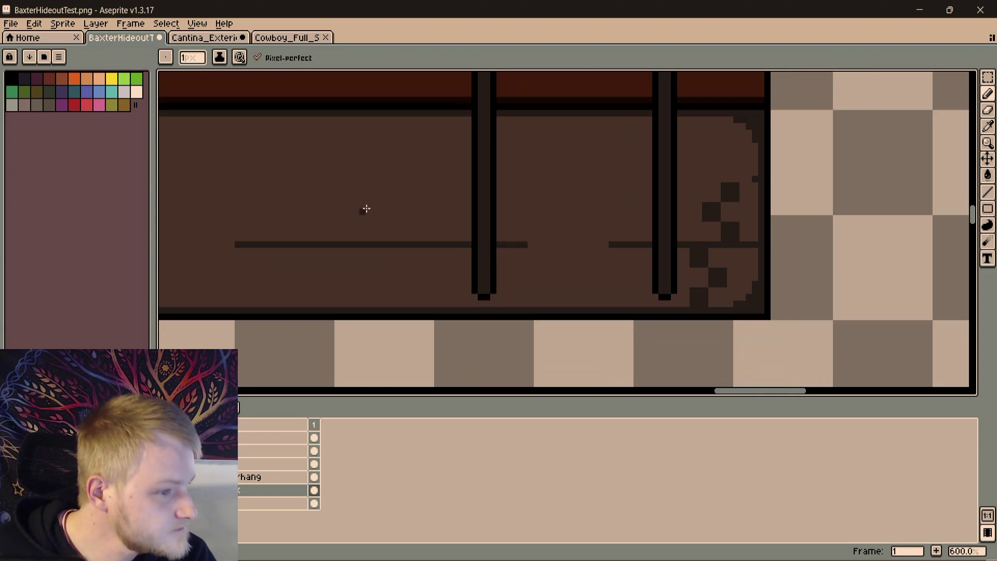
Step: Draw a straight grain line near the panel's top and dot a dark pixel on the lower plank
shift+click(379, 180)
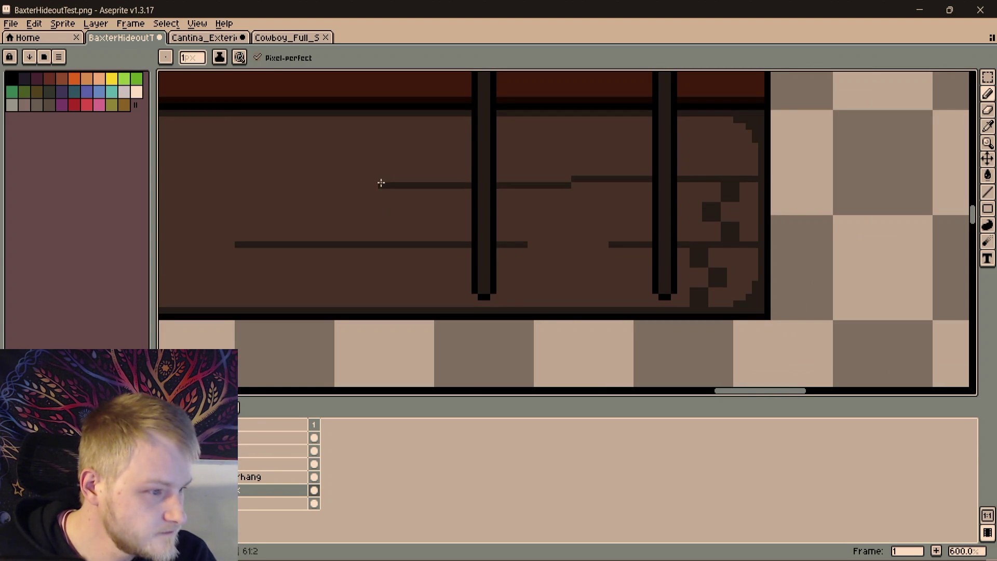
drag(379, 181, 746, 184)
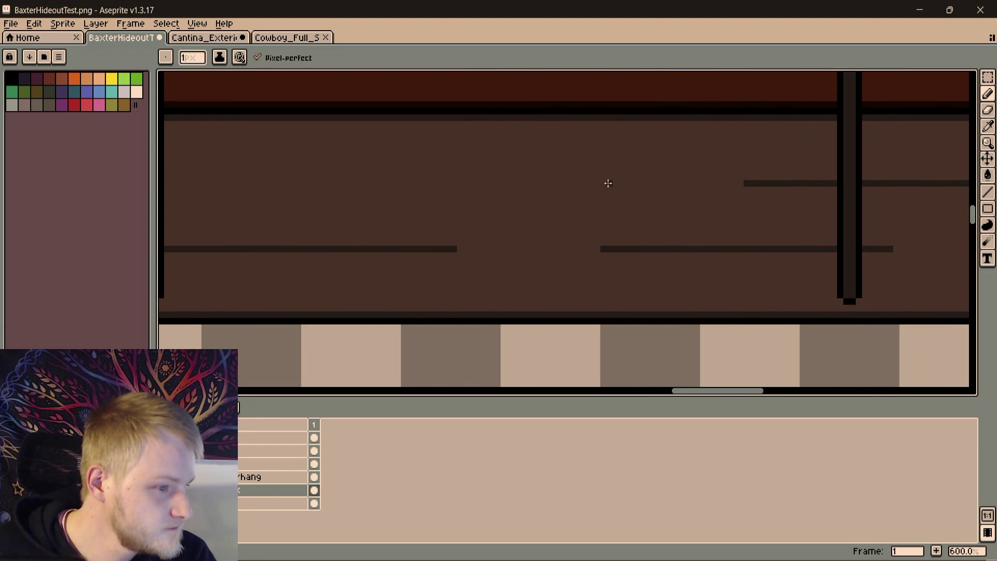
scroll(718, 195, left, 3)
scroll(620, 182, left, 2)
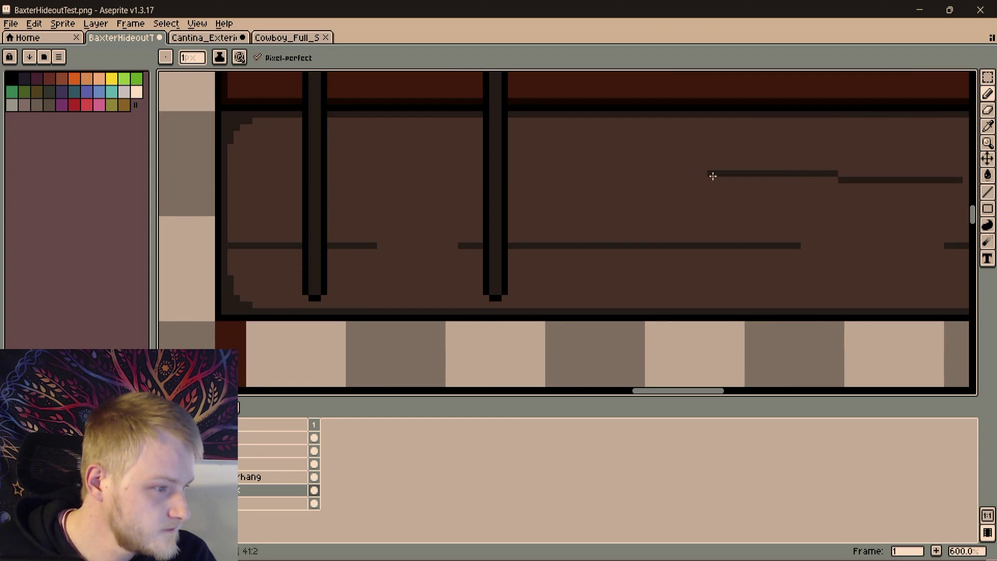
click(566, 180)
scroll(726, 203, left, 5)
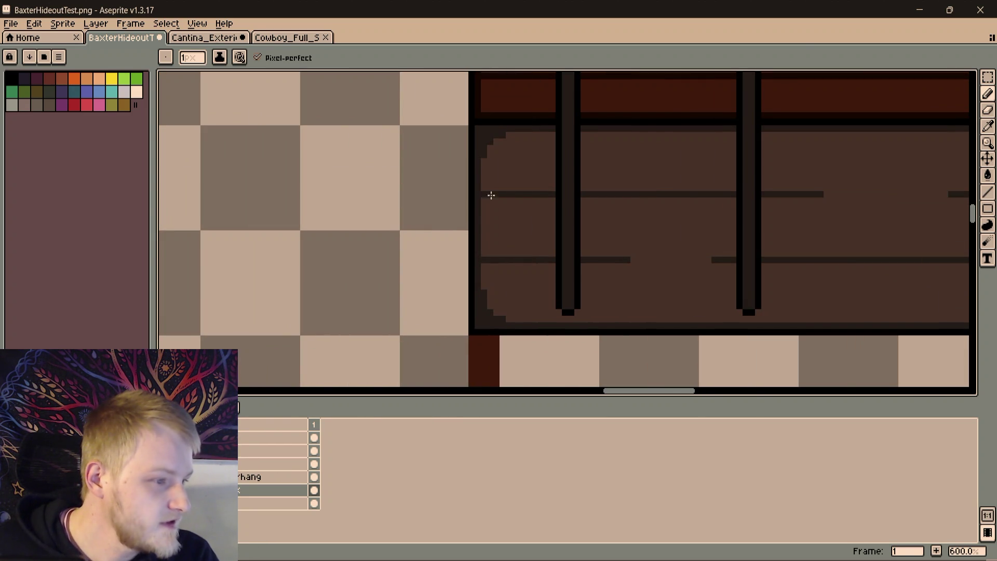
scroll(414, 216, right, 6)
scroll(606, 299, right, 5)
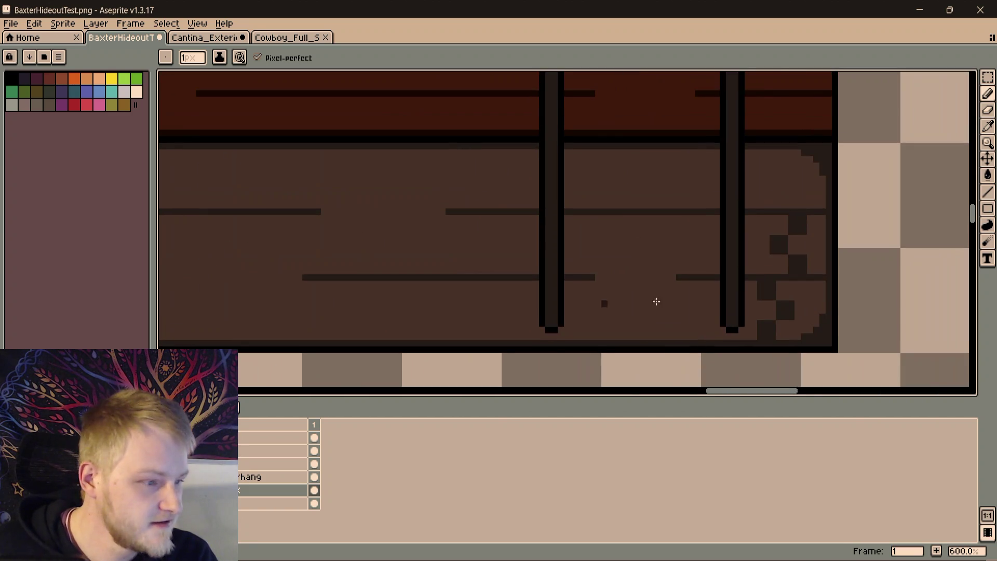
scroll(486, 281, right, 3)
scroll(411, 250, right, 2)
scroll(552, 216, up, 1)
Step: Pick the plank brown and paint over the dark blocks at the plank's right end with a 3px brush
scroll(563, 207, up, 3)
key(plus)
key(plus)
drag(619, 254, 613, 246)
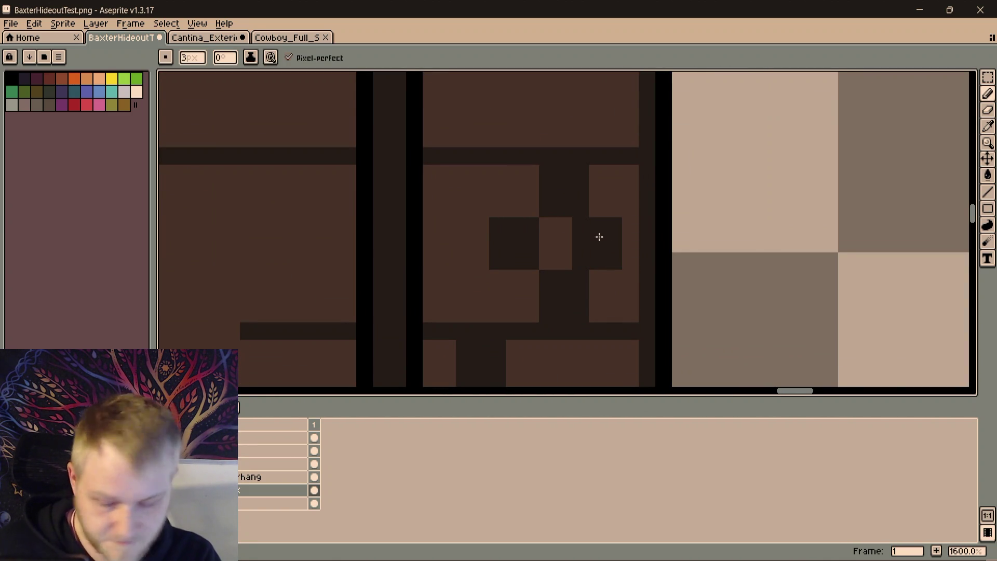
key(i)
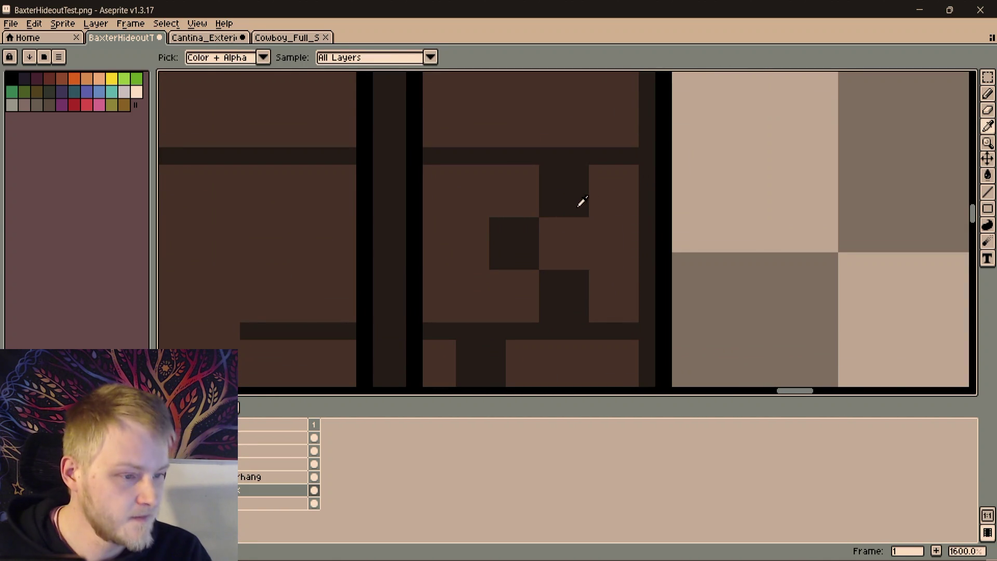
key(b)
key(ctrl+z)
key(ctrl+y)
key(ctrl+z)
drag(492, 229, 569, 291)
scroll(624, 129, left, 3)
mouse_move(553, 182)
mouse_down()
mouse_move(608, 245)
mouse_move(552, 292)
mouse_move(550, 281)
mouse_move(605, 221)
mouse_move(559, 185)
mouse_move(689, 210)
mouse_up()
key(ctrl+z)
Step: Zoom out to the whole bench section and save the file
scroll(559, 185, down, 4)
scroll(556, 172, down, 2)
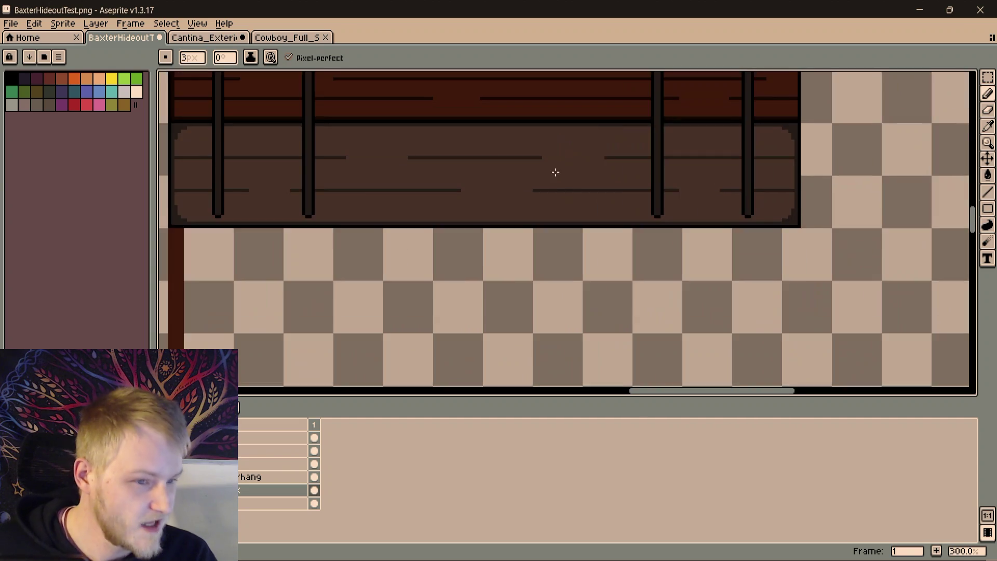
drag(556, 171, 630, 205)
scroll(625, 206, down, 1)
key(ctrl+s)
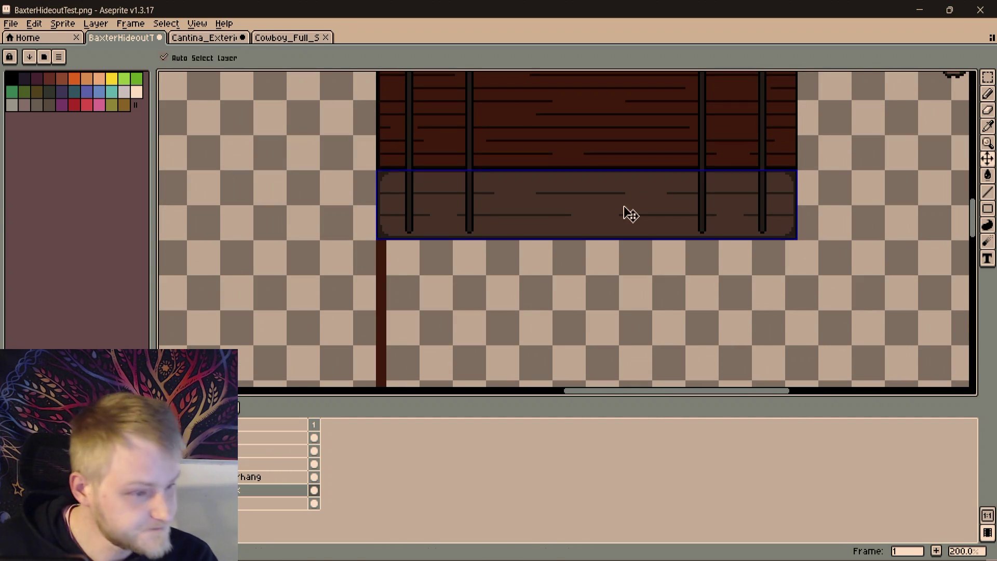
scroll(623, 206, up, 2)
mouse_move(623, 206)
mouse_down()
mouse_move(667, 259)
mouse_move(671, 284)
mouse_up()
scroll(667, 260, down, 2)
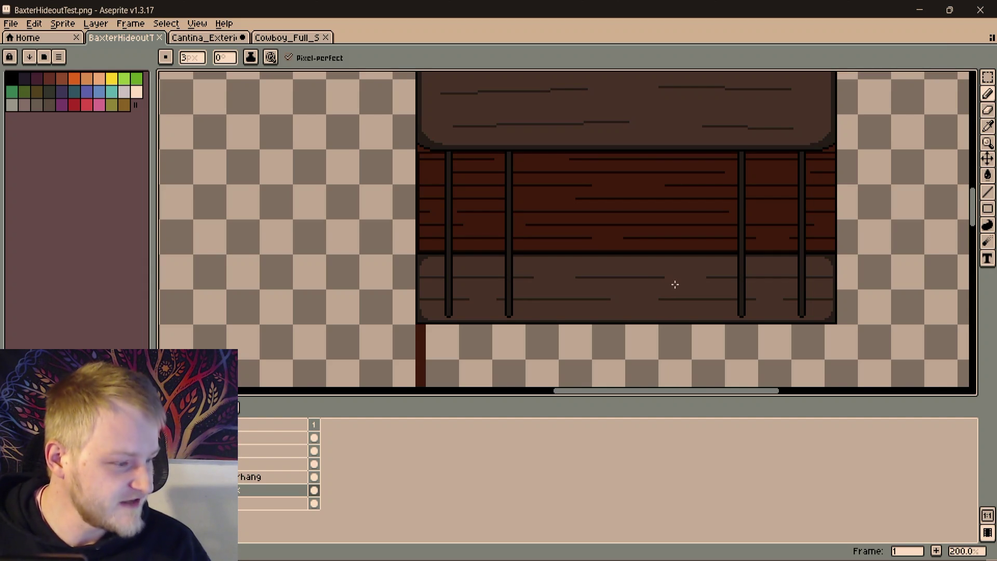
Step: On the posts layer, lift the lower ends of the left post and the next pillar with rectangular selections
scroll(623, 221, down, 3)
scroll(454, 226, right, 2)
scroll(524, 232, left, 3)
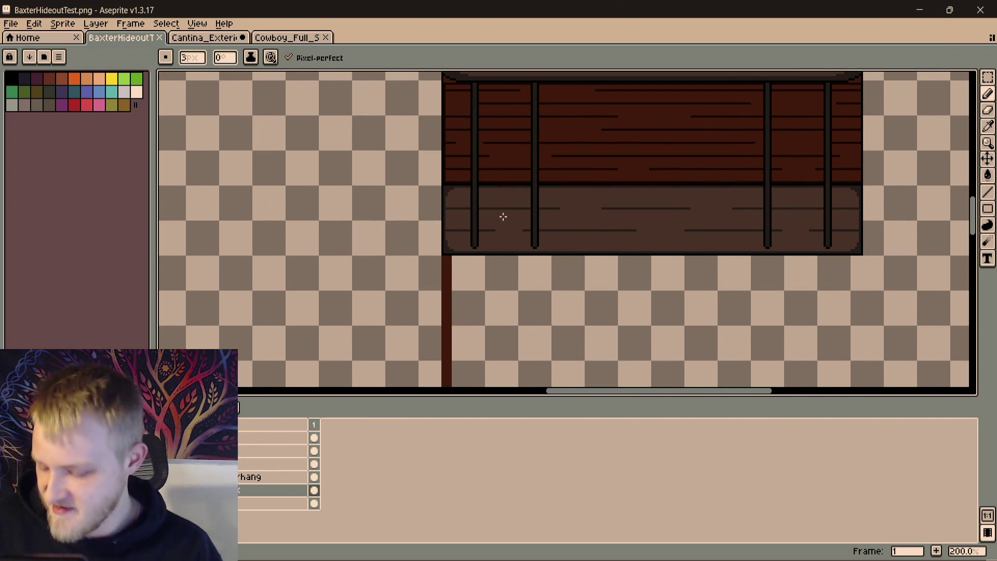
click(296, 451)
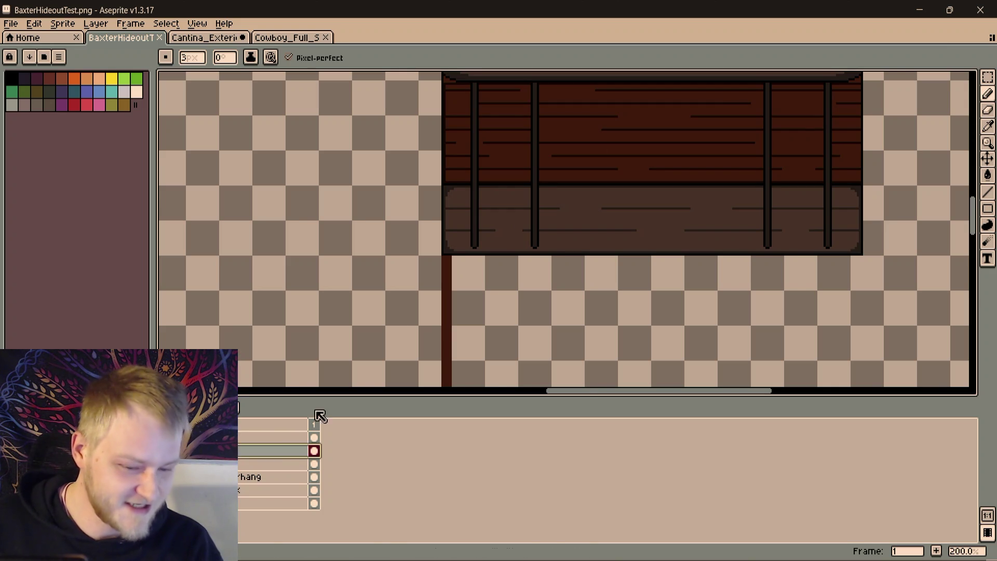
scroll(365, 356, up, 5)
scroll(498, 166, up, 2)
key(m)
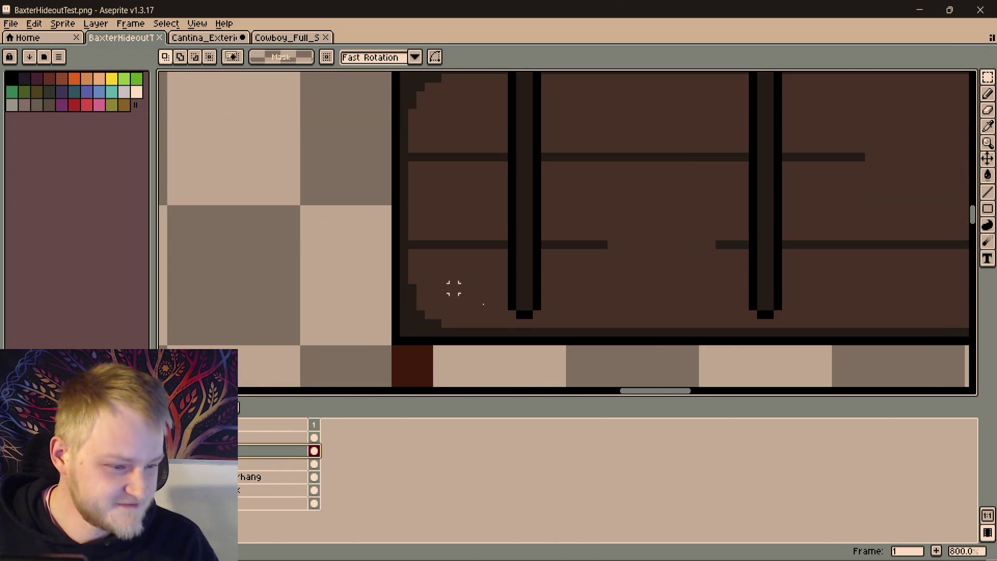
drag(536, 314, 501, 214)
mouse_move(525, 250)
mouse_down()
mouse_move(524, 221)
mouse_move(529, 230)
mouse_up()
scroll(501, 284, right, 3)
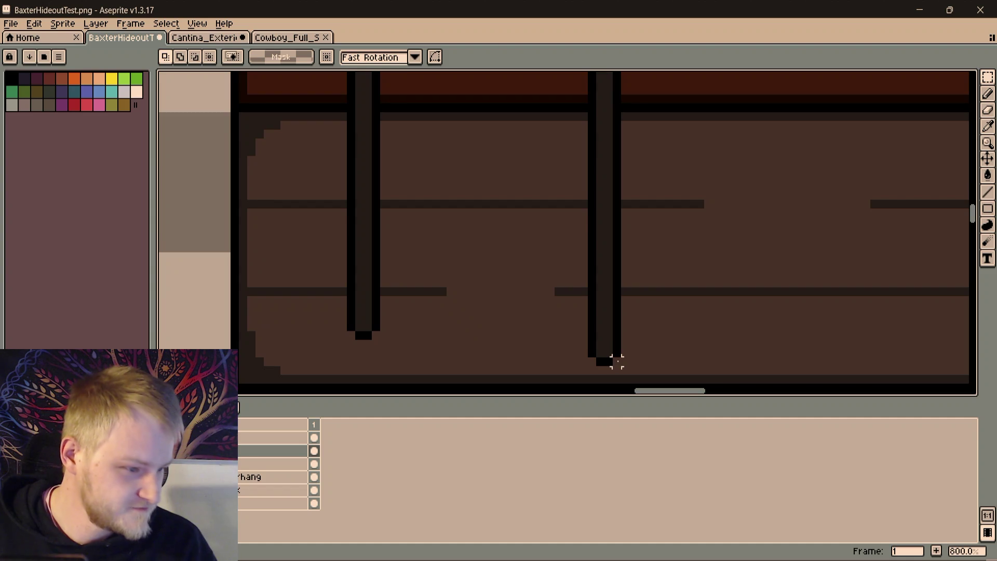
drag(617, 362, 591, 262)
key(Up)
key(Up)
key(Up)
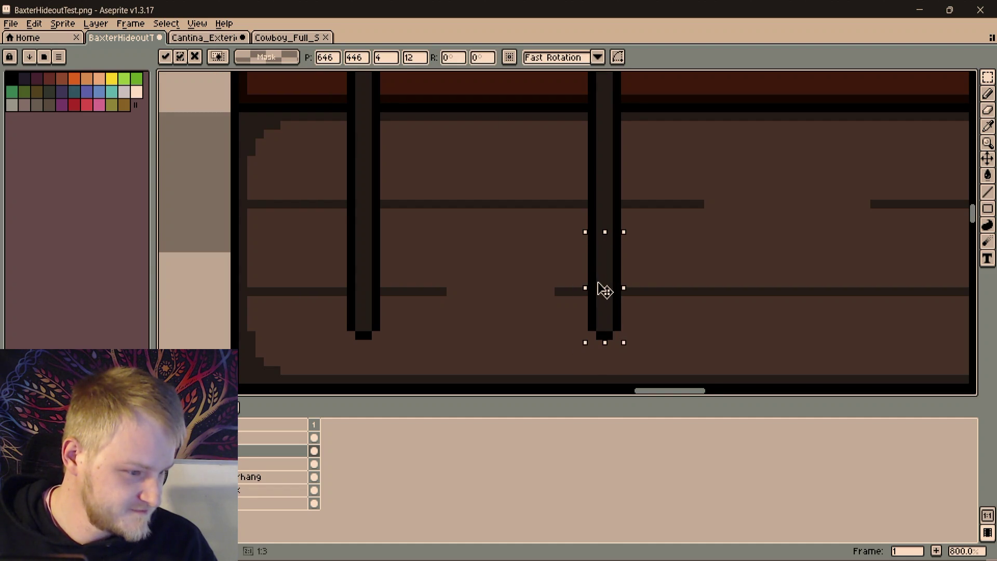
key(ctrl+d)
Step: Select and raise the lower end of one of the middle pillars
mouse_move(457, 333)
mouse_down()
mouse_move(404, 291)
mouse_move(158, 291)
mouse_up()
drag(481, 290, 448, 290)
drag(505, 281, 195, 283)
drag(545, 287, 225, 283)
drag(426, 292, 392, 291)
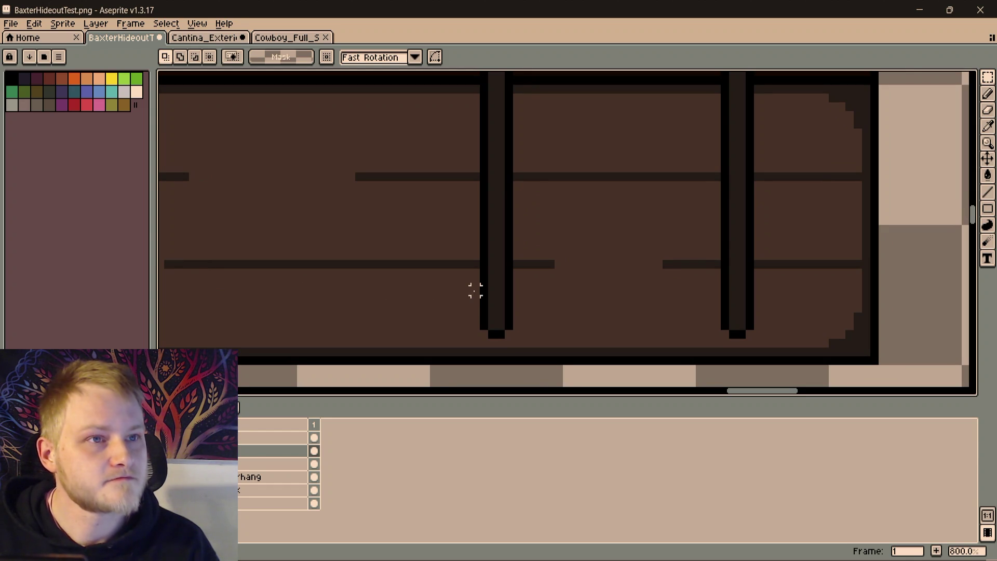
mouse_move(483, 335)
mouse_down()
mouse_move(509, 264)
mouse_move(934, 199)
mouse_move(601, 233)
mouse_move(712, 239)
mouse_move(759, 228)
mouse_up()
scroll(508, 267, down, 2)
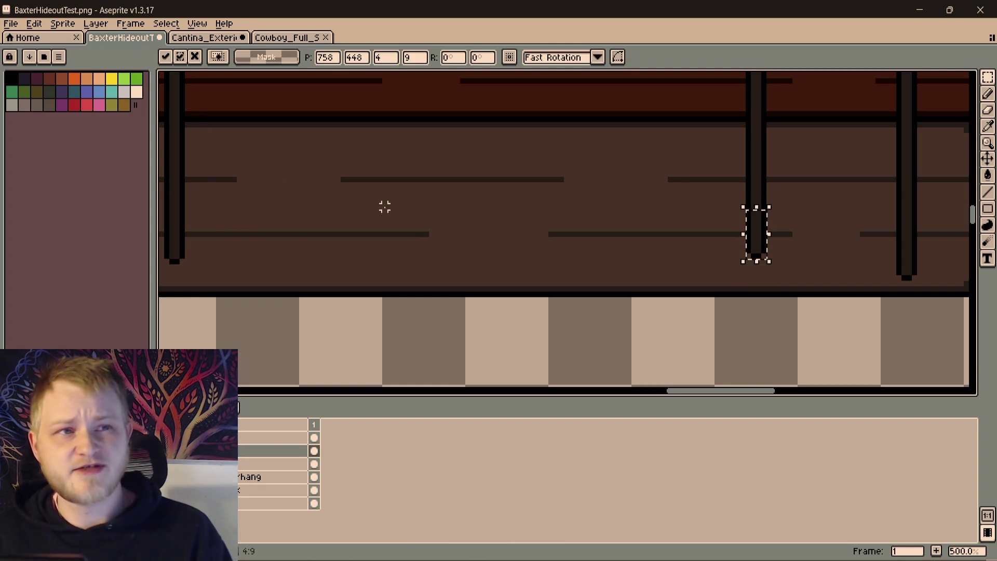
click(607, 228)
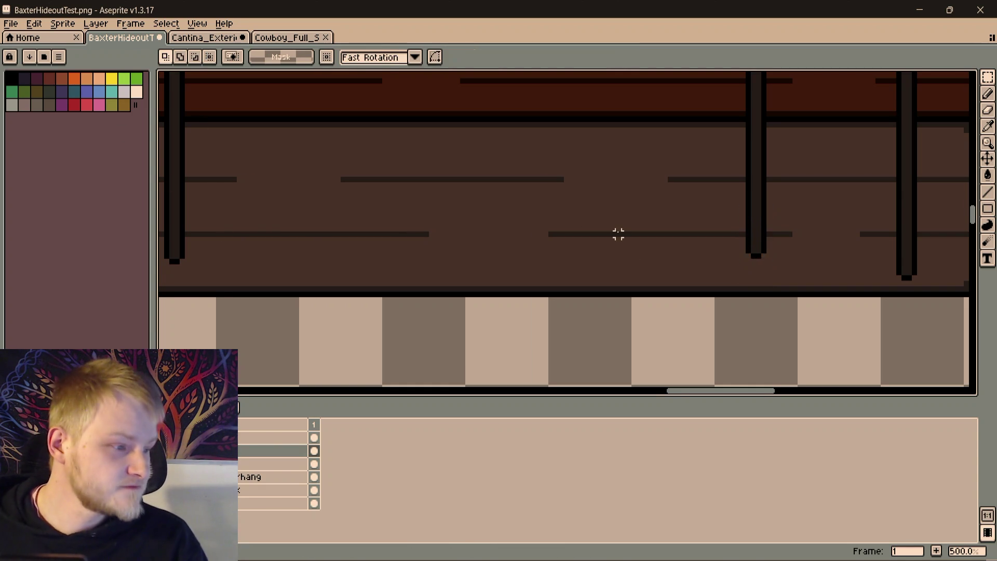
Step: Undo that pillar move and lift the pillar end again into its proper place
scroll(617, 232, up, 1)
drag(788, 227, 722, 226)
drag(856, 228, 742, 232)
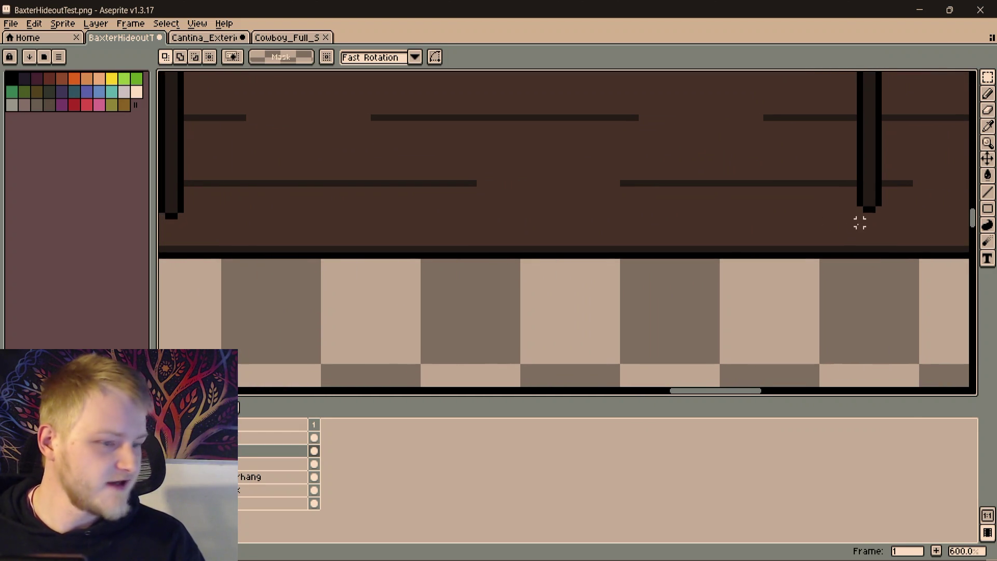
key(ctrl+z)
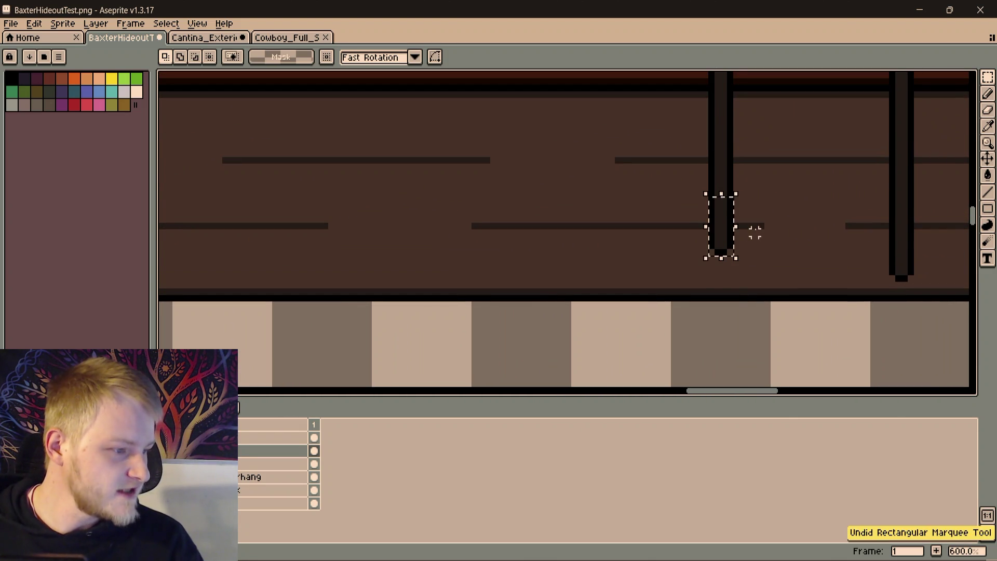
key(ctrl+z)
drag(727, 255, 731, 233)
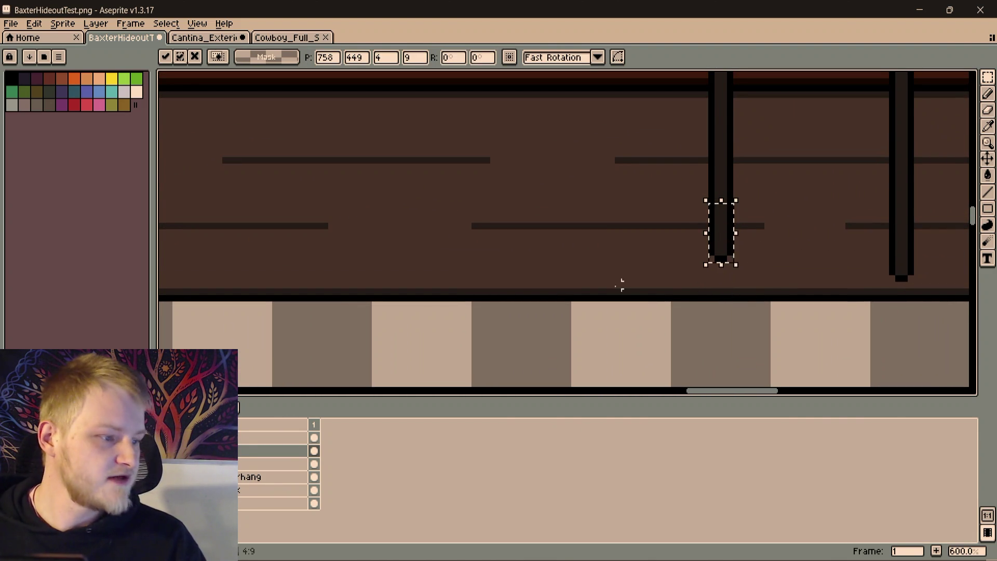
key(ctrl+d)
Step: Lift another pillar's lower end about 2 pixels and confirm the move
scroll(865, 223, down, 2)
scroll(864, 223, right, 5)
scroll(624, 229, left, 5)
scroll(798, 235, right, 1)
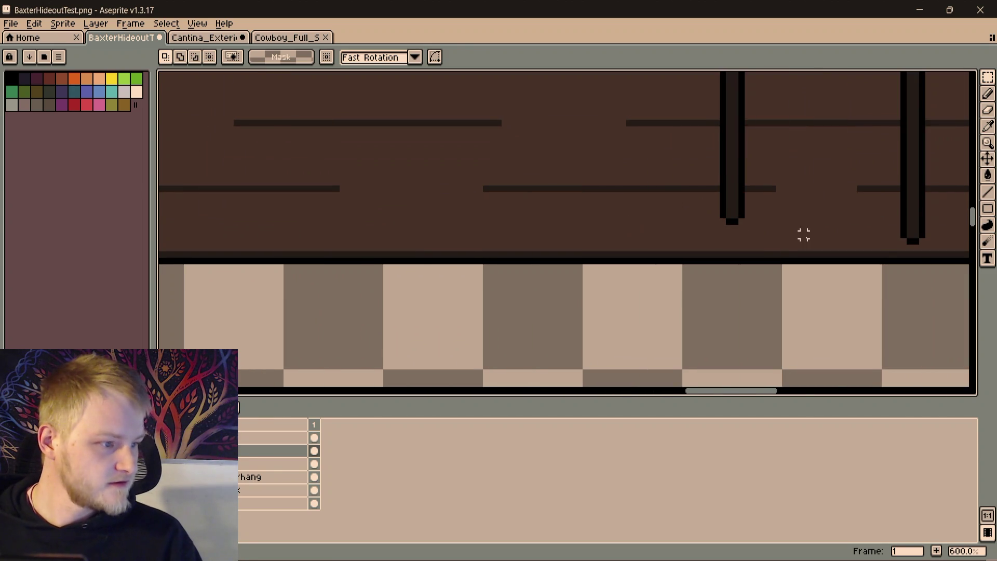
scroll(798, 235, right, 3)
scroll(634, 278, up, 1)
mouse_move(626, 282)
mouse_down()
mouse_move(591, 196)
mouse_move(617, 197)
mouse_up()
key(Up)
key(Up)
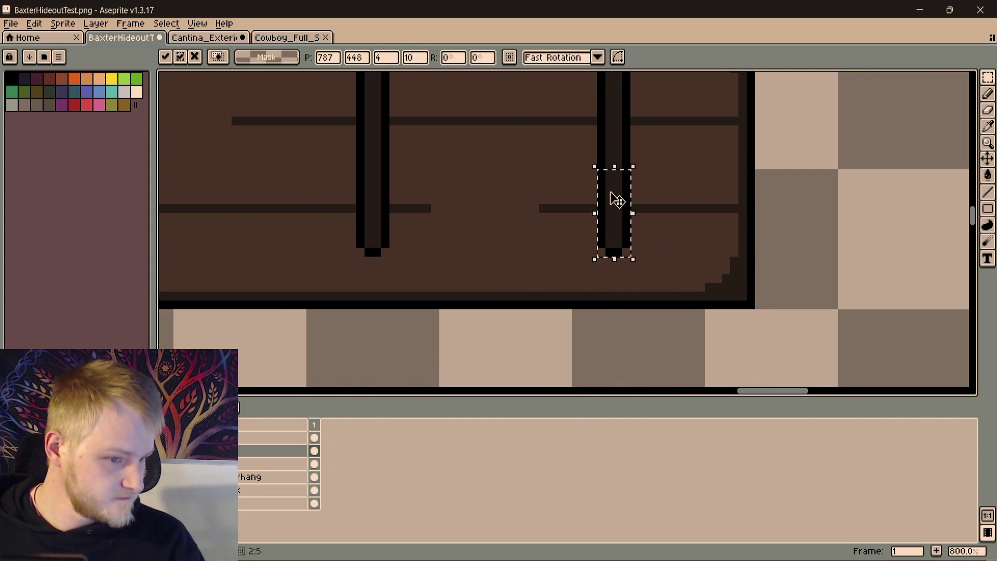
scroll(575, 260, down, 4)
scroll(619, 238, left, 3)
scroll(615, 276, up, 1)
key(Return)
Step: Save the file with all posts now ending higher on the lower plank
scroll(453, 310, right, 5)
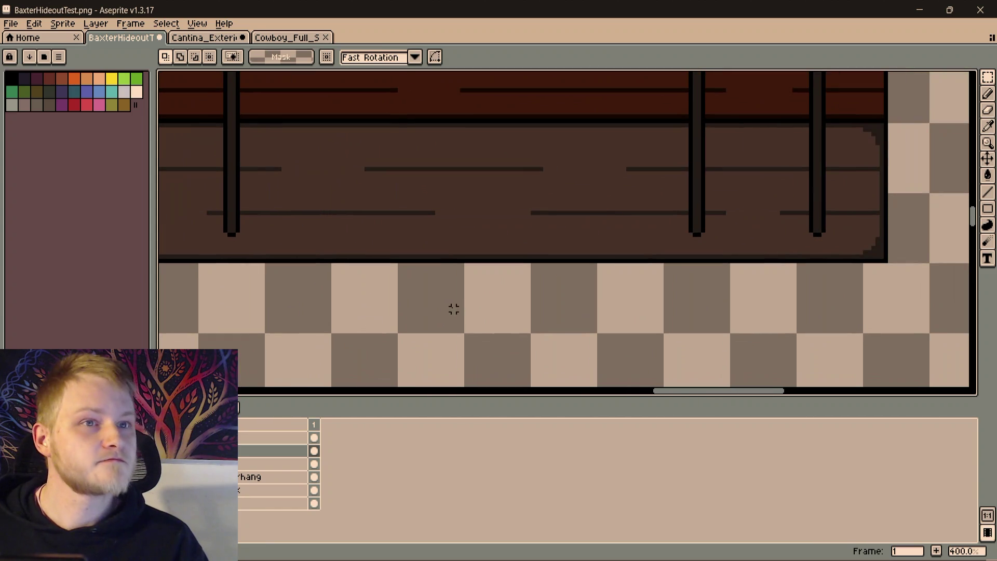
key(ctrl+s)
scroll(540, 310, right, 3)
scroll(554, 237, up, 1)
scroll(554, 236, up, 1)
scroll(544, 240, left, 3)
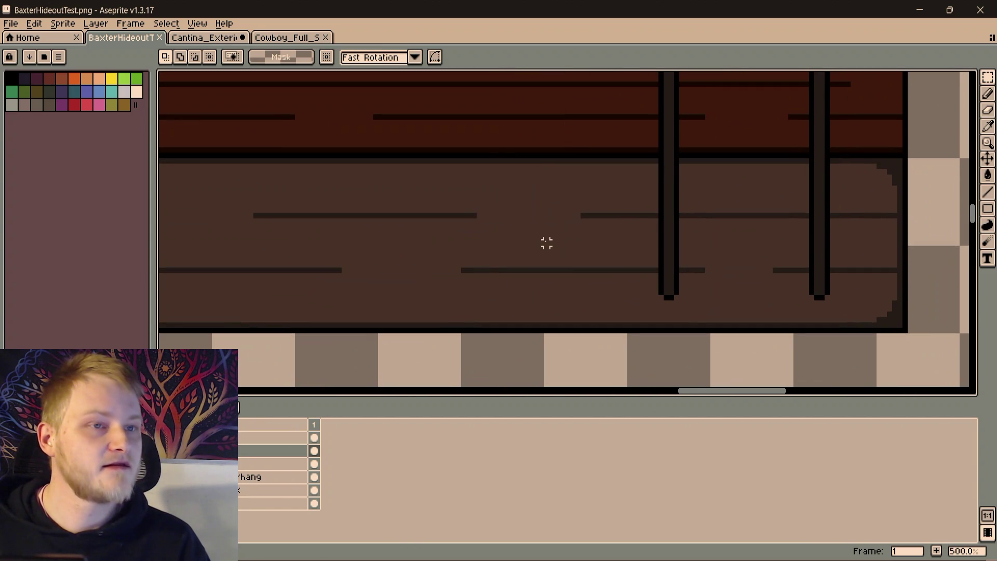
scroll(498, 229, left, 2)
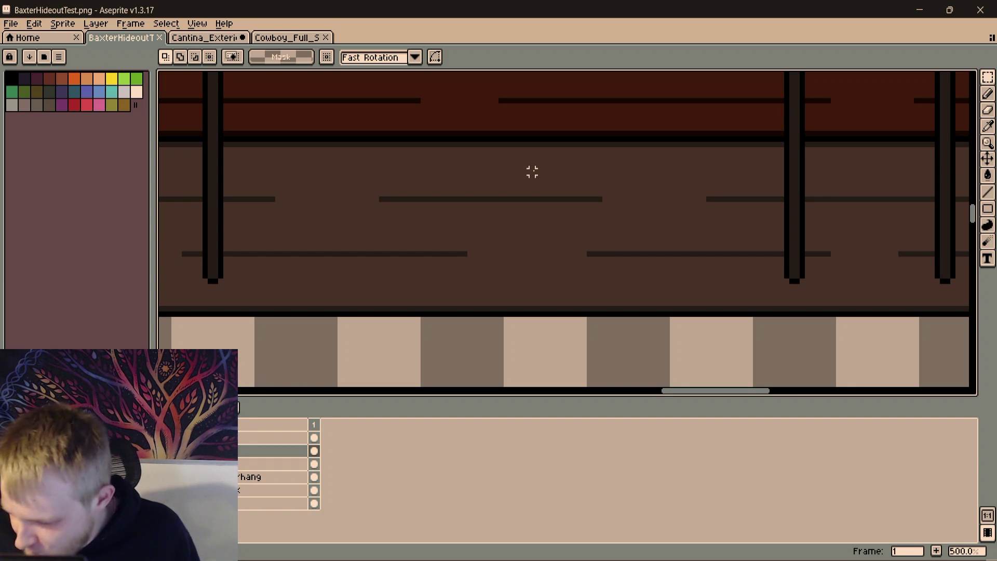
Step: Review the plank from its left part to its right end and save the file
scroll(534, 174, down, 1)
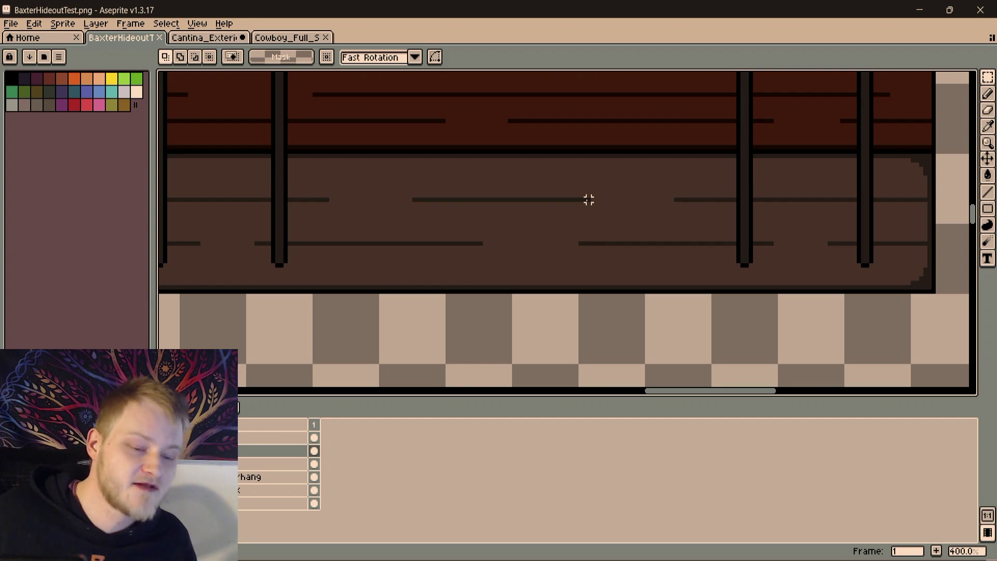
scroll(564, 226, up, 1)
scroll(607, 236, down, 1)
drag(607, 235, 614, 274)
scroll(711, 277, up, 1)
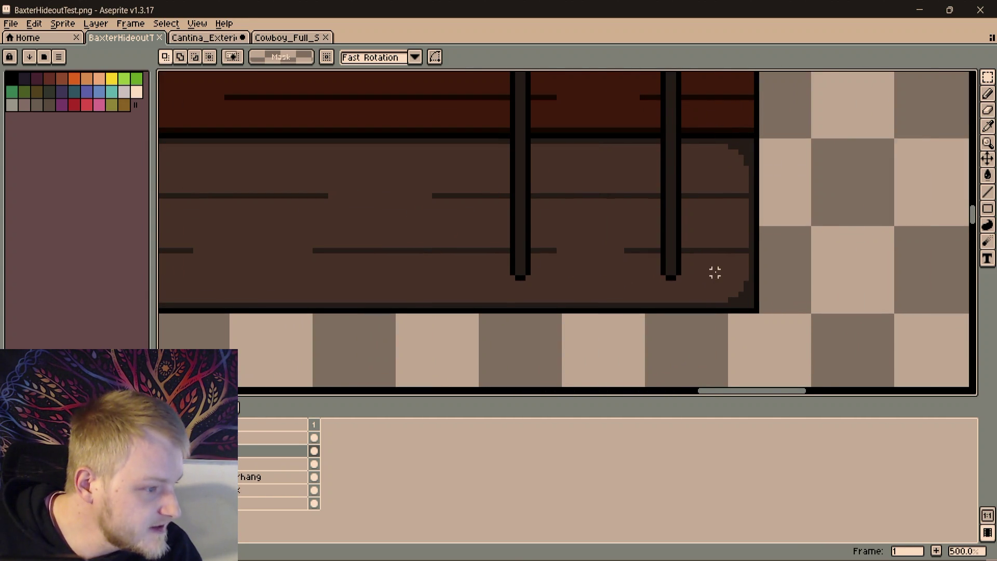
scroll(715, 272, up, 1)
drag(714, 272, 846, 247)
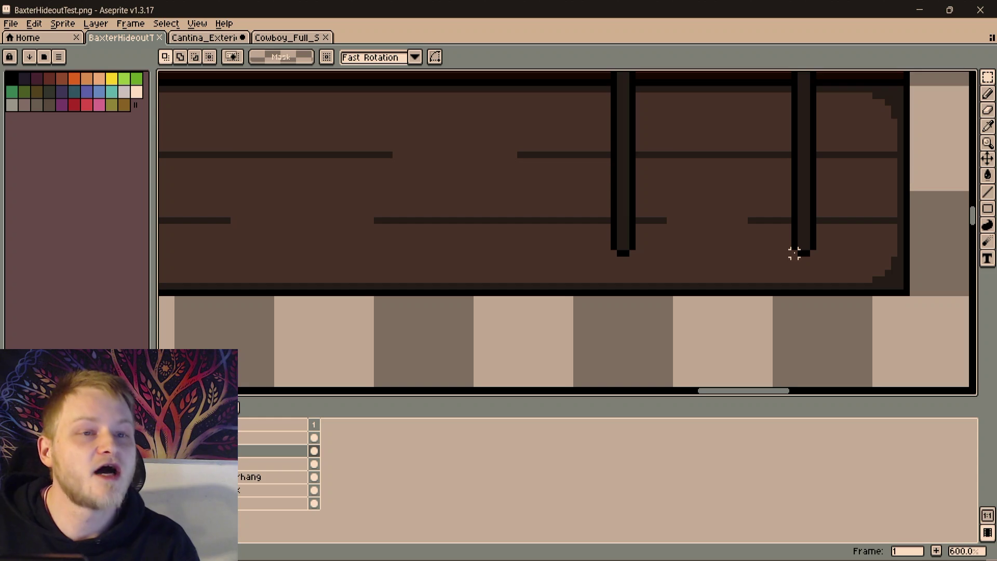
key(ctrl+s)
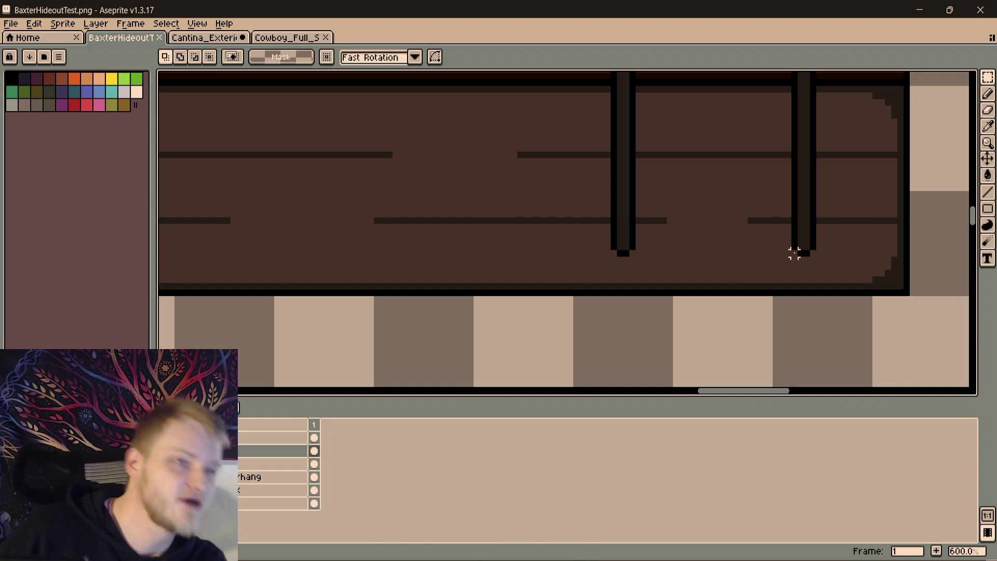
scroll(776, 269, down, 2)
scroll(746, 267, down, 1)
scroll(812, 336, down, 1)
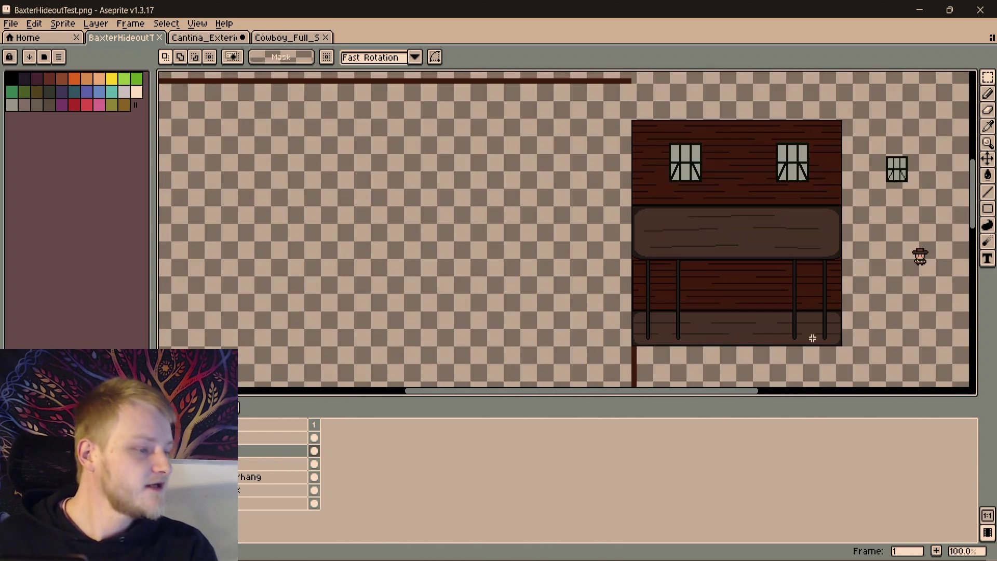
scroll(813, 338, up, 1)
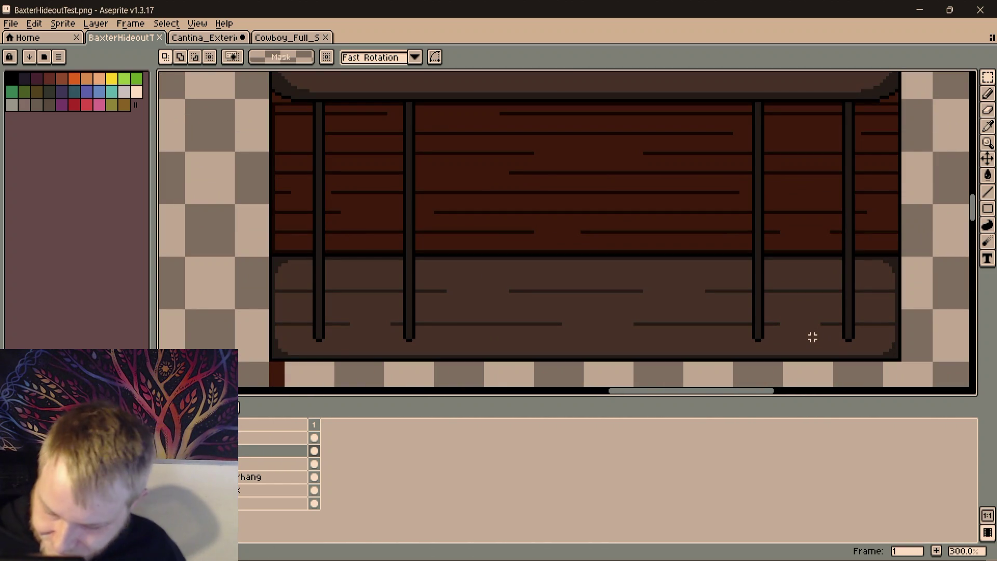
drag(347, 300, 381, 291)
Step: Zoom in on the red plank panel's lower-left corner and paint a dark shadow pixel there
scroll(376, 251, up, 3)
scroll(494, 296, up, 2)
scroll(479, 289, up, 2)
key(alt)
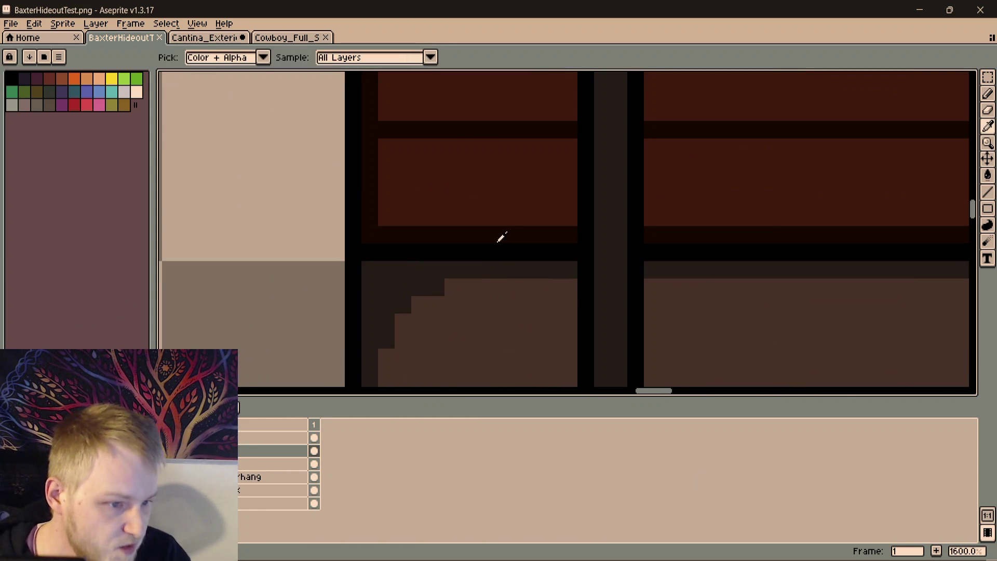
drag(501, 238, 554, 341)
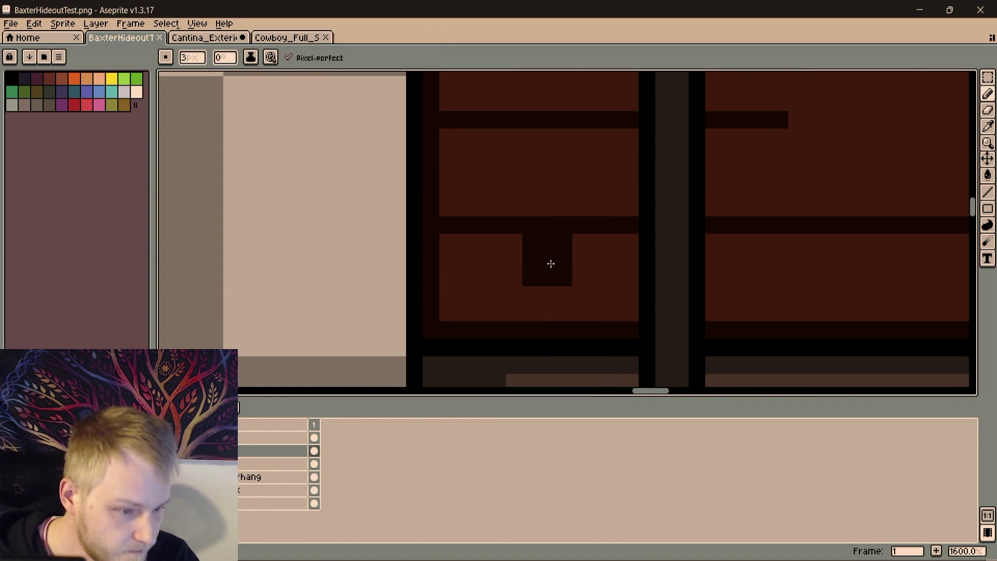
drag(557, 279, 586, 254)
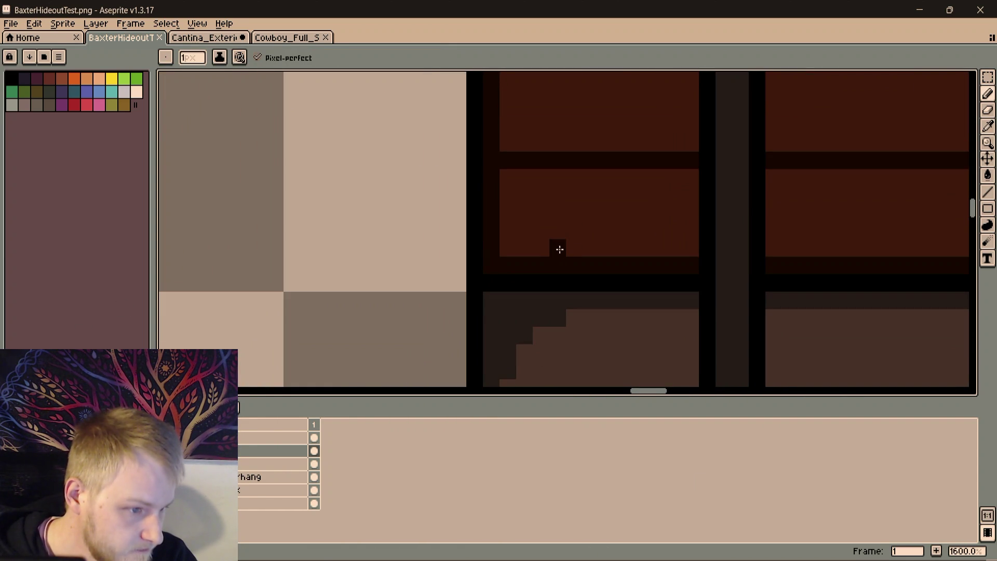
click(525, 247)
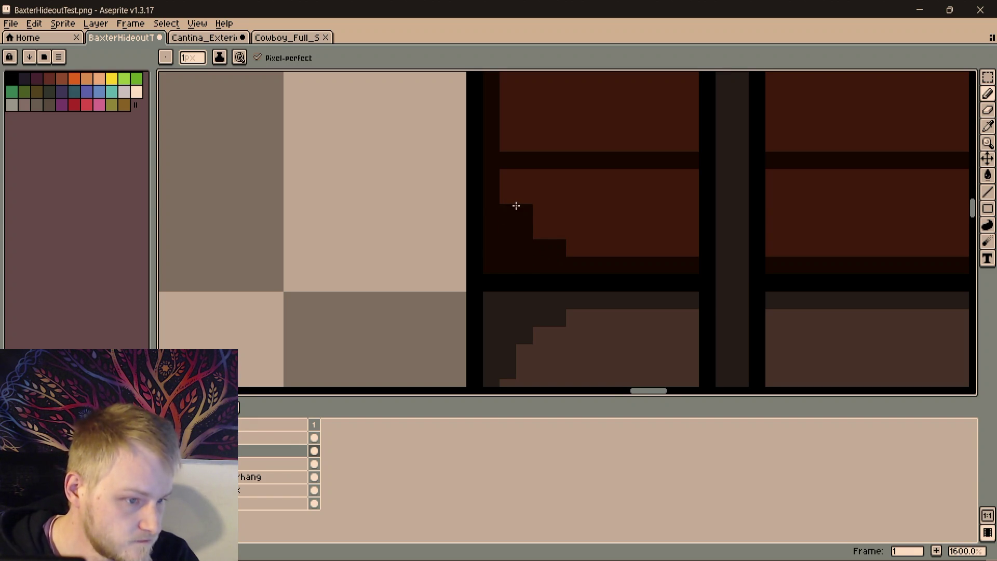
Step: Zoom back out and save the sprite with the new corner shadow
scroll(497, 254, down, 4)
scroll(675, 319, down, 1)
scroll(619, 317, down, 1)
scroll(630, 338, down, 1)
scroll(638, 363, down, 1)
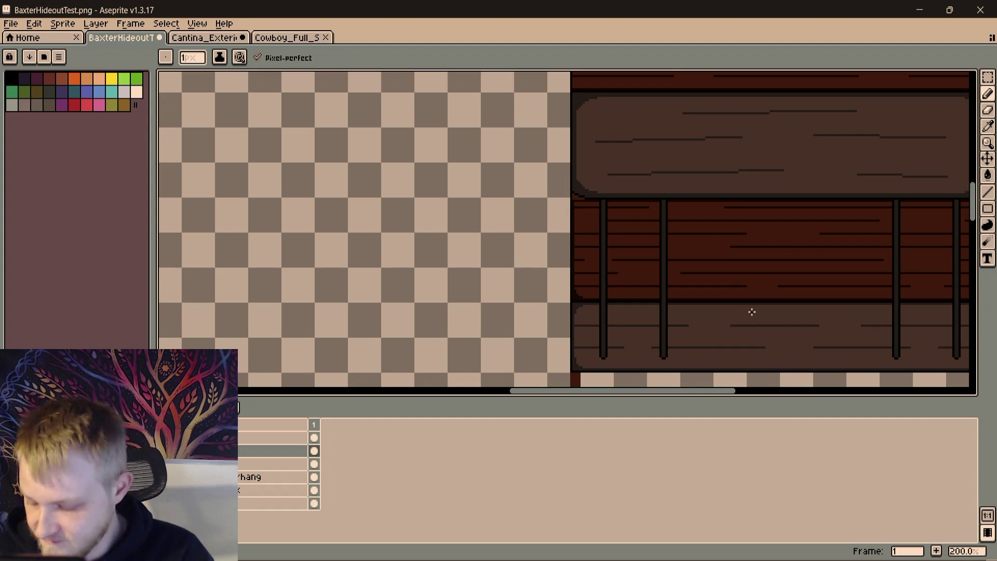
key(v)
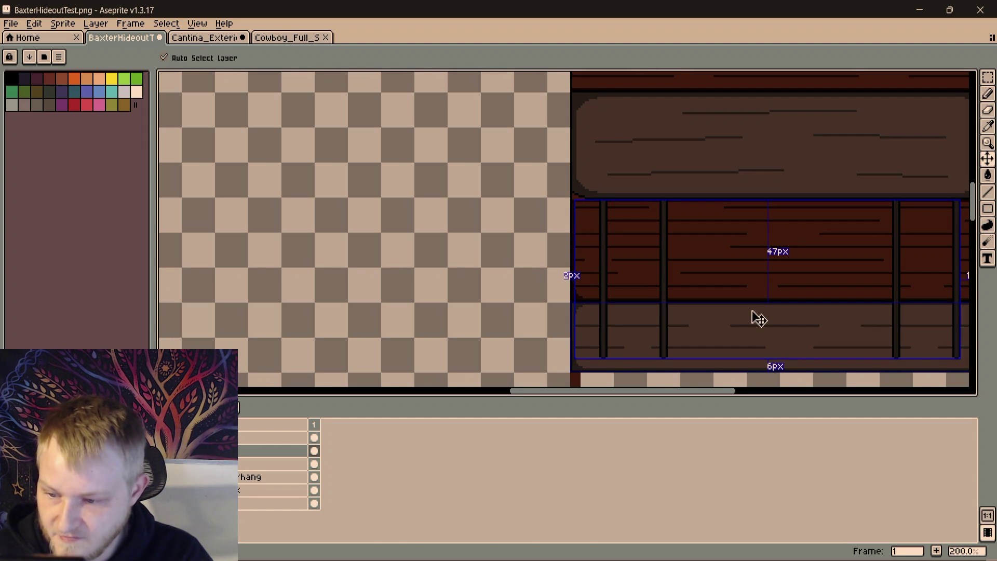
key(ctrl+s)
key(b)
drag(752, 310, 747, 275)
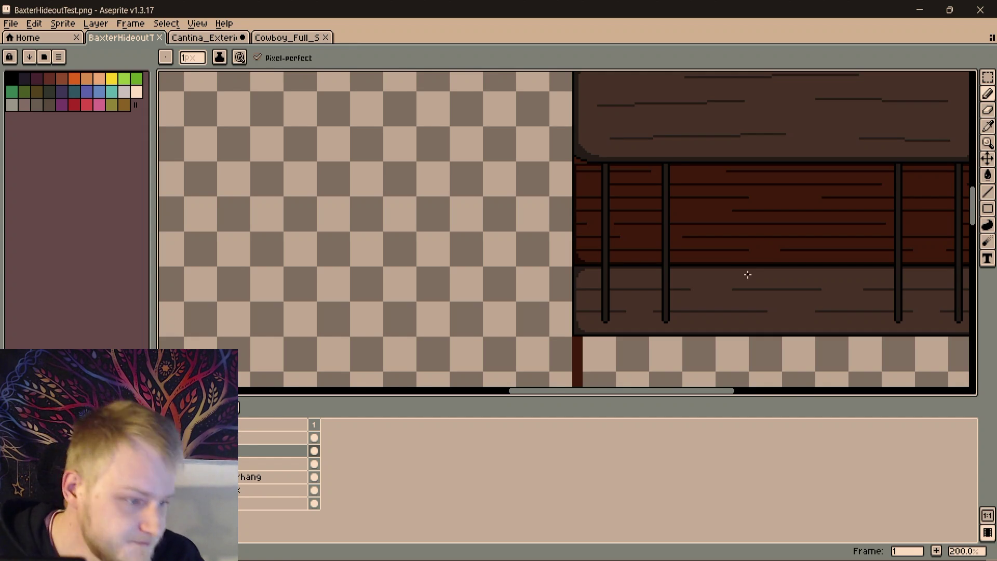
Step: At close zoom, repaint the corner shadow block into a diagonal staircase, undoing the notch fill
scroll(540, 241, up, 1)
scroll(537, 276, up, 2)
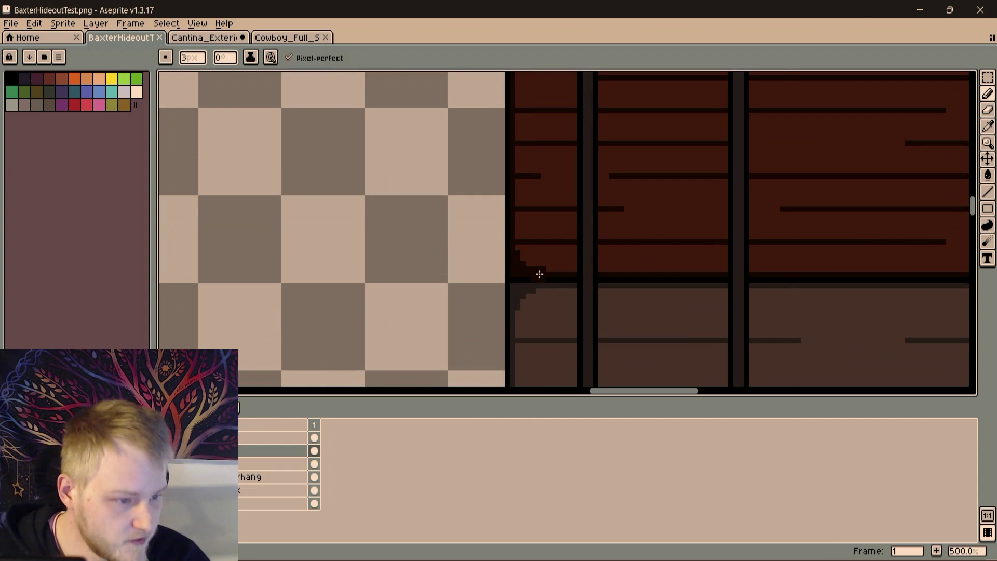
scroll(538, 271, up, 1)
scroll(535, 268, up, 2)
scroll(533, 267, up, 2)
drag(519, 267, 518, 232)
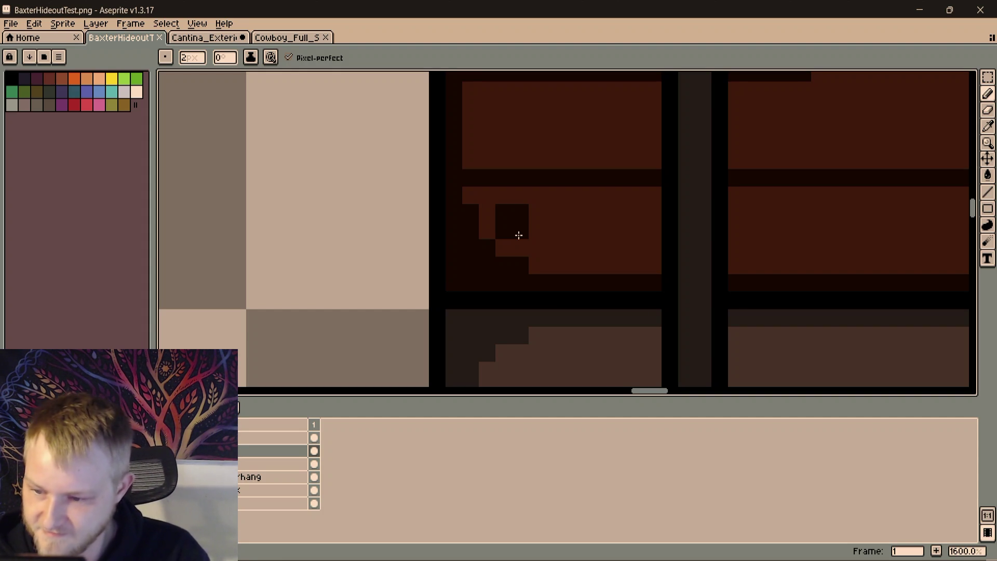
drag(518, 235, 501, 234)
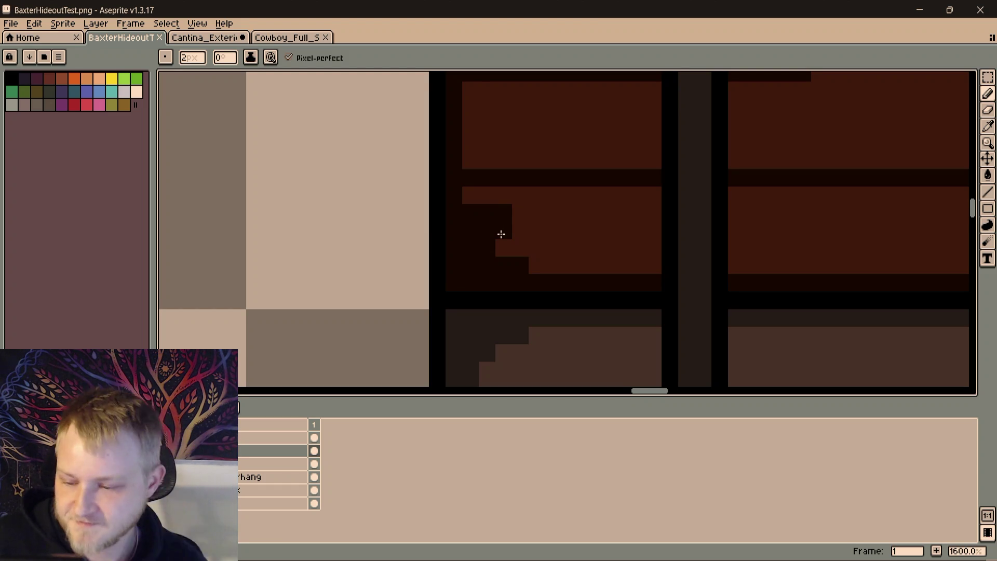
drag(500, 234, 518, 277)
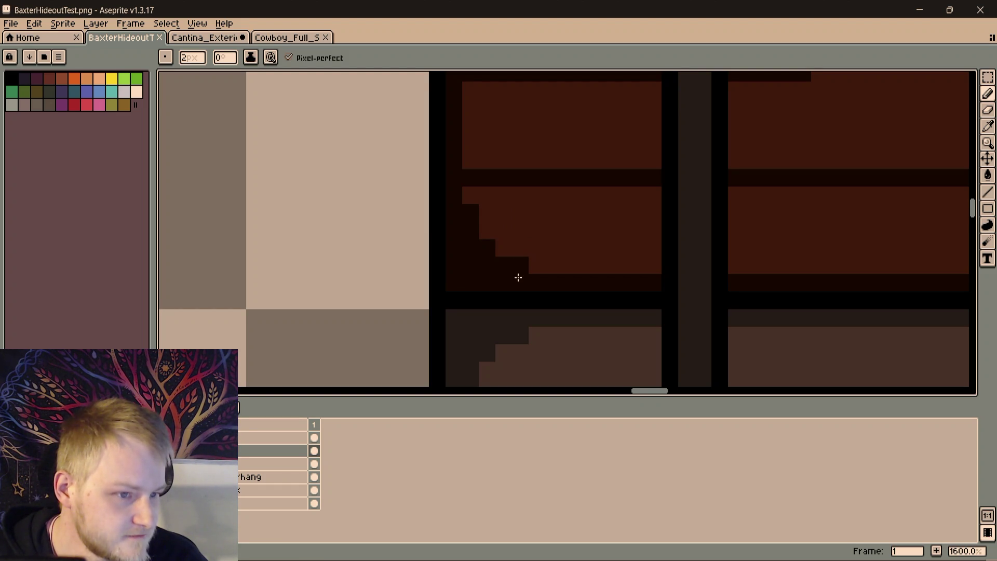
key(plus)
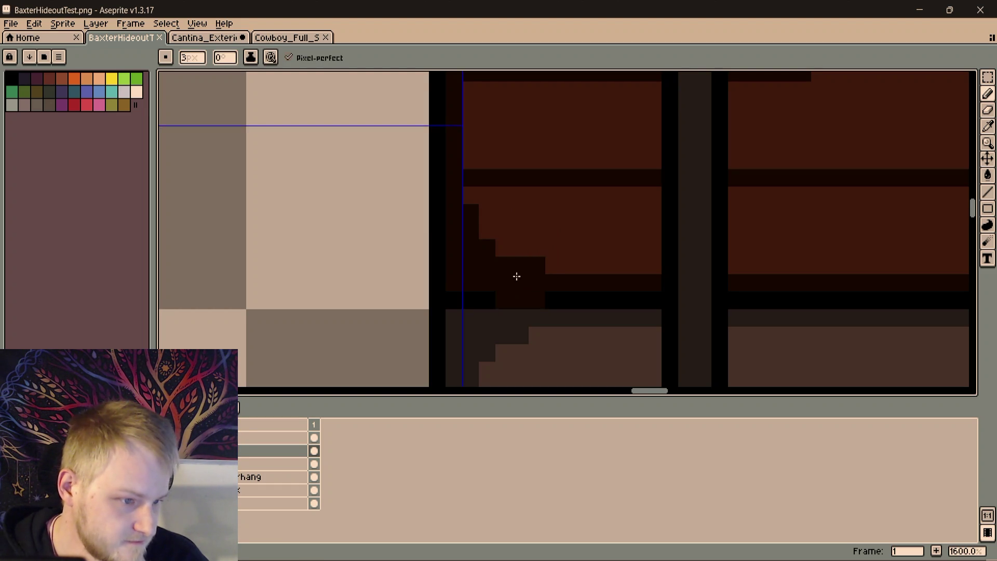
drag(517, 276, 513, 248)
key(ctrl+z)
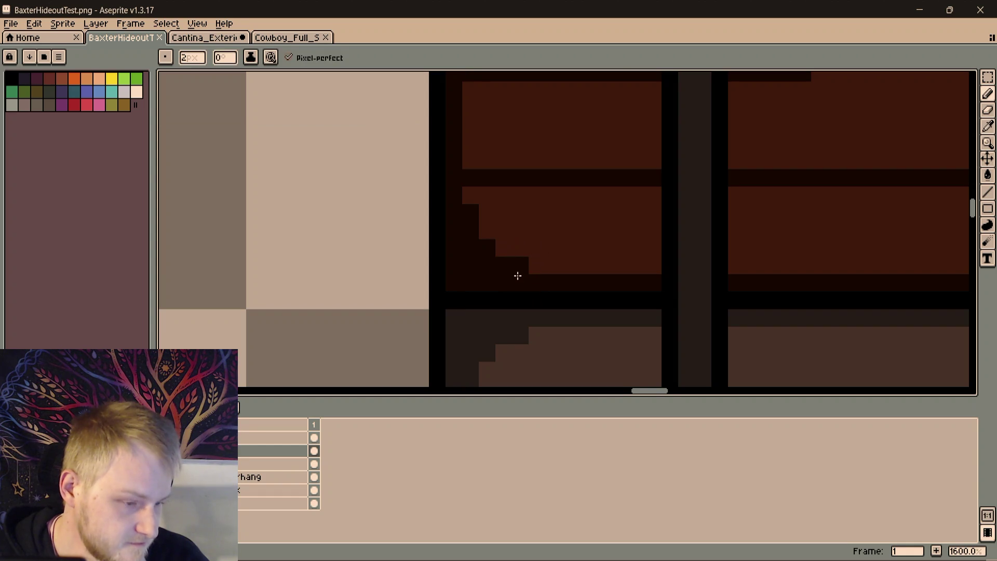
Step: Undo the last pencil stroke and add a single dark pixel on the planks
scroll(516, 276, down, 2)
scroll(506, 241, up, 1)
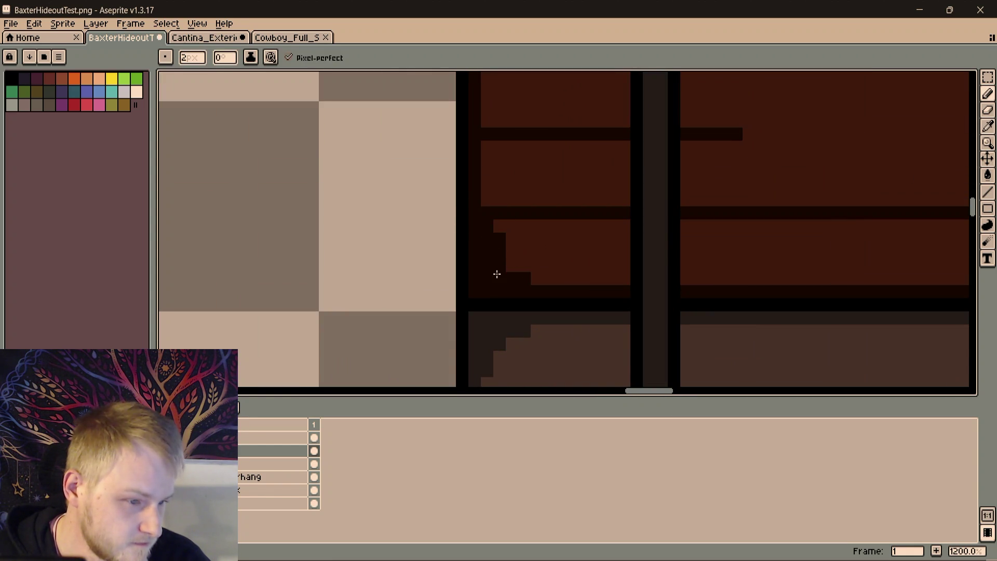
key(v)
key(b)
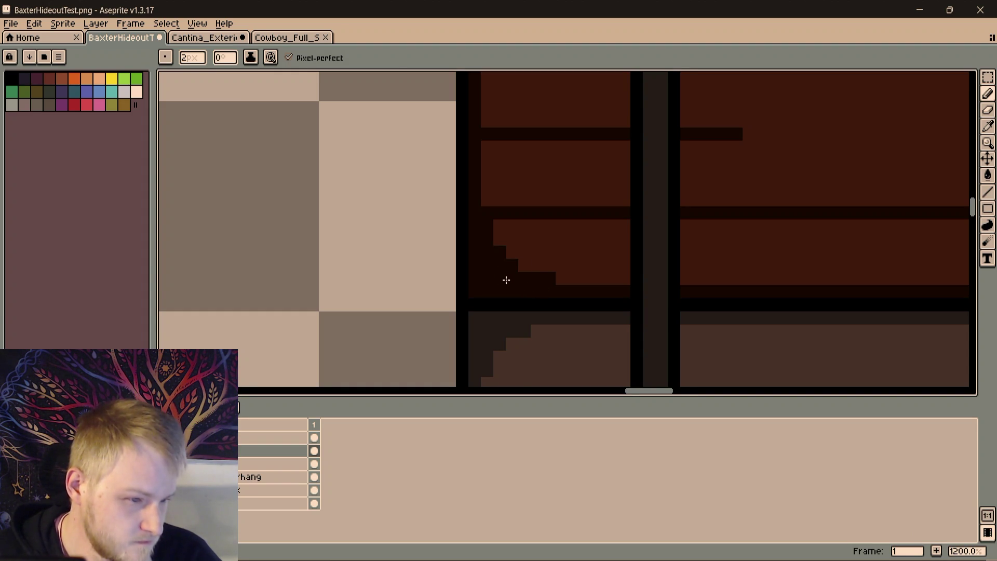
scroll(884, 276, down, 2)
scroll(882, 272, down, 3)
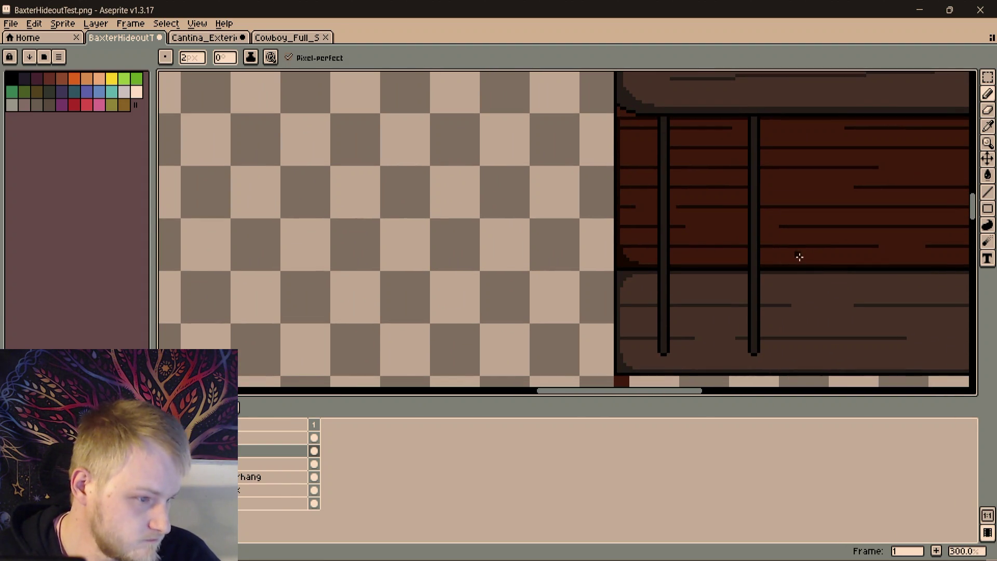
scroll(704, 255, up, 2)
key(ctrl+z)
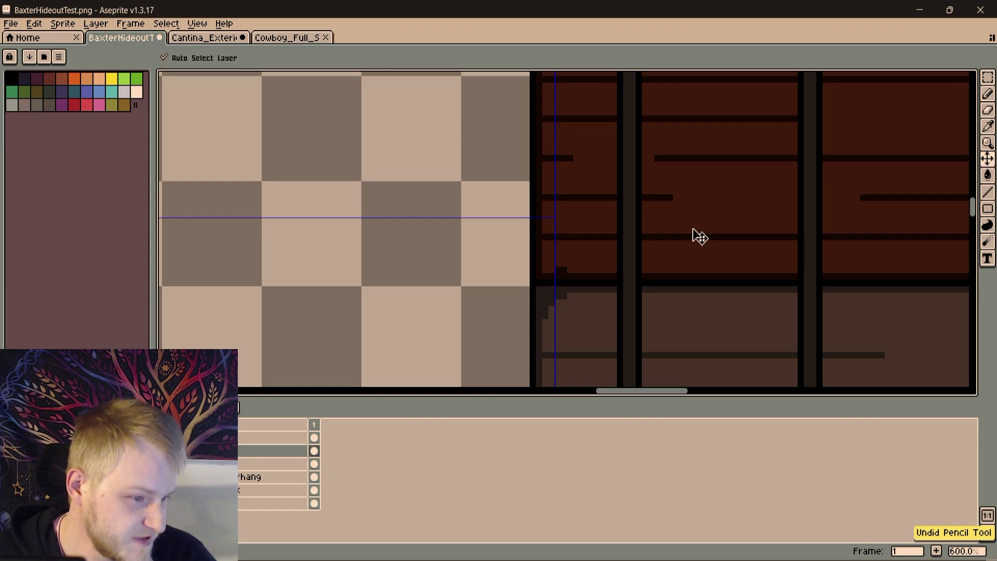
click(730, 232)
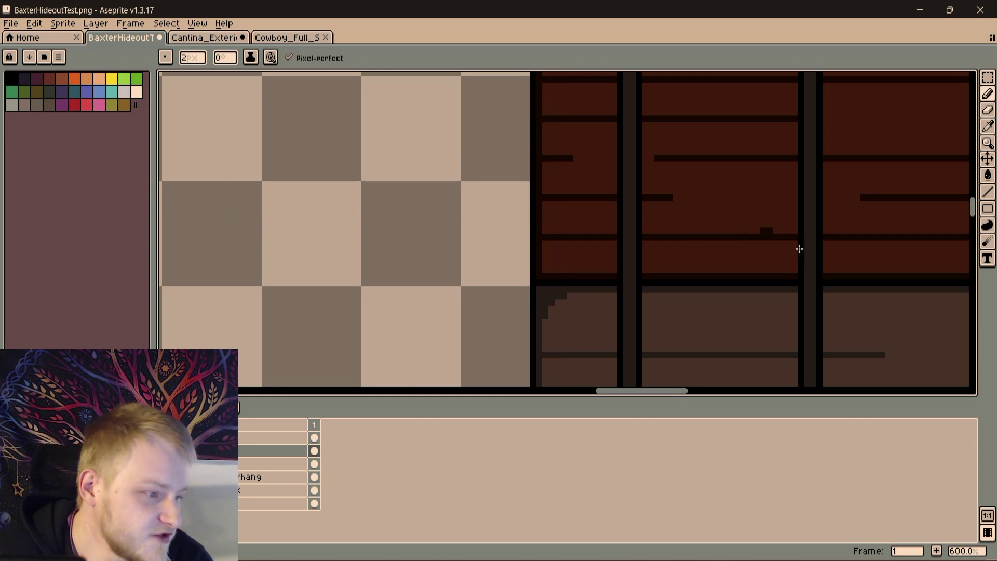
drag(733, 235, 457, 276)
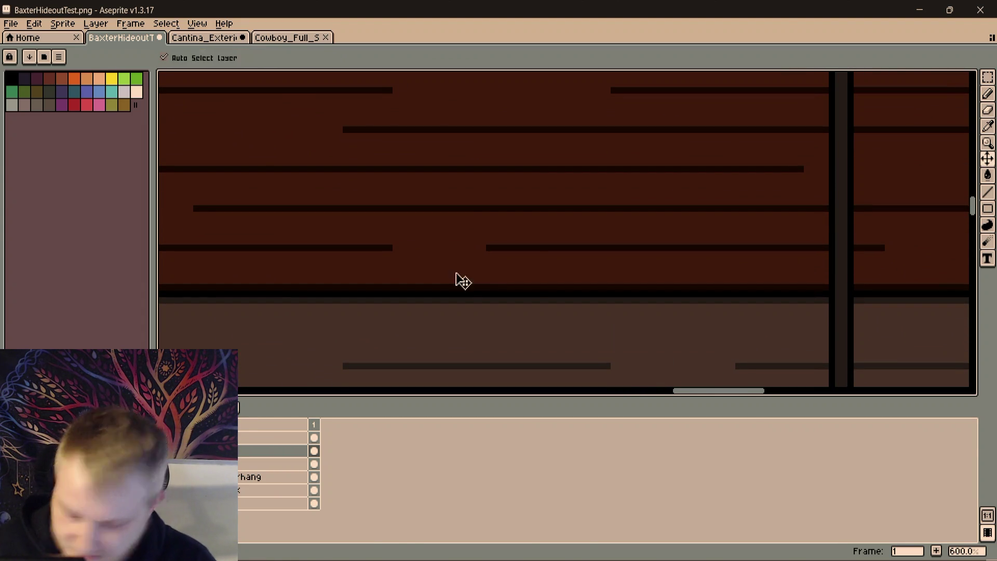
Step: Zoom out and pan along the counter from end to end to inspect the planks
scroll(459, 271, down, 2)
scroll(697, 227, down, 1)
drag(702, 252, 719, 276)
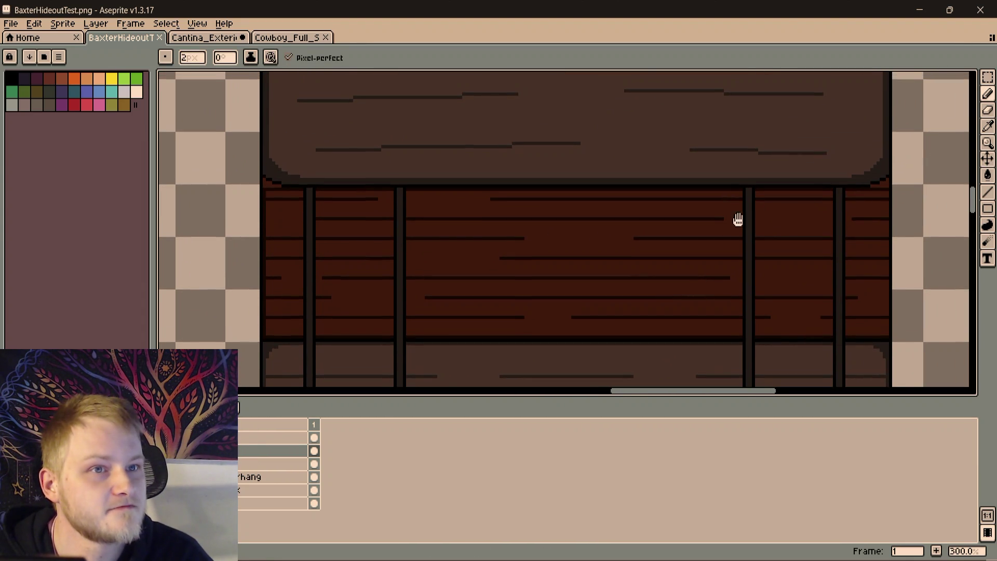
scroll(779, 250, left, 2)
scroll(657, 196, left, 4)
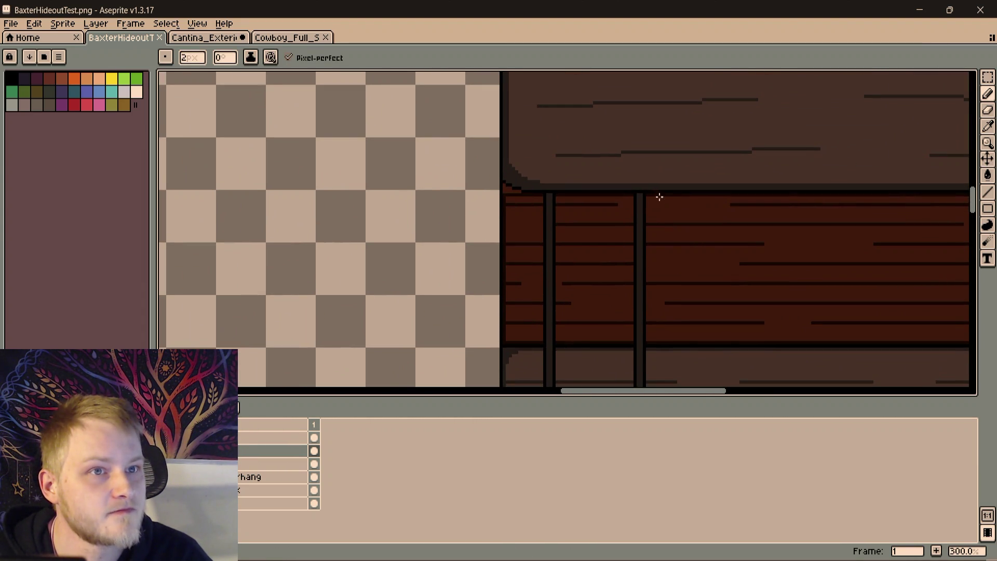
scroll(657, 195, up, 2)
scroll(490, 191, up, 2)
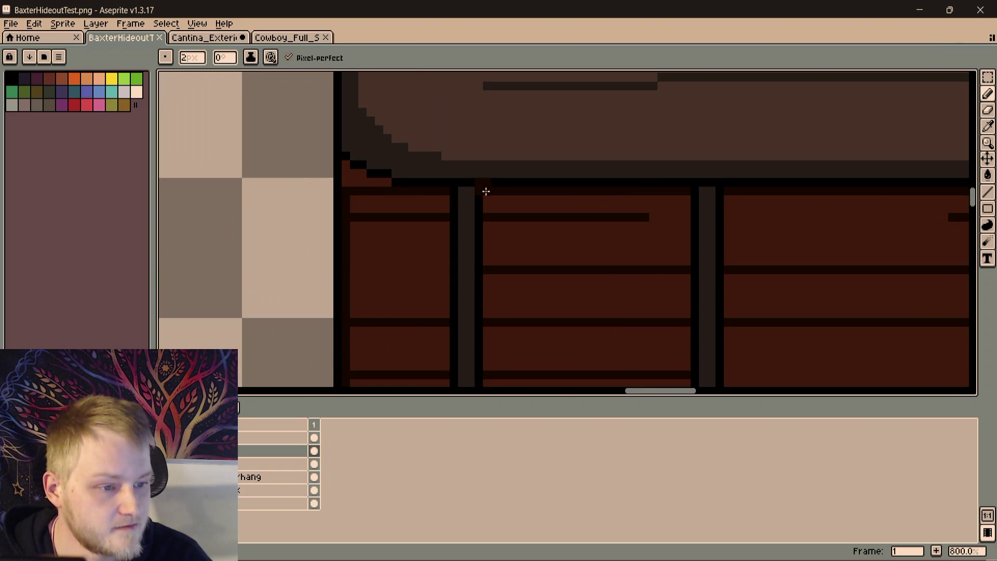
scroll(499, 267, down, 2)
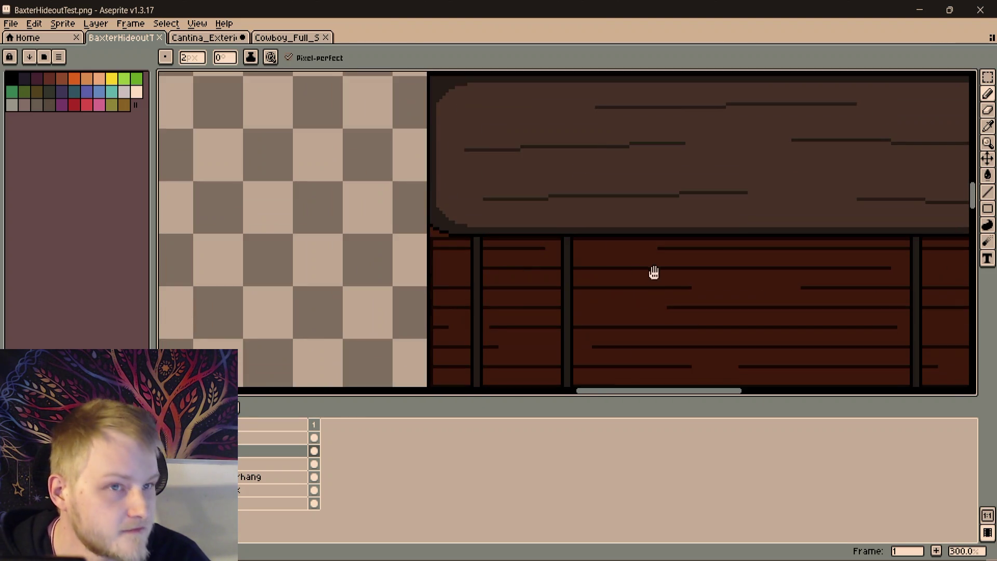
scroll(653, 272, down, 2)
mouse_move(663, 285)
mouse_down()
mouse_move(659, 222)
mouse_move(489, 229)
mouse_up()
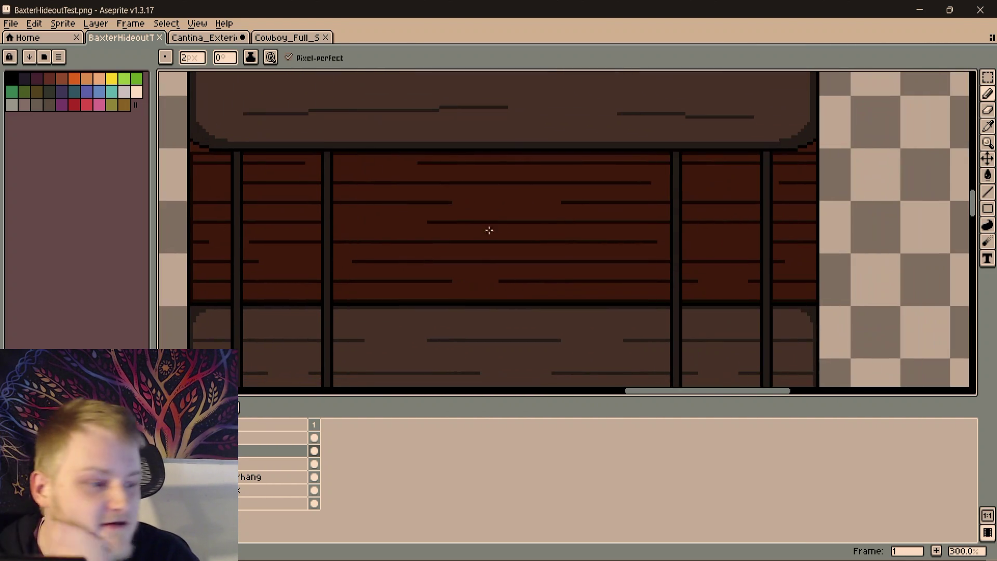
mouse_move(695, 203)
mouse_down()
mouse_move(649, 269)
mouse_move(623, 258)
mouse_up()
scroll(623, 257, up, 2)
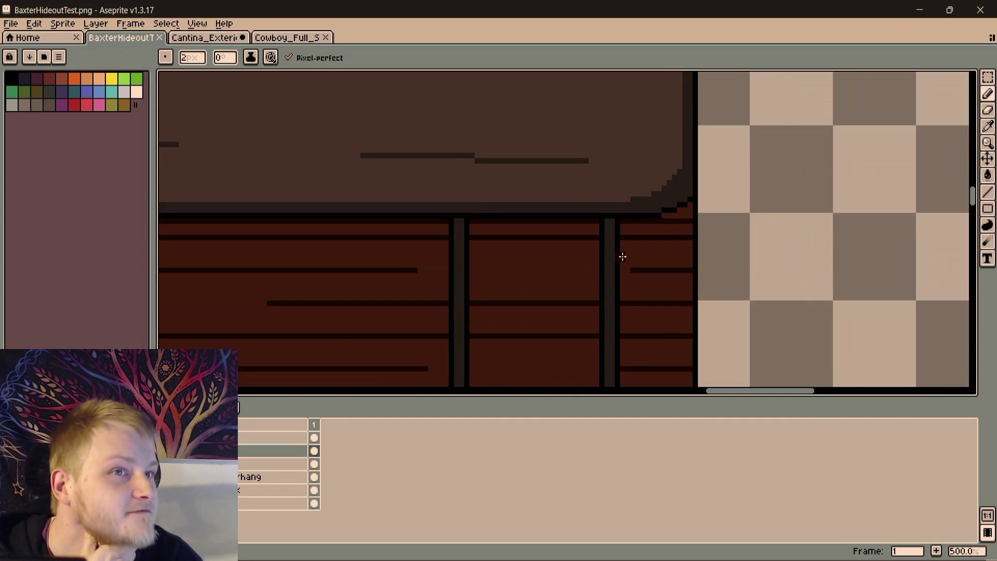
scroll(790, 219, down, 2)
mouse_move(472, 222)
mouse_down()
mouse_move(545, 252)
mouse_move(698, 189)
mouse_up()
mouse_move(774, 318)
mouse_down()
mouse_move(753, 274)
mouse_move(641, 258)
mouse_move(688, 293)
mouse_up()
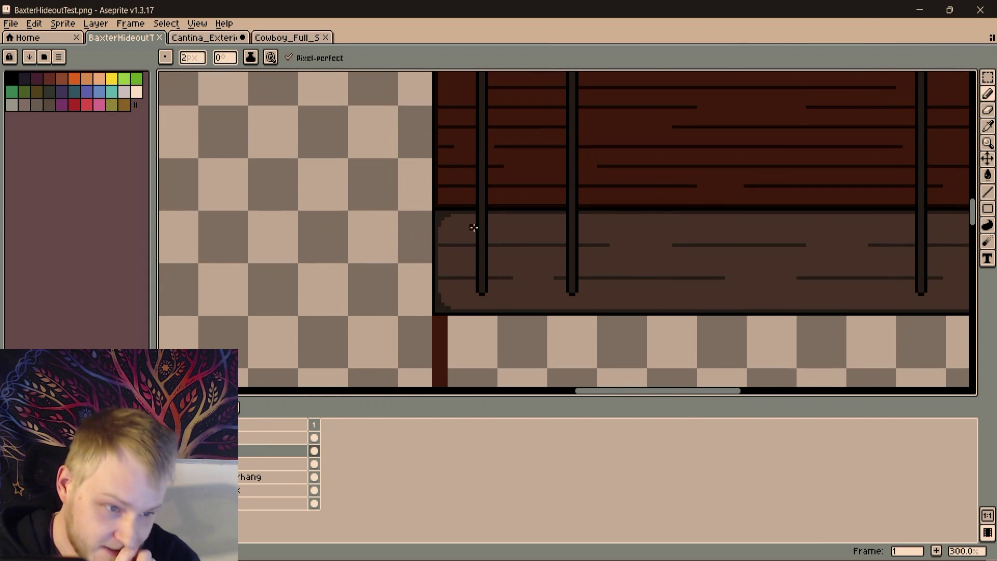
scroll(474, 228, up, 1)
mouse_move(773, 326)
mouse_down()
mouse_move(638, 307)
mouse_move(596, 325)
mouse_up()
drag(670, 293, 500, 276)
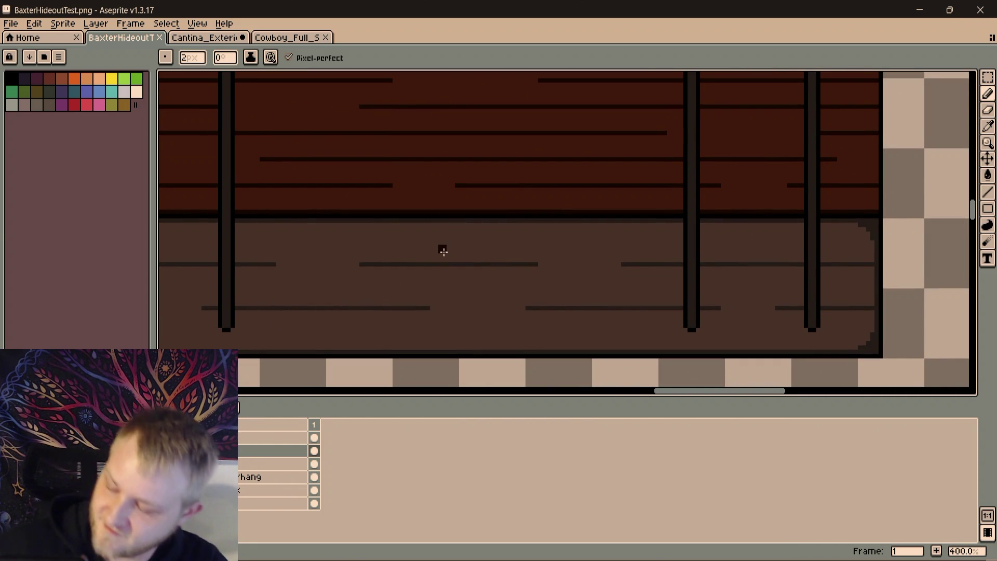
scroll(543, 237, down, 1)
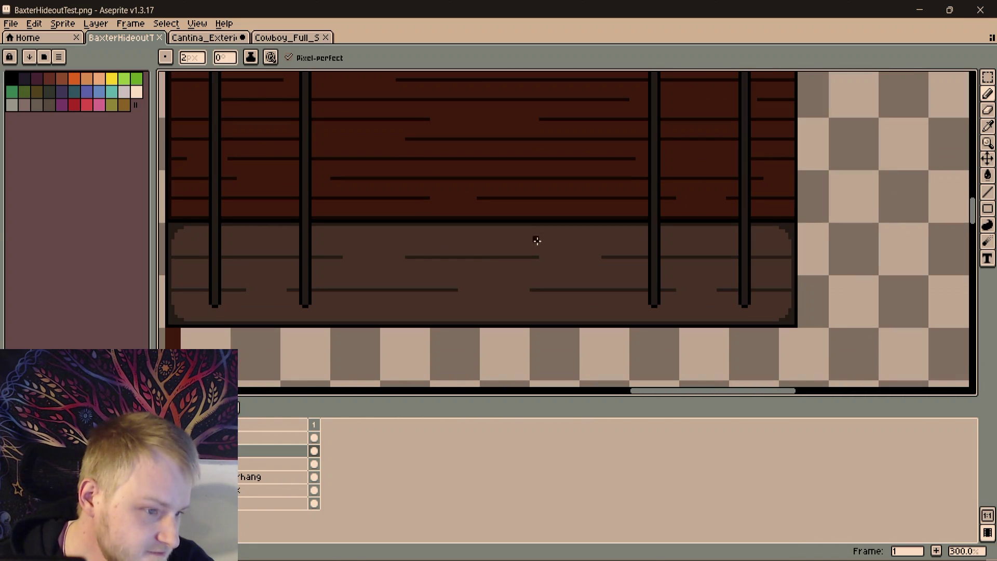
key(v)
key(b)
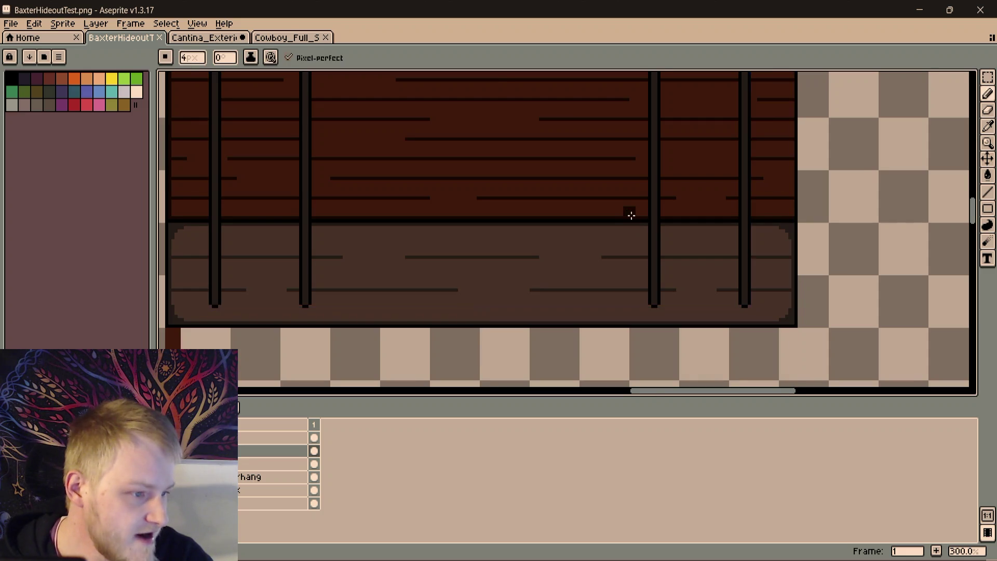
scroll(628, 213, up, 1)
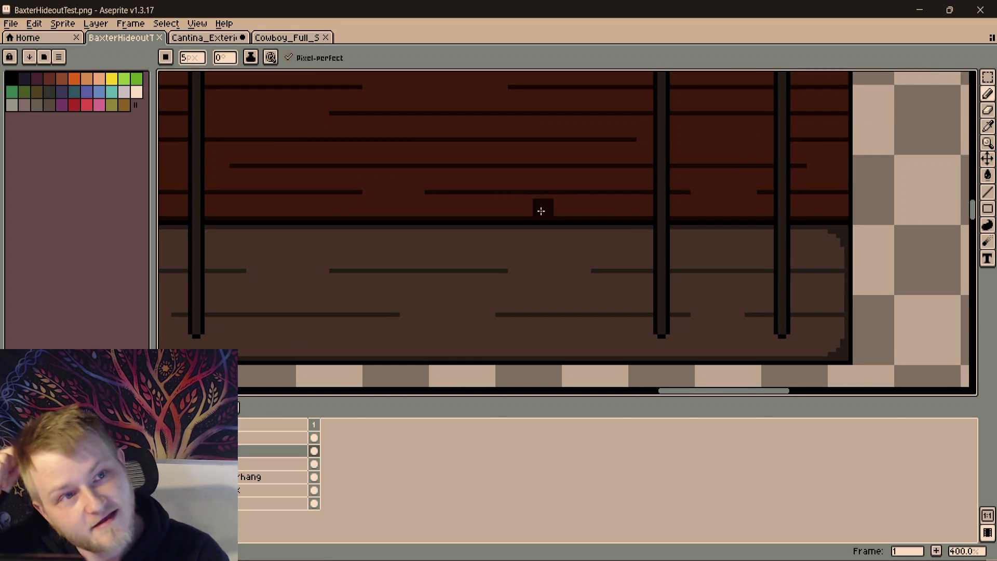
scroll(540, 218, up, 4)
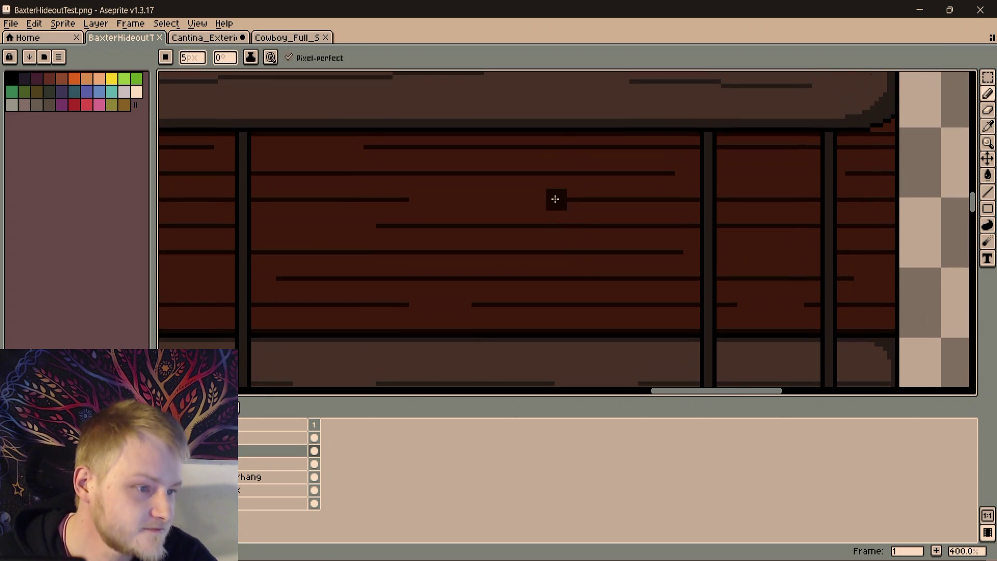
scroll(451, 198, left, 3)
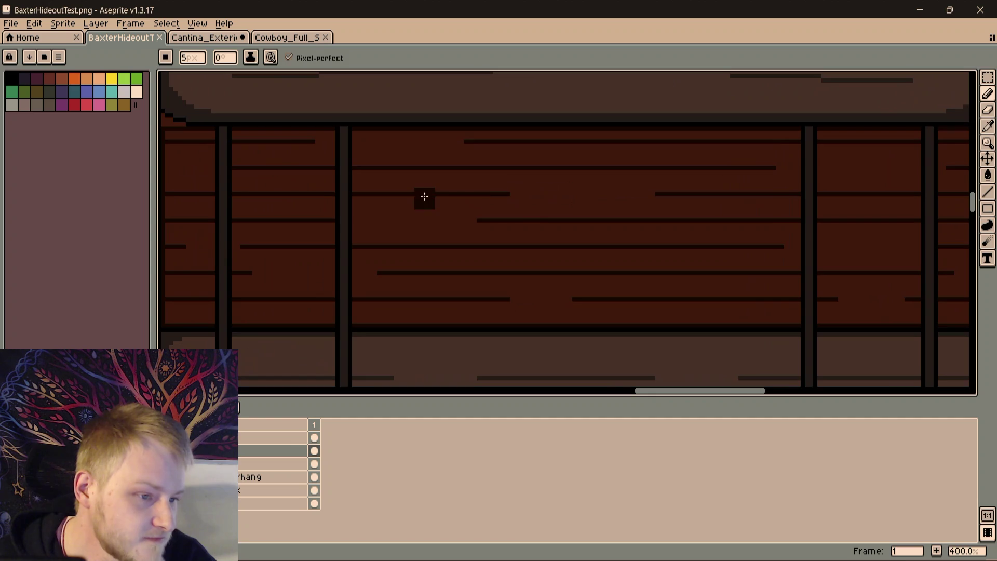
scroll(472, 202, up, 2)
scroll(472, 201, down, 2)
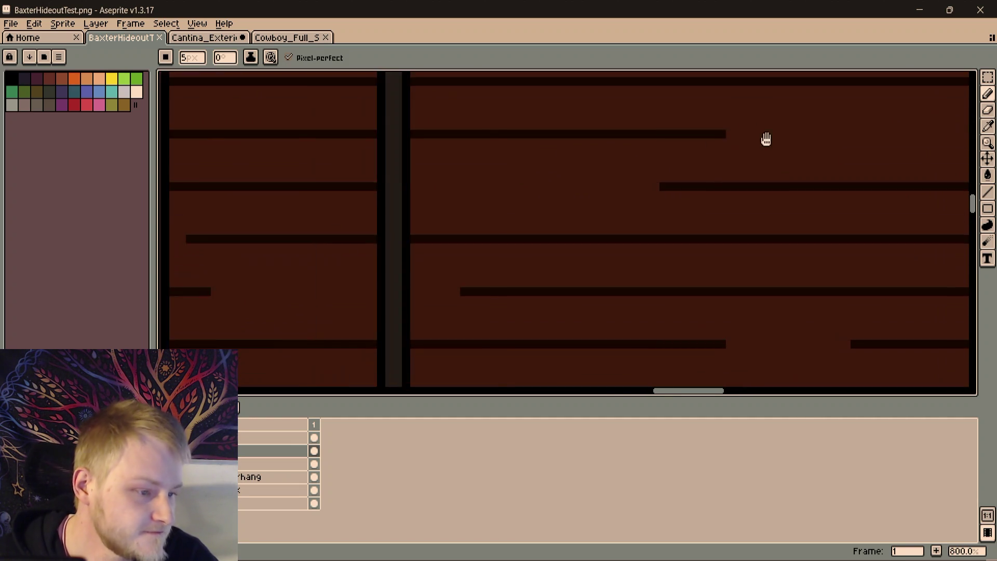
scroll(785, 230, down, 2)
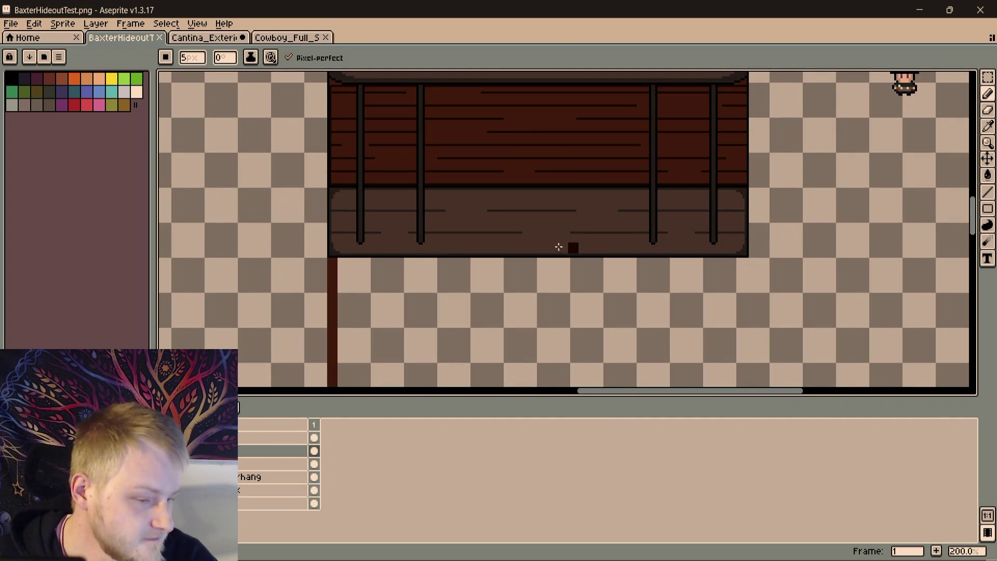
scroll(596, 247, up, 1)
scroll(385, 137, up, 1)
scroll(434, 264, up, 1)
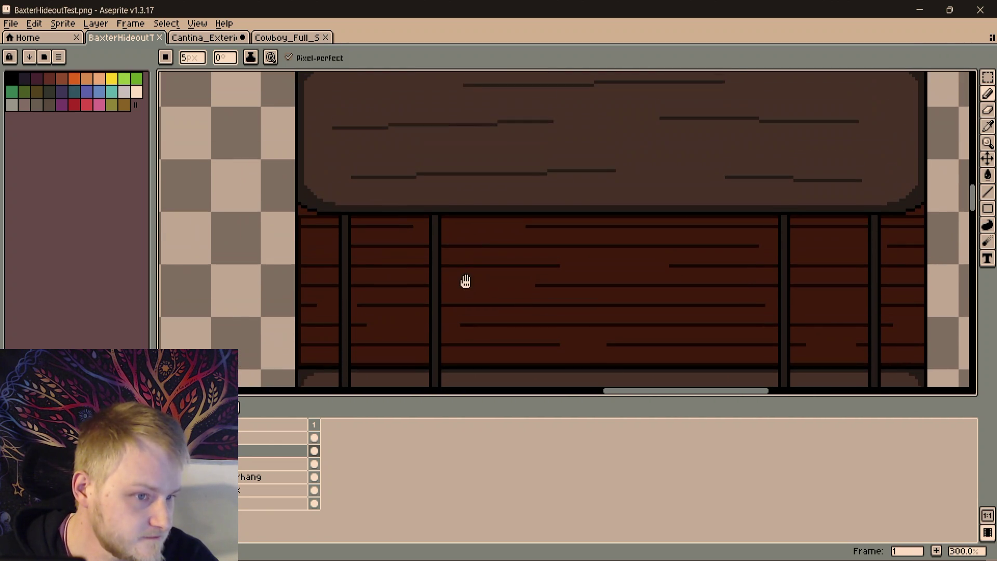
scroll(501, 267, up, 1)
scroll(488, 251, up, 1)
drag(488, 251, 420, 267)
key(i)
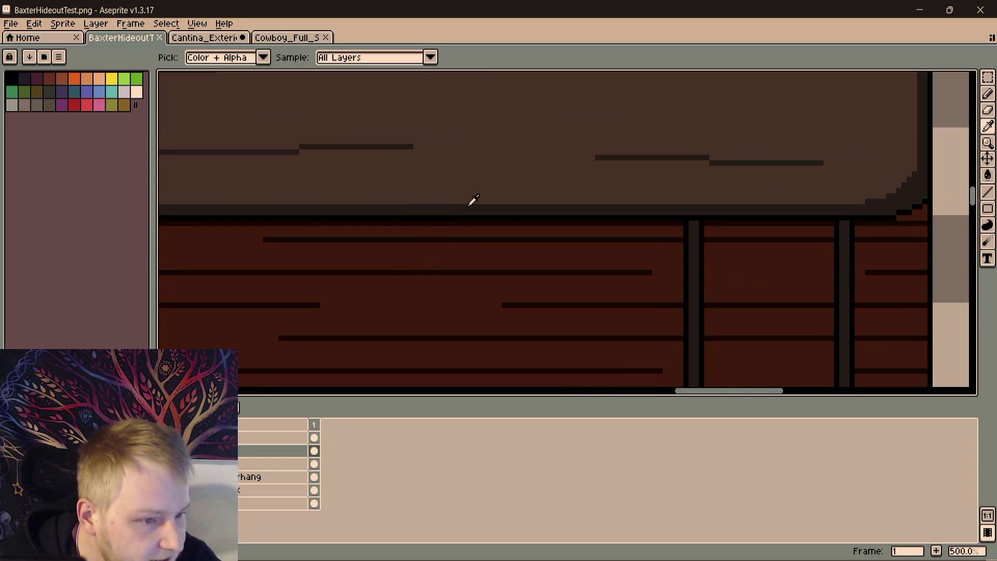
Step: Save the bar counter sprite after checking the countertop's right corner
drag(495, 213, 612, 169)
key(b)
mouse_move(683, 122)
mouse_down()
mouse_move(561, 205)
mouse_move(602, 279)
mouse_up()
scroll(616, 282, up, 2)
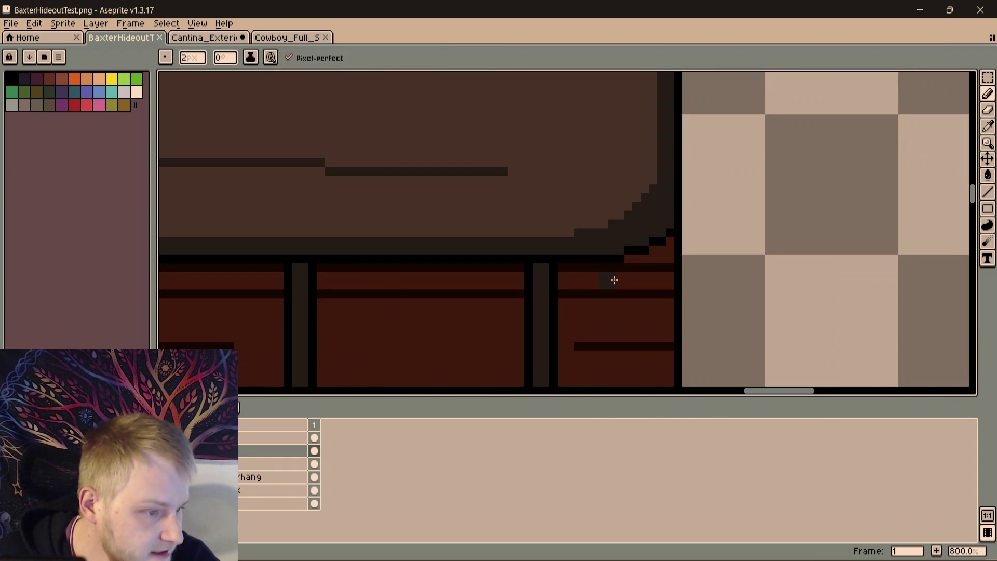
scroll(317, 326, left, 5)
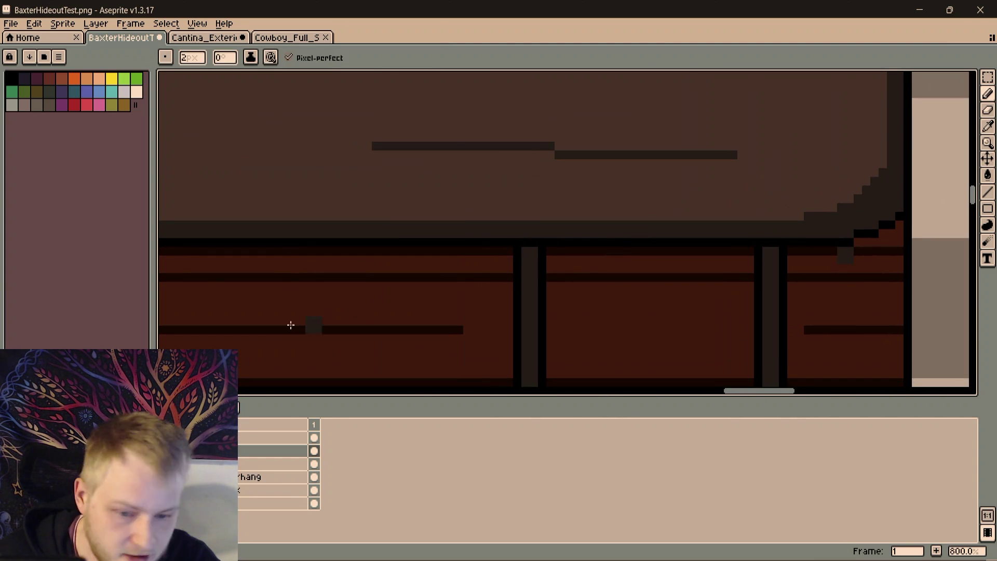
key(ctrl+s)
Step: Toggle the posts layer's visibility off and back on to compare the counter
scroll(536, 95, down, 4)
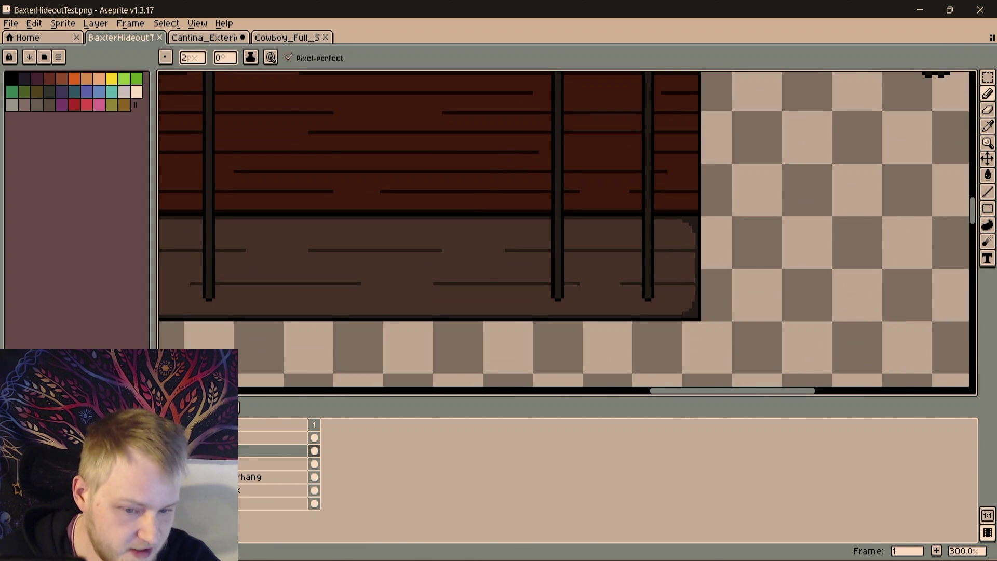
click(181, 451)
scroll(728, 251, down, 1)
scroll(727, 251, down, 1)
click(182, 451)
click(182, 451)
click(182, 450)
Step: Select the Overhang layer for painting, viewing the counter's end by the character
drag(934, 83, 802, 110)
scroll(571, 178, up, 2)
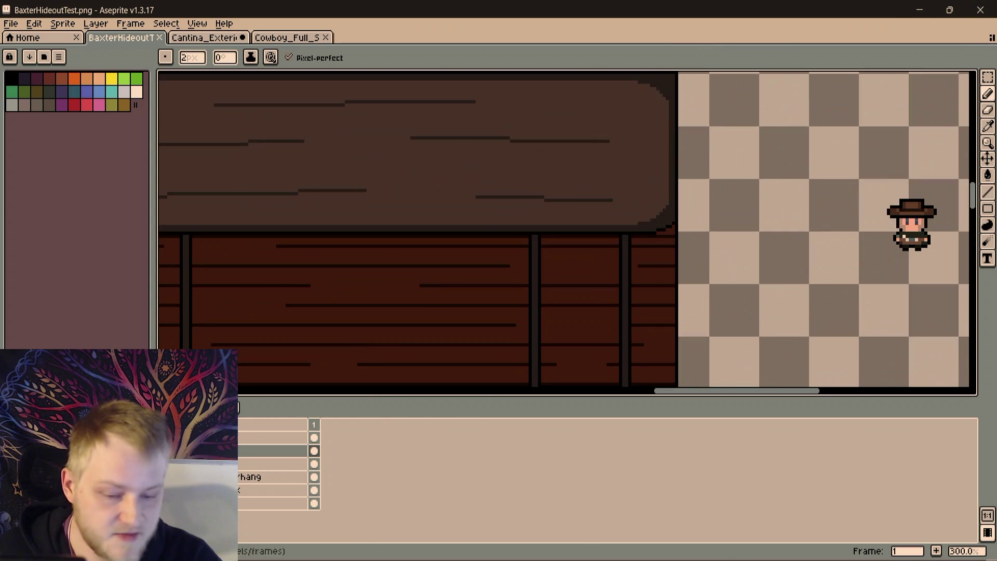
scroll(597, 166, down, 1)
scroll(590, 193, up, 1)
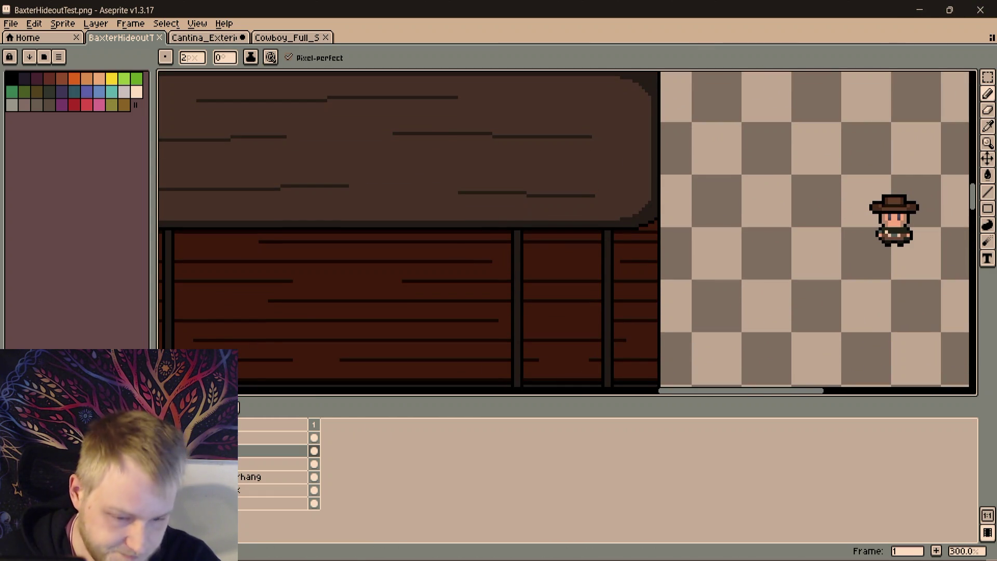
click(255, 476)
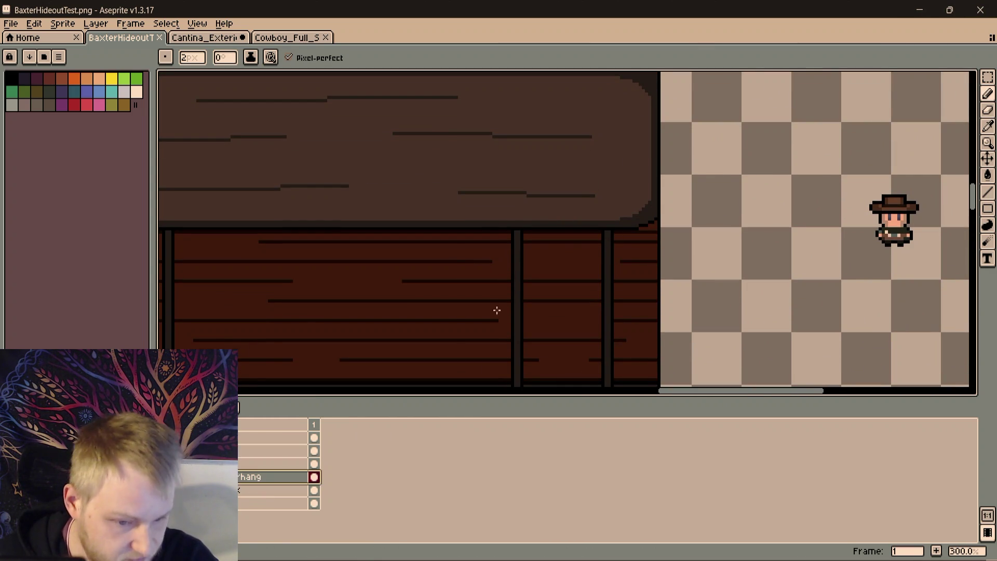
Step: With a 2-pixel pencil, paint dark shadow blocks under the countertop's right corner
scroll(643, 229, up, 3)
scroll(583, 271, up, 3)
drag(611, 254, 697, 210)
key(minus)
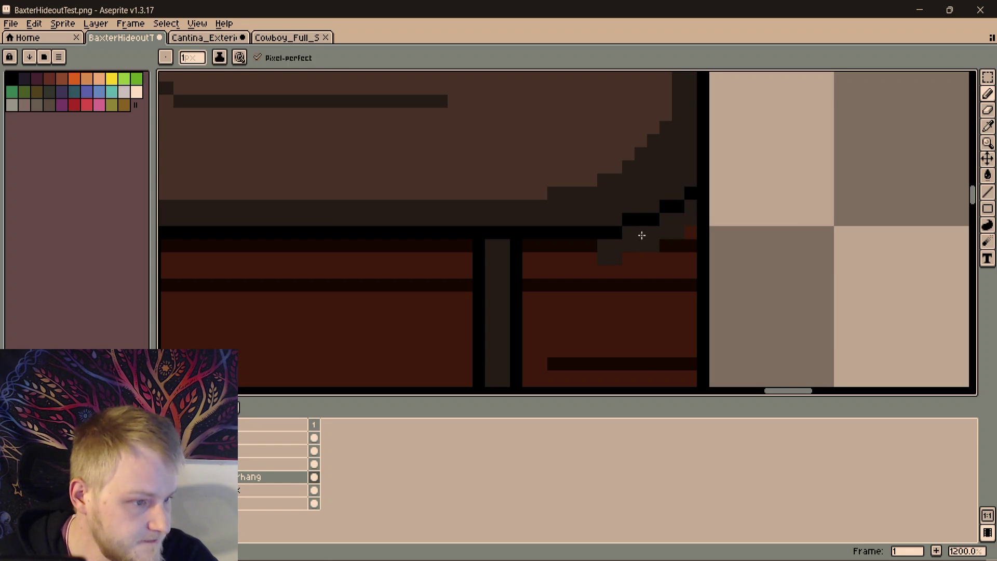
key(plus)
click(587, 250)
drag(341, 240, 843, 228)
click(592, 249)
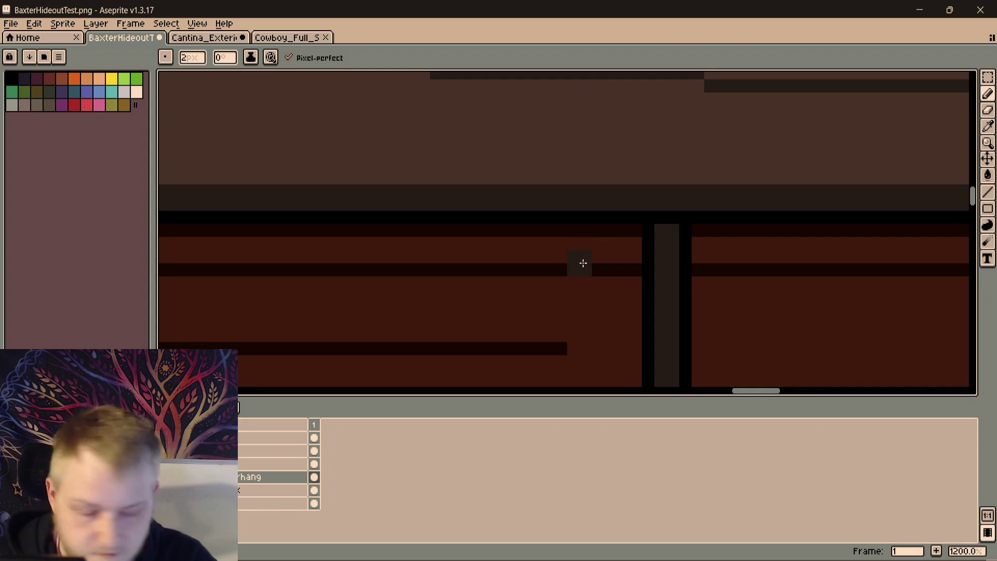
Step: Draw the dark grey line under the countertop out to the left end, then use a 1-pixel brush
scroll(514, 285, down, 3)
scroll(547, 259, left, 5)
shift+click(527, 252)
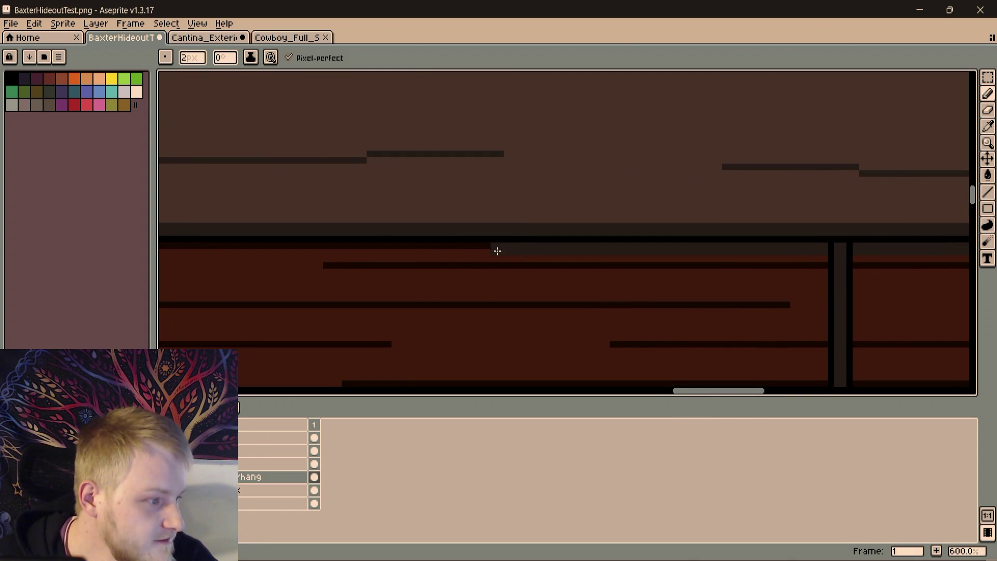
scroll(794, 238, left, 5)
scroll(717, 238, left, 5)
shift+click(473, 238)
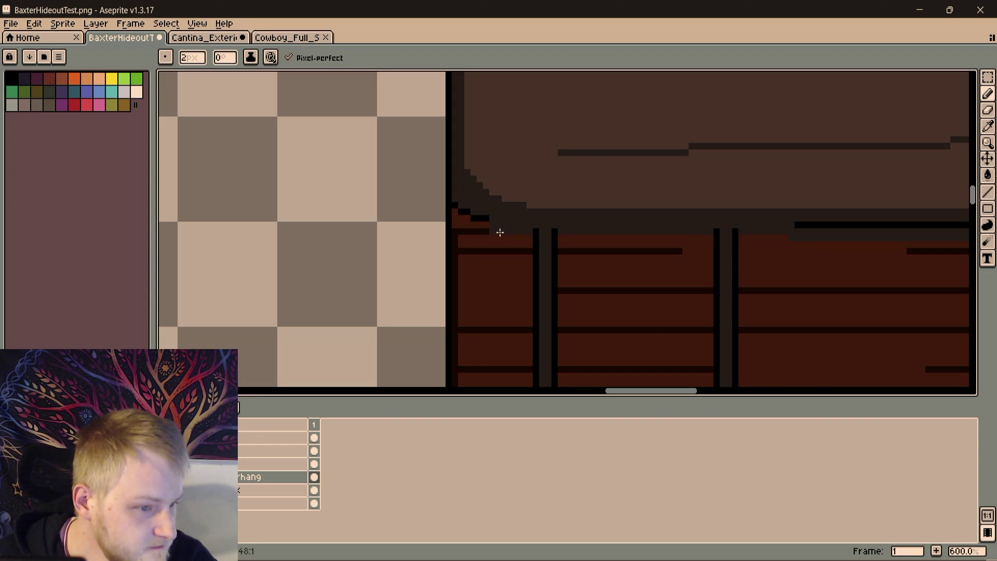
scroll(494, 236, up, 3)
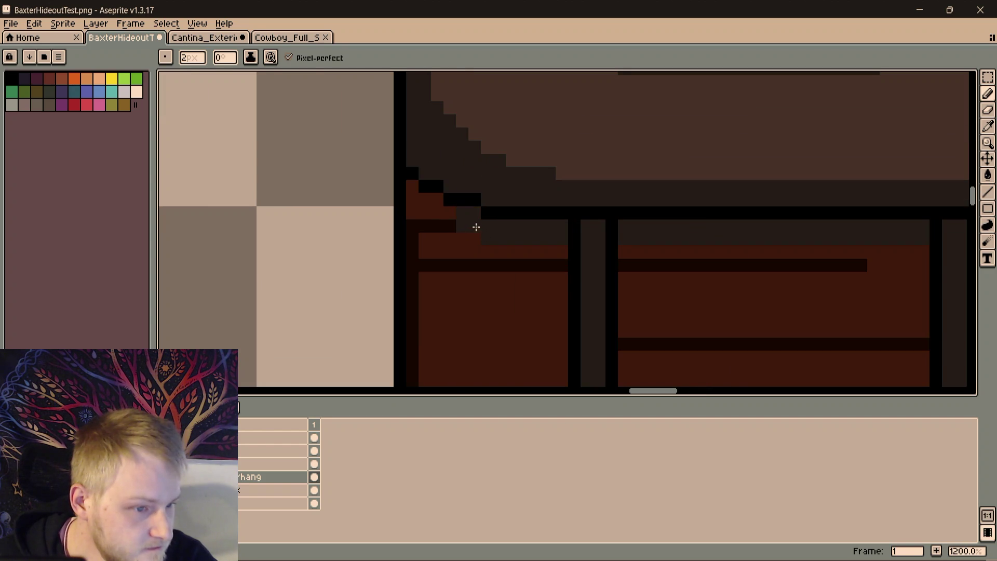
key(minus)
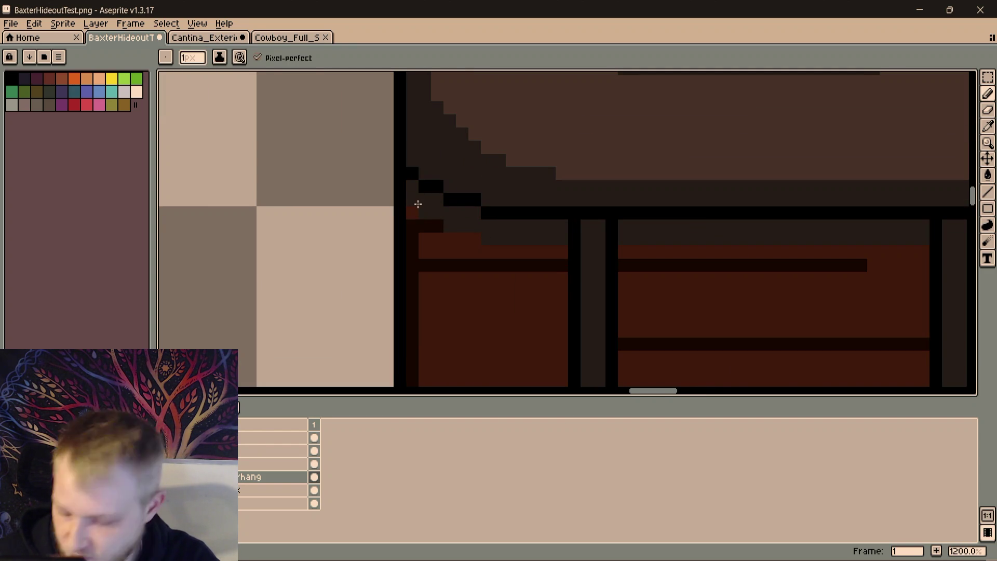
drag(418, 204, 546, 260)
Step: Pick black and pencil black pixels into the countertop corners' stepped edges
key(i)
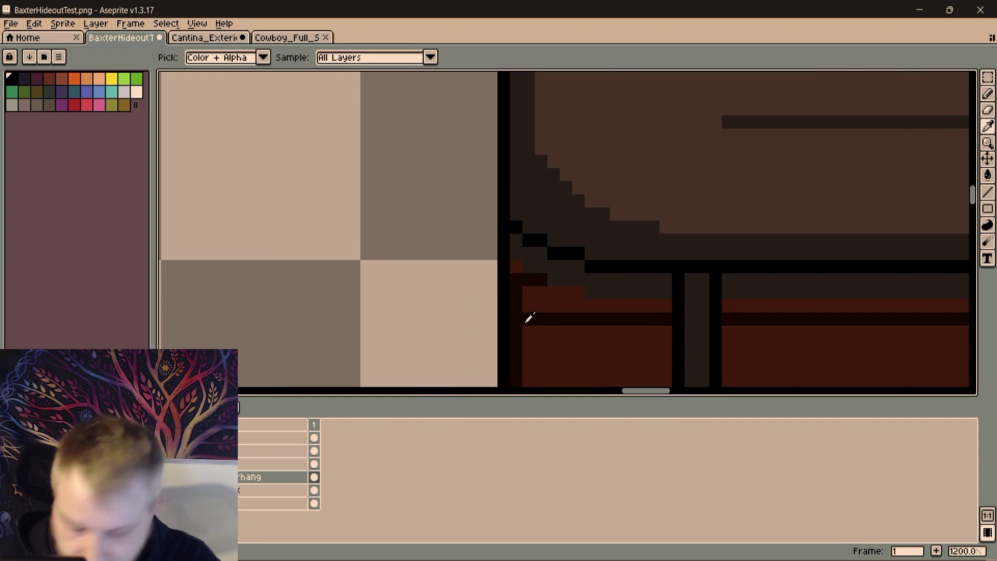
scroll(534, 233, up, 4)
key(b)
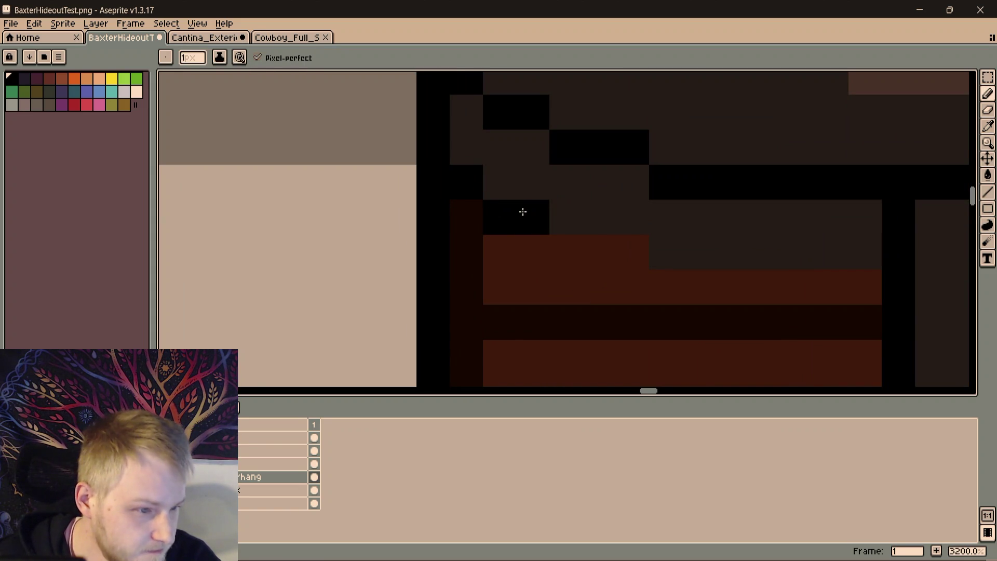
drag(555, 251, 633, 252)
click(799, 322)
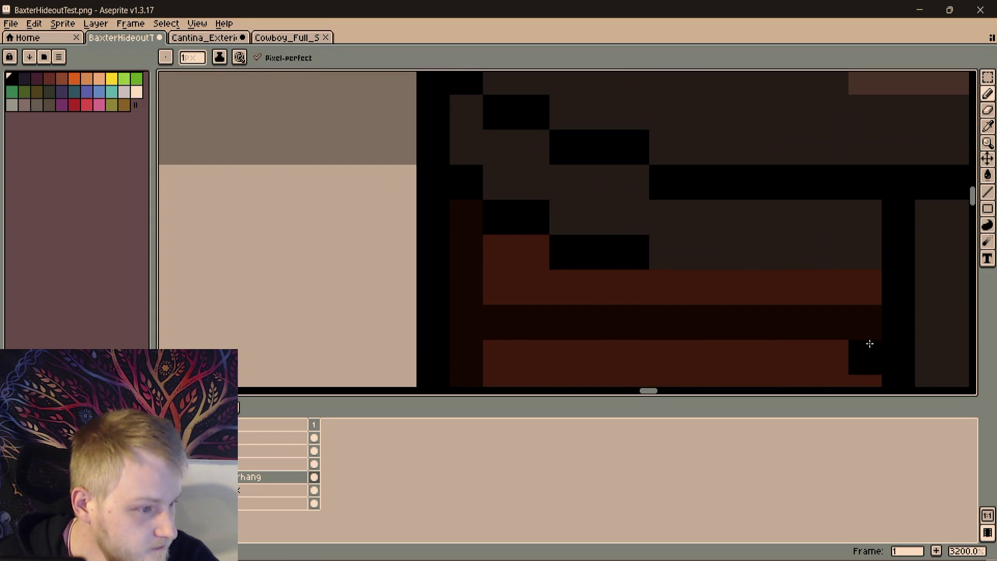
drag(861, 340, 652, 276)
click(457, 236)
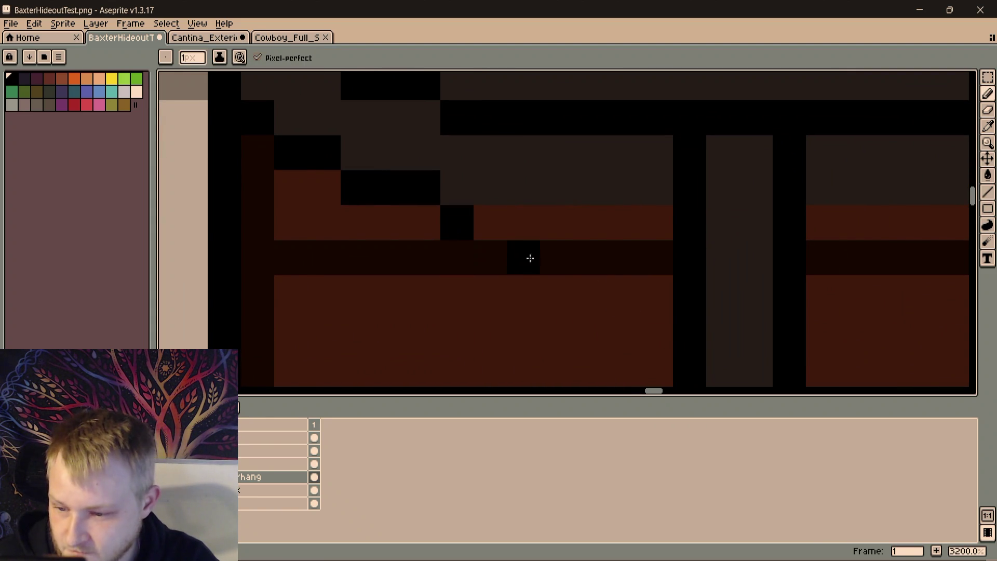
Step: Draw a black line beneath the dark grey overhang strip
scroll(570, 267, down, 3)
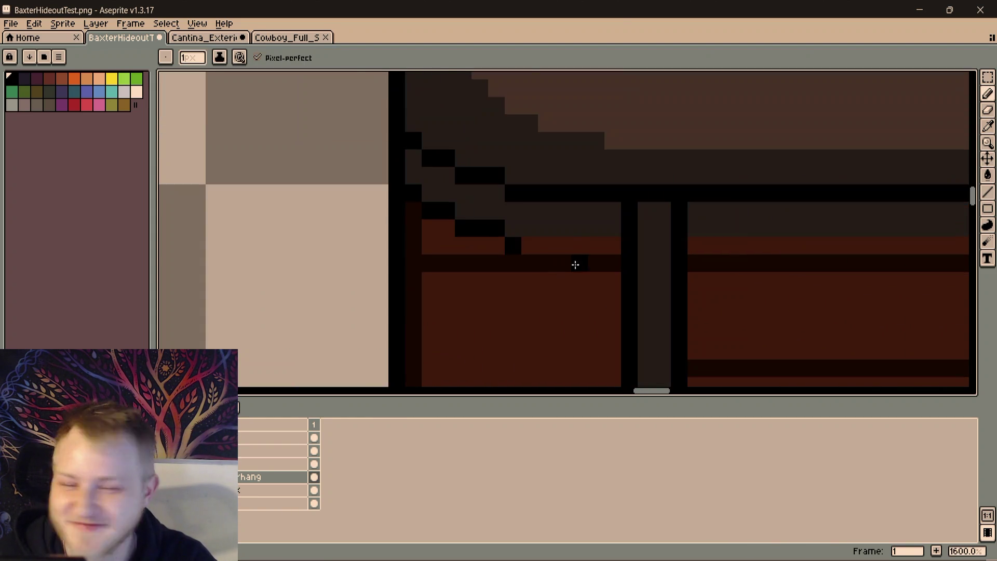
scroll(572, 267, down, 1)
mouse_move(550, 303)
mouse_down()
mouse_move(411, 256)
mouse_move(613, 289)
mouse_up()
scroll(624, 258, up, 1)
shift+click(644, 240)
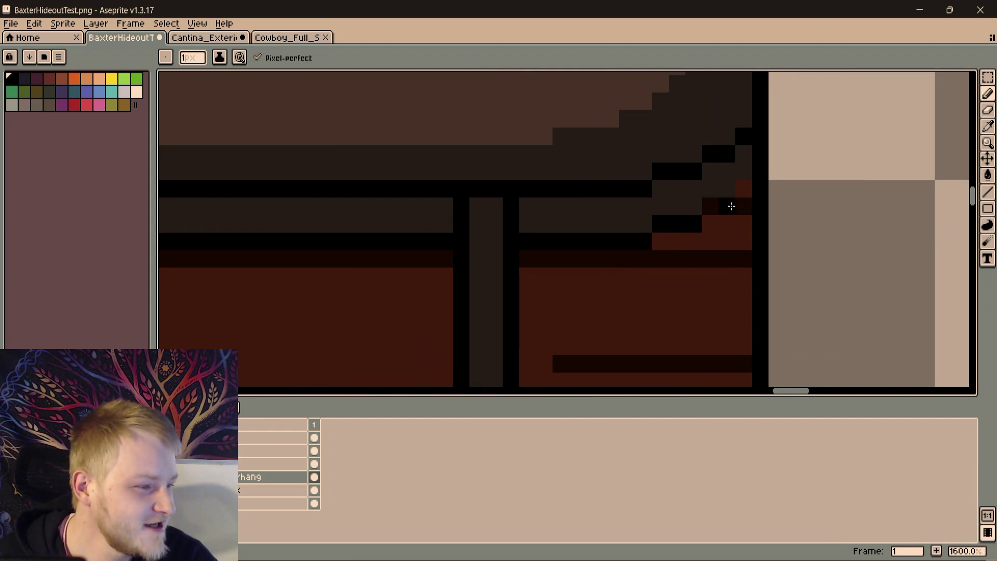
Step: Zoom out toward the counter's left end and save the sprite
scroll(738, 194, down, 2)
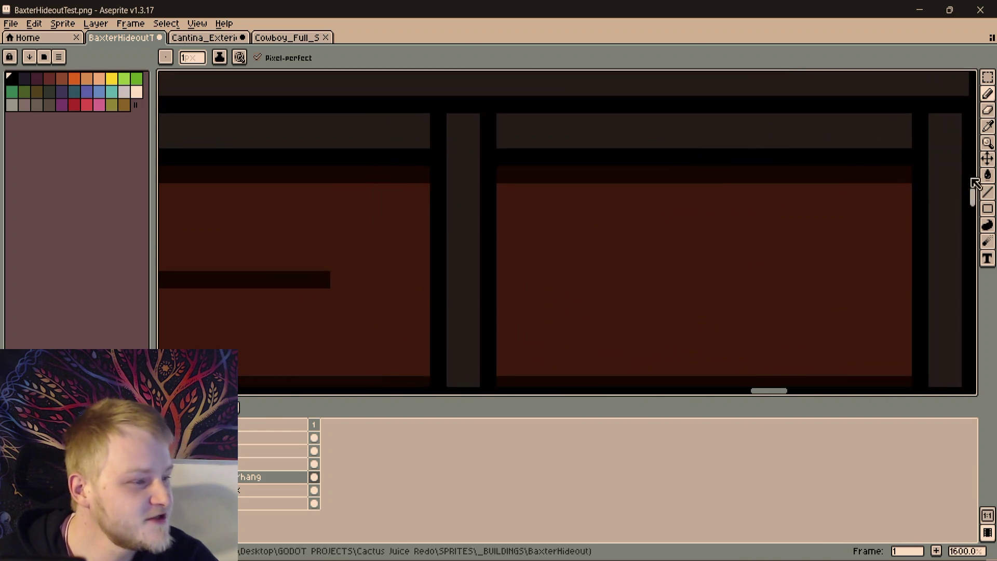
drag(723, 238, 634, 229)
scroll(617, 253, down, 3)
key(ctrl+s)
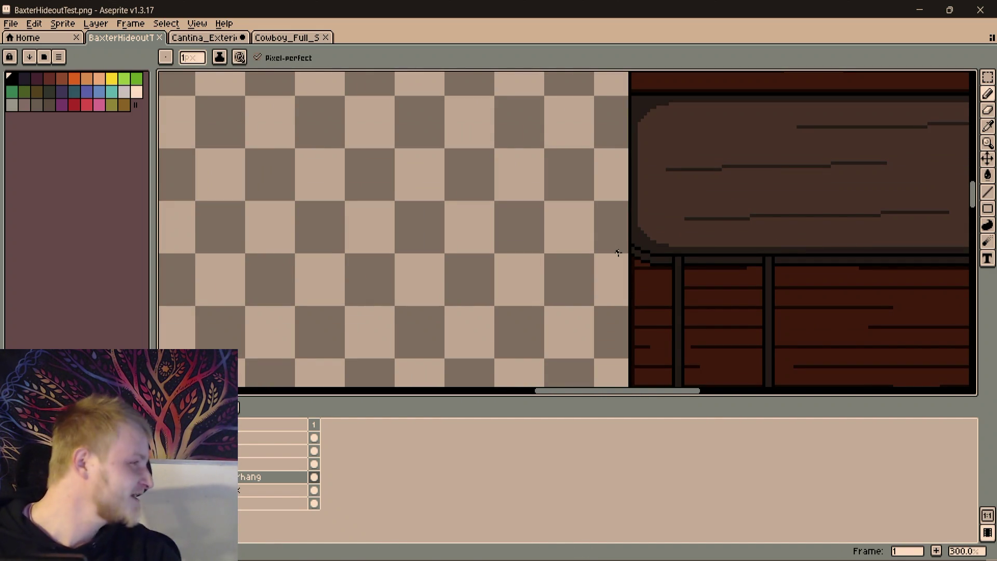
Step: Try filling the dark plank gaps with the Fill tool, then undo the fill
scroll(667, 238, up, 1)
scroll(654, 238, up, 2)
scroll(605, 218, up, 1)
key(i)
scroll(613, 214, up, 2)
scroll(597, 255, down, 1)
key(g)
scroll(571, 327, down, 1)
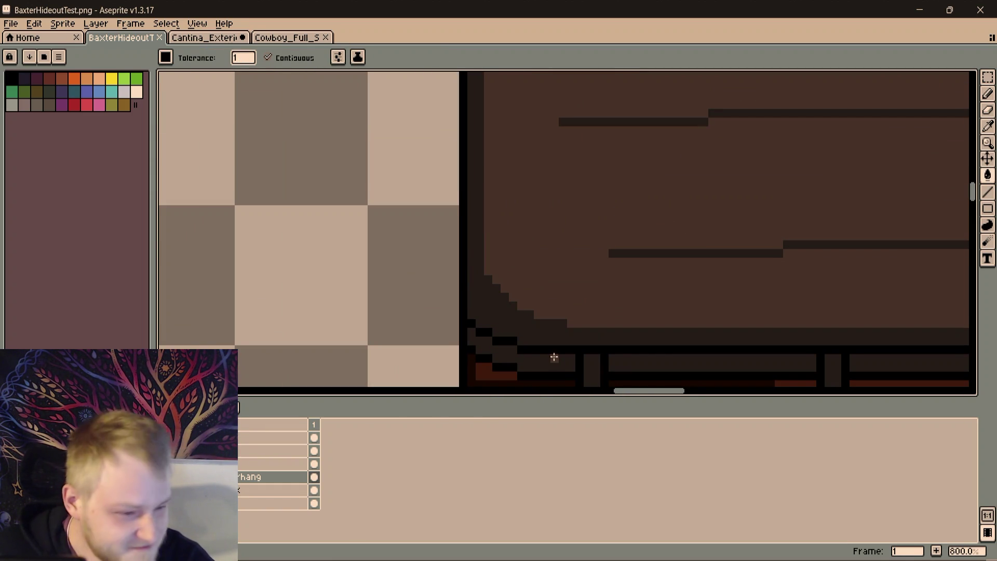
click(555, 357)
scroll(552, 363, down, 2)
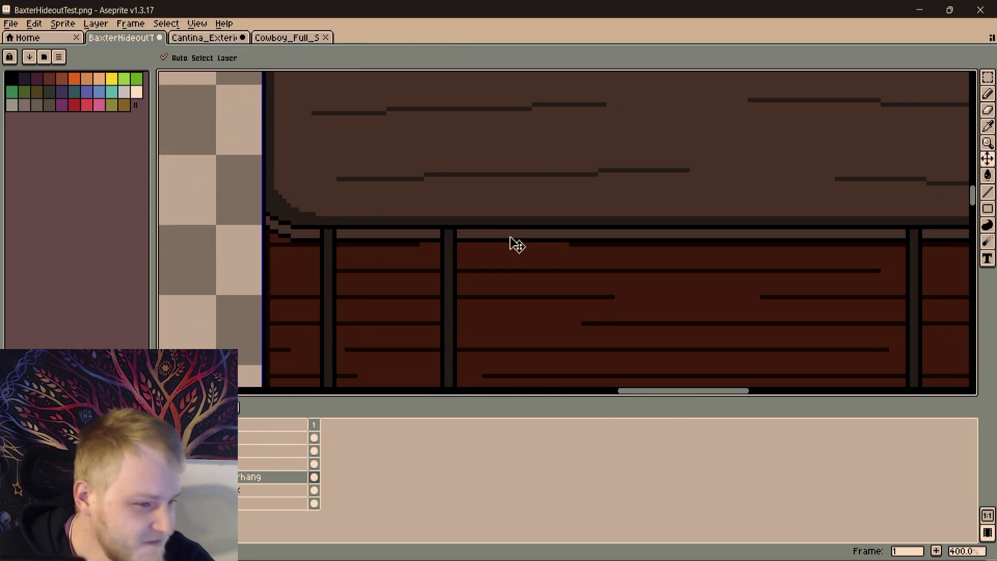
key(ctrl+z)
scroll(529, 241, up, 2)
scroll(416, 274, up, 1)
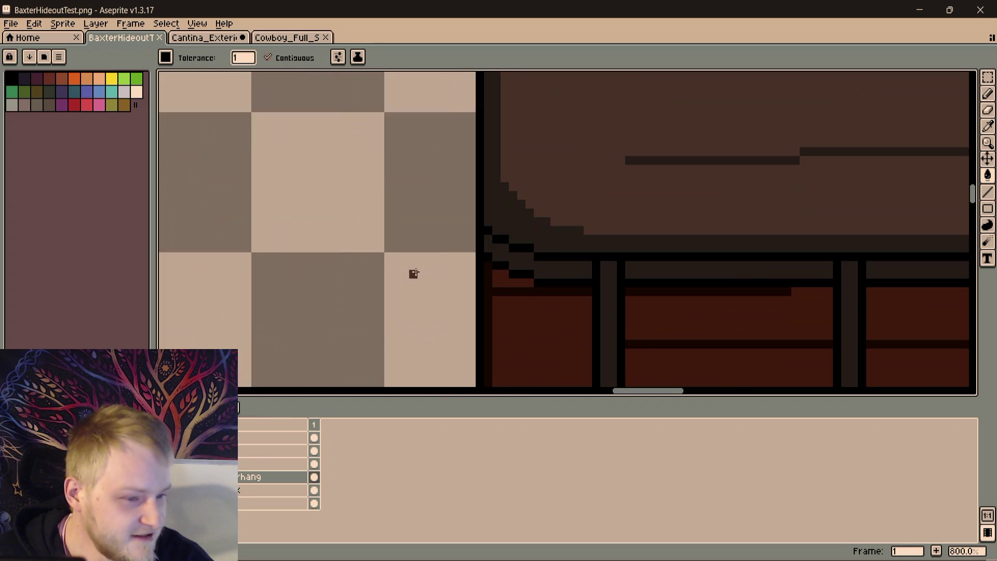
scroll(485, 253, up, 1)
Step: Undo the two bad pencil strokes at the counter's left corner
key(b)
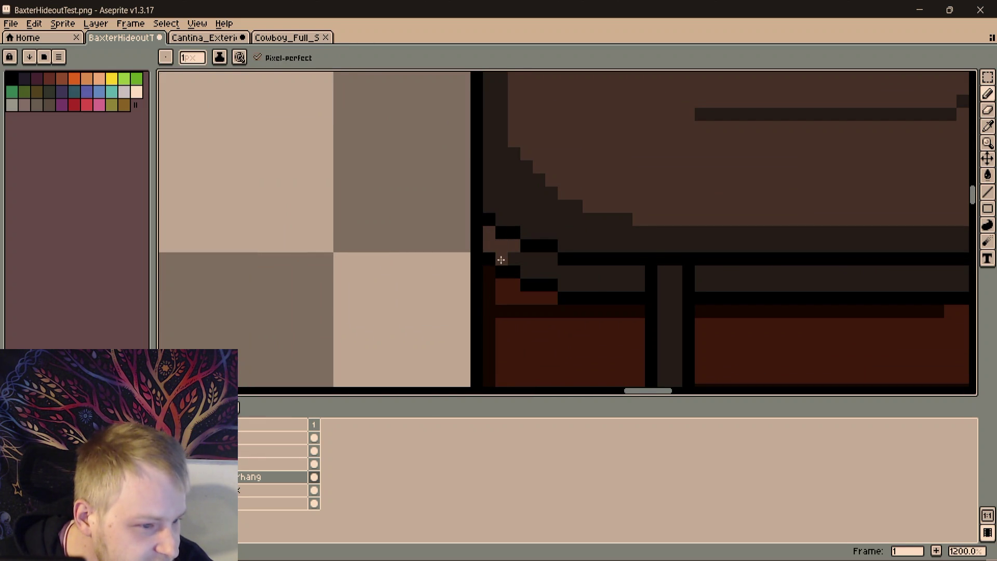
scroll(535, 261, down, 4)
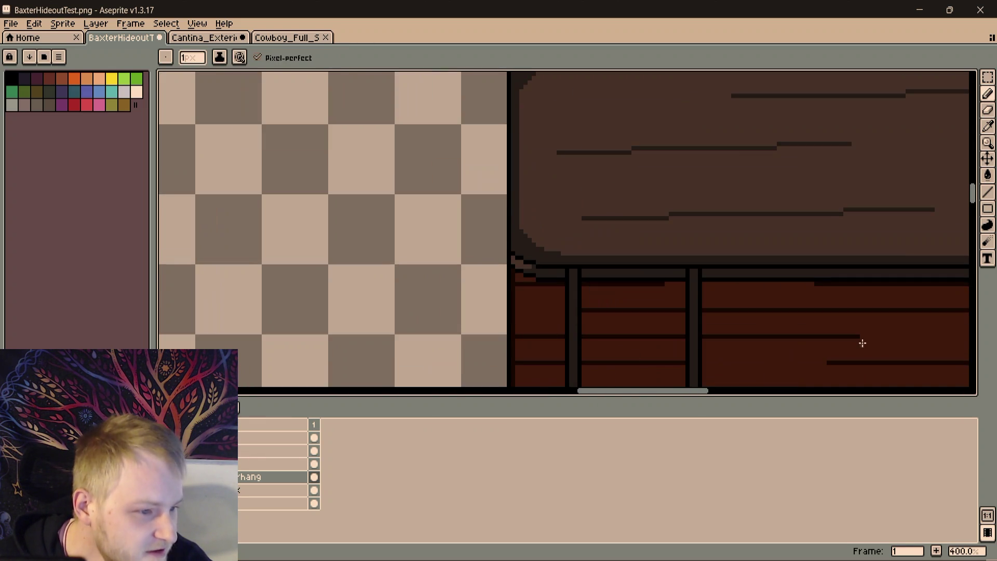
scroll(729, 237, up, 1)
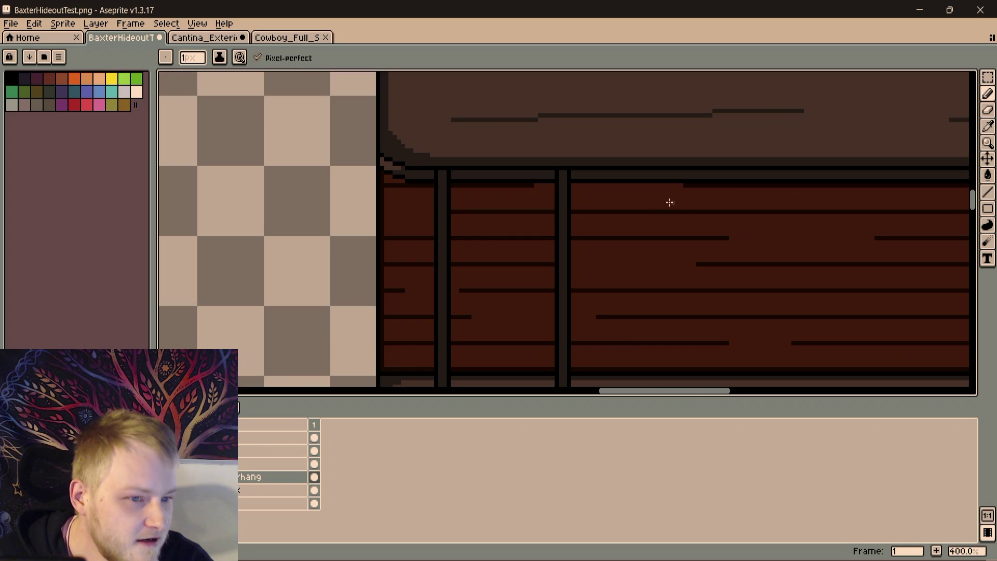
scroll(445, 196, up, 1)
scroll(618, 316, up, 1)
mouse_move(445, 196)
mouse_down()
mouse_move(617, 316)
mouse_move(719, 320)
mouse_up()
key(v)
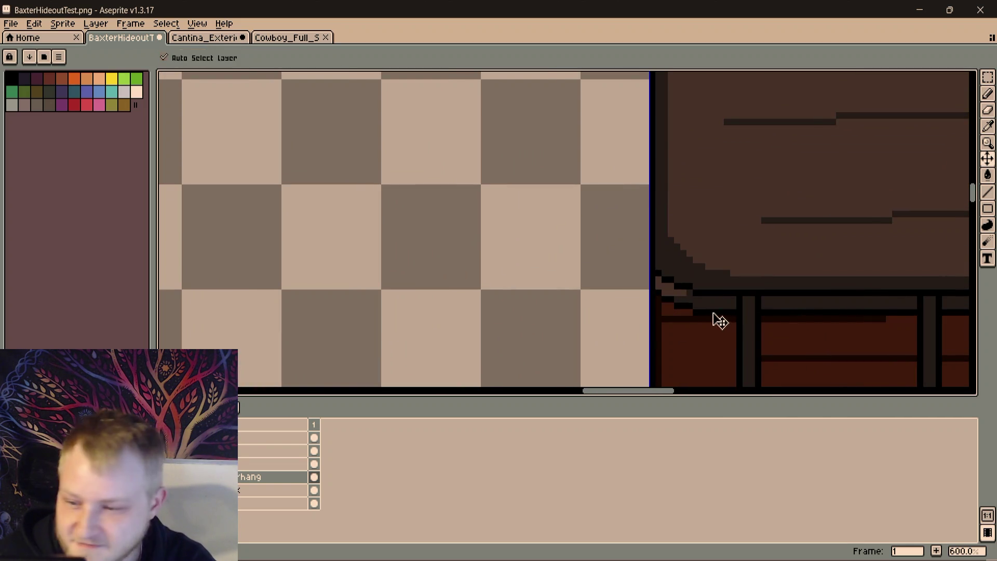
key(b)
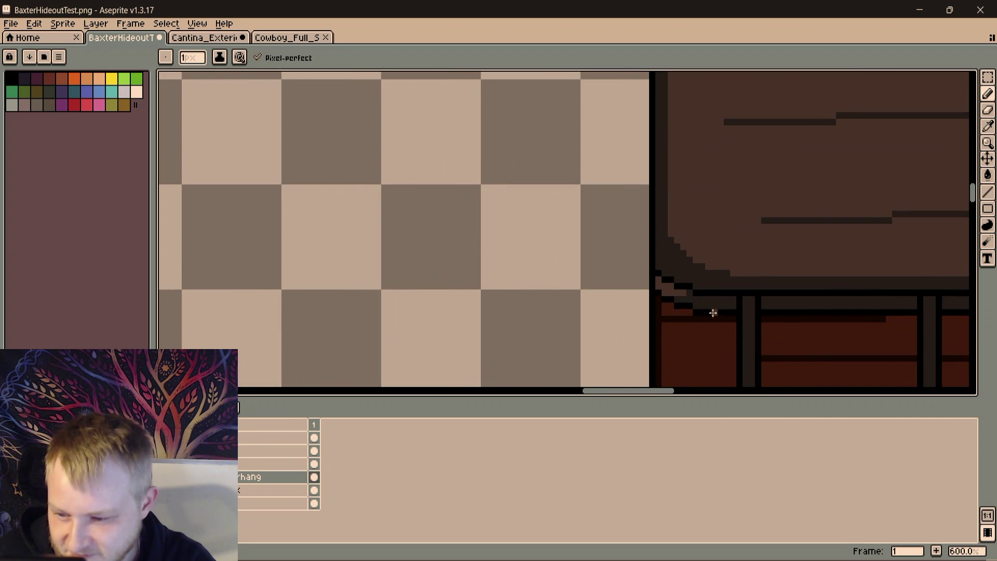
key(ctrl+z)
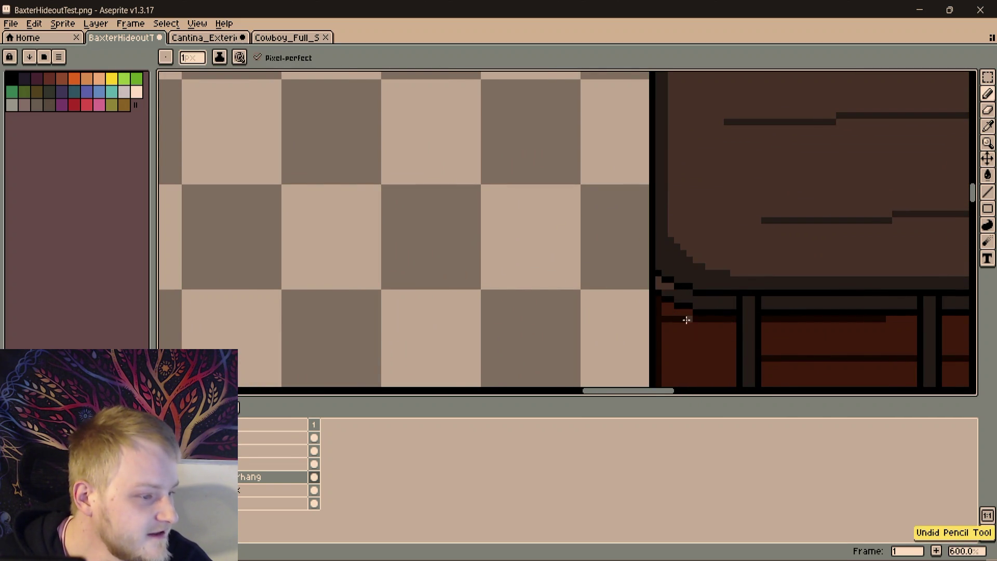
scroll(686, 317, up, 4)
scroll(631, 247, down, 5)
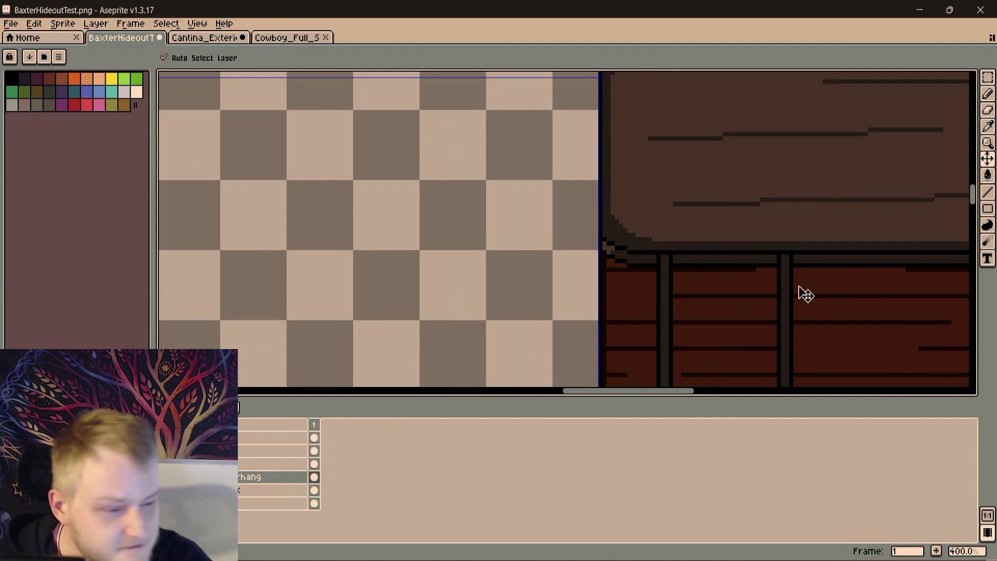
key(ctrl+z)
scroll(805, 294, down, 4)
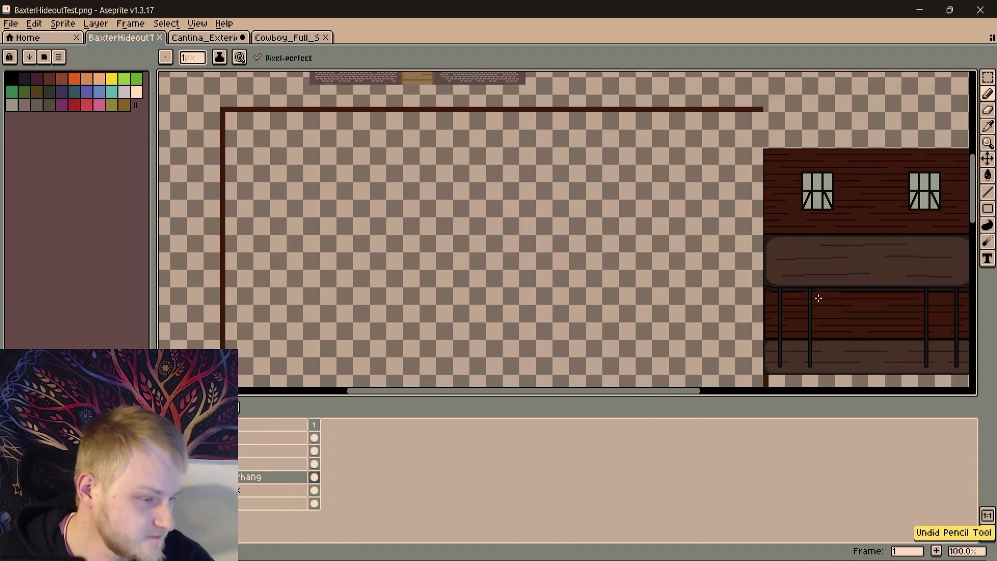
Step: Paint over the stray light pixel on the counter corner and save the sprite
mouse_move(811, 291)
mouse_down()
mouse_move(798, 343)
mouse_move(739, 320)
mouse_up()
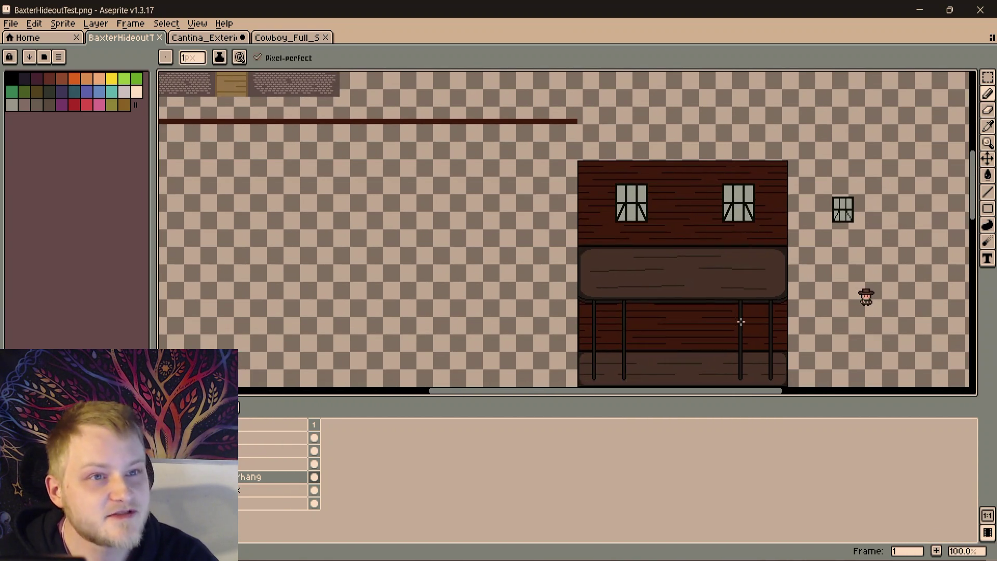
scroll(748, 325, up, 2)
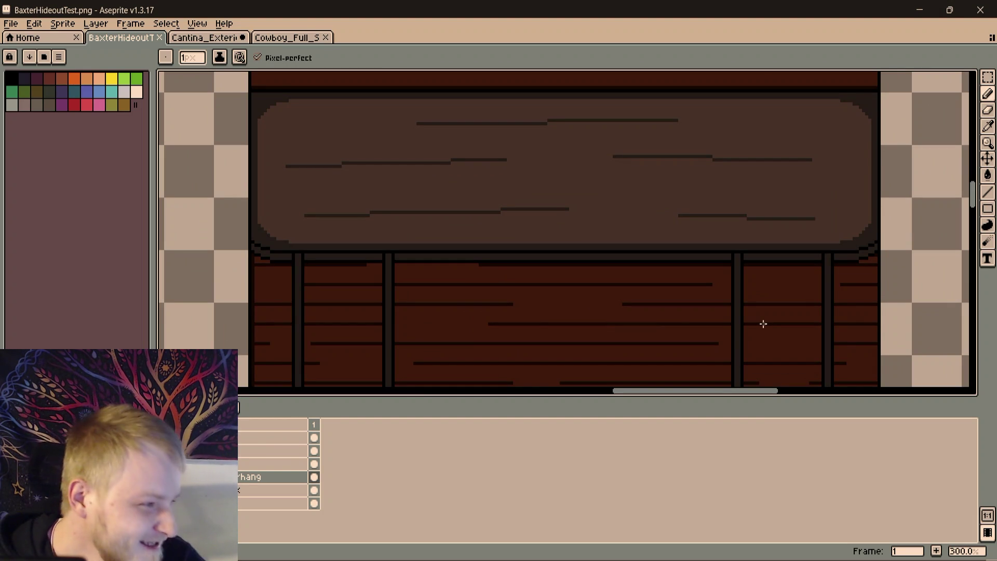
scroll(685, 211, up, 1)
scroll(610, 211, up, 1)
scroll(674, 189, up, 1)
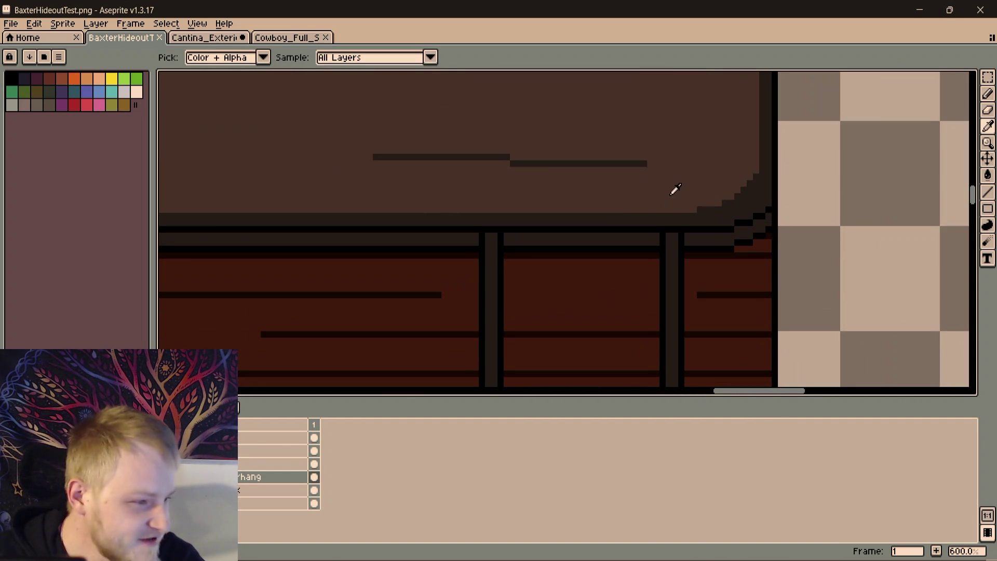
scroll(691, 238, up, 1)
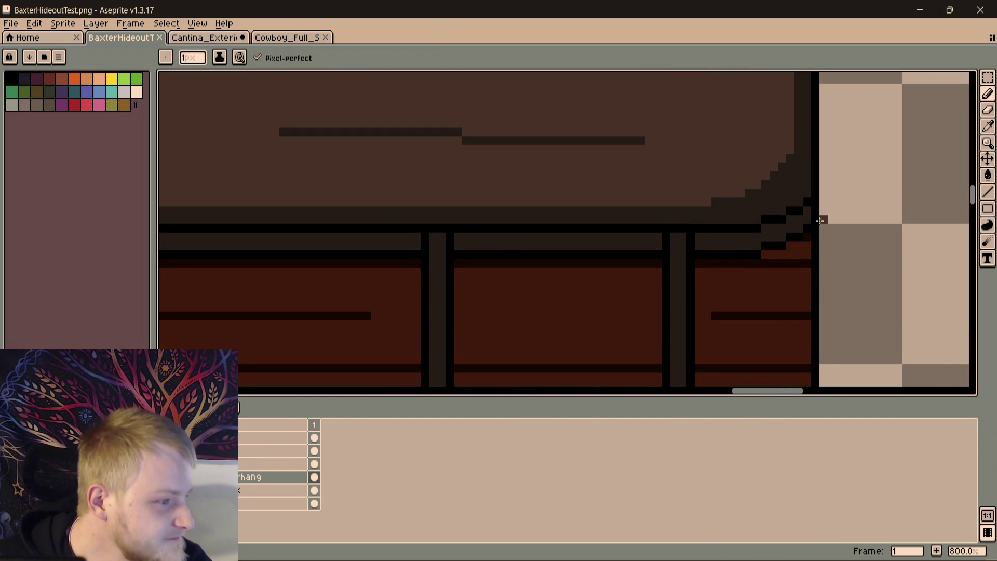
click(782, 203)
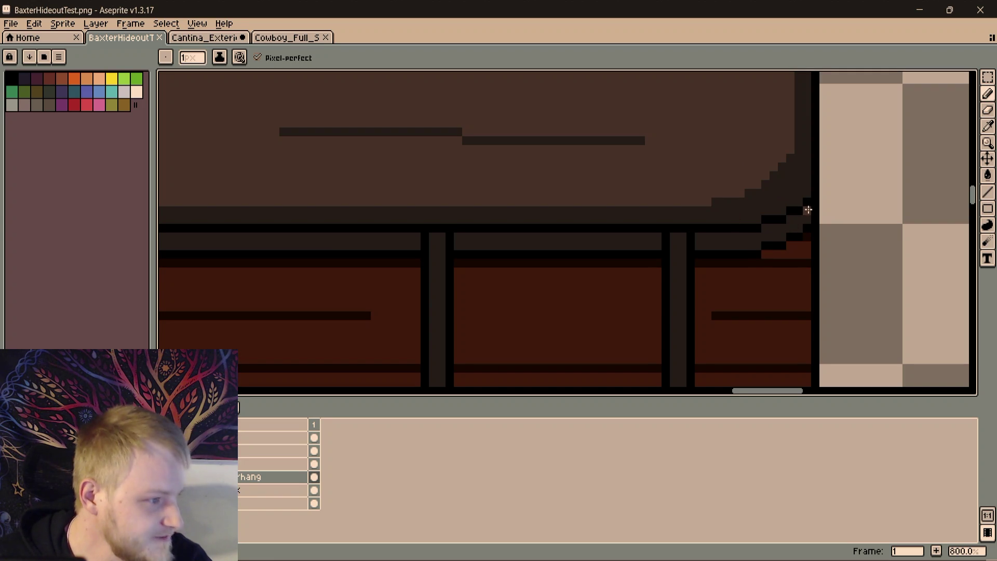
key(v)
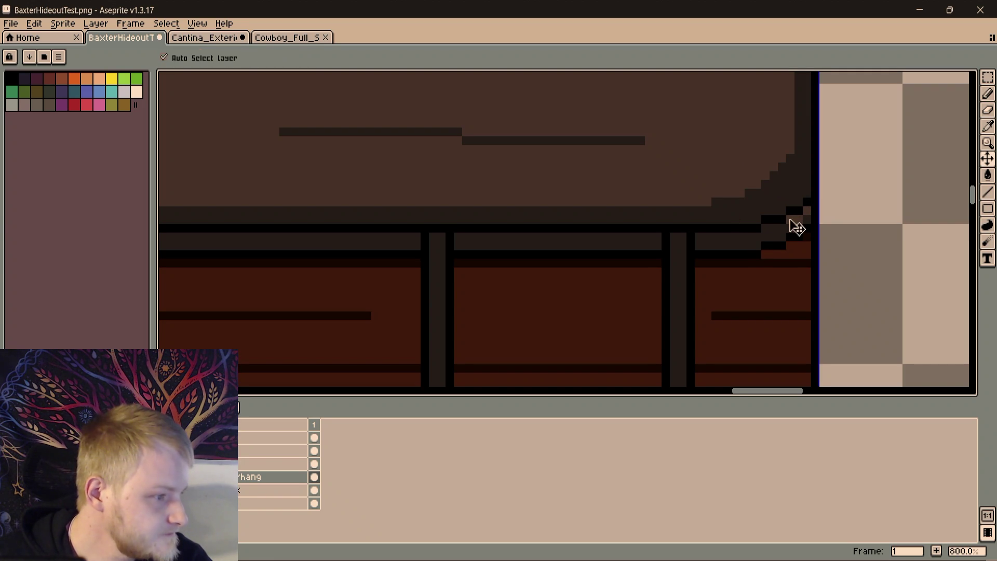
key(ctrl+s)
Step: Draw a lighter highlight line under the overhang and save the hideout sprite
key(b)
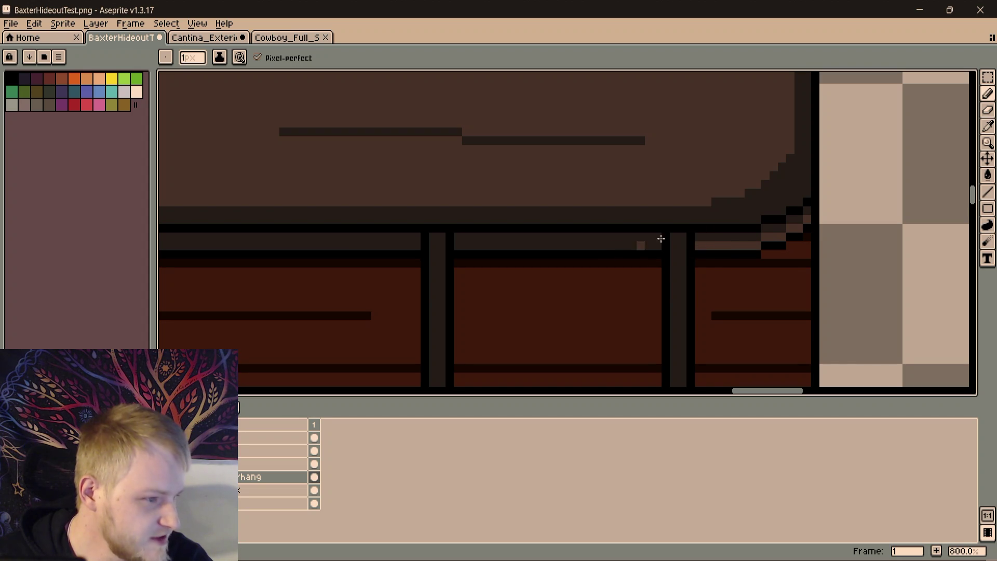
drag(656, 244, 456, 244)
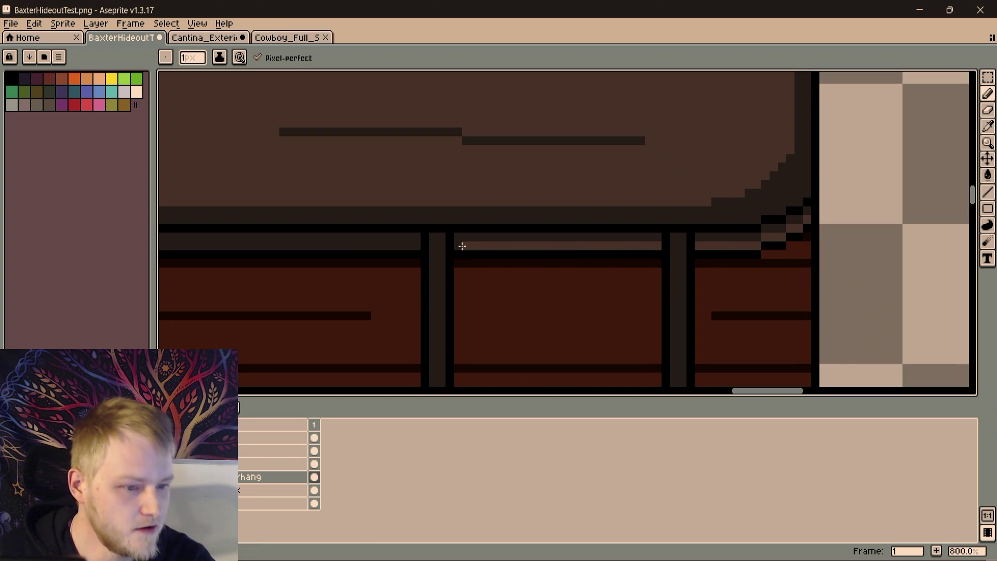
click(258, 237)
scroll(247, 239, down, 1)
scroll(526, 247, left, 5)
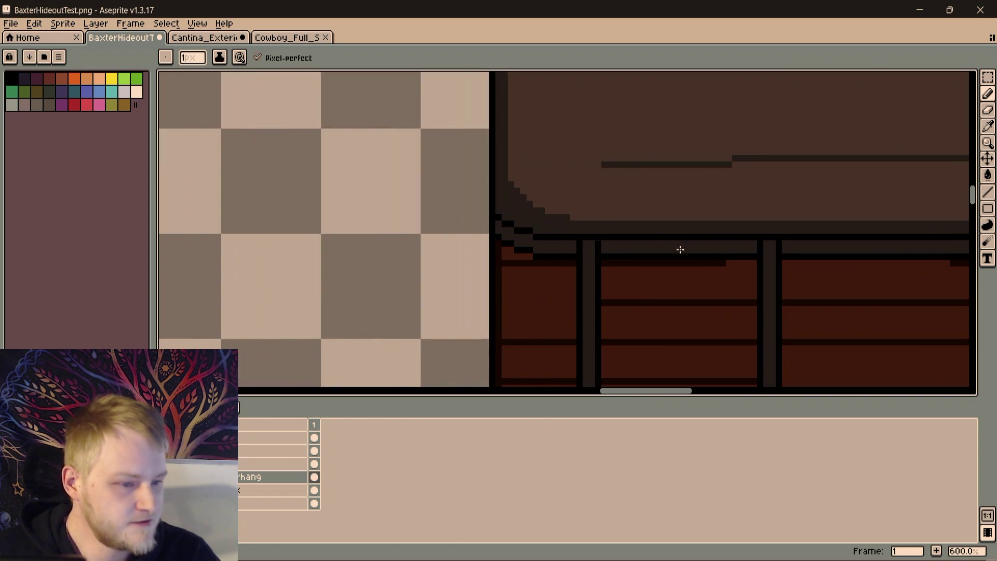
scroll(241, 230, down, 1)
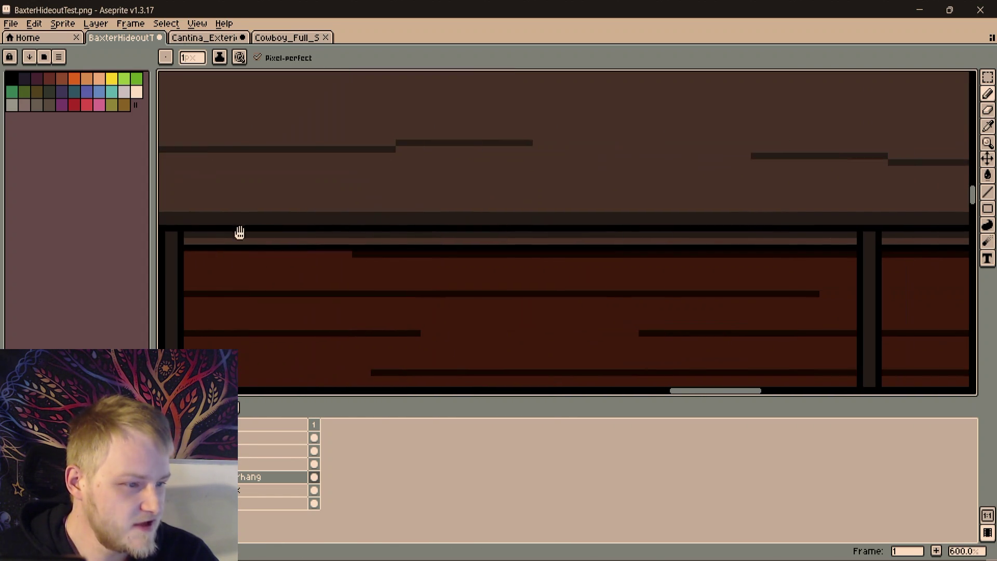
scroll(550, 255, down, 4)
scroll(541, 279, up, 1)
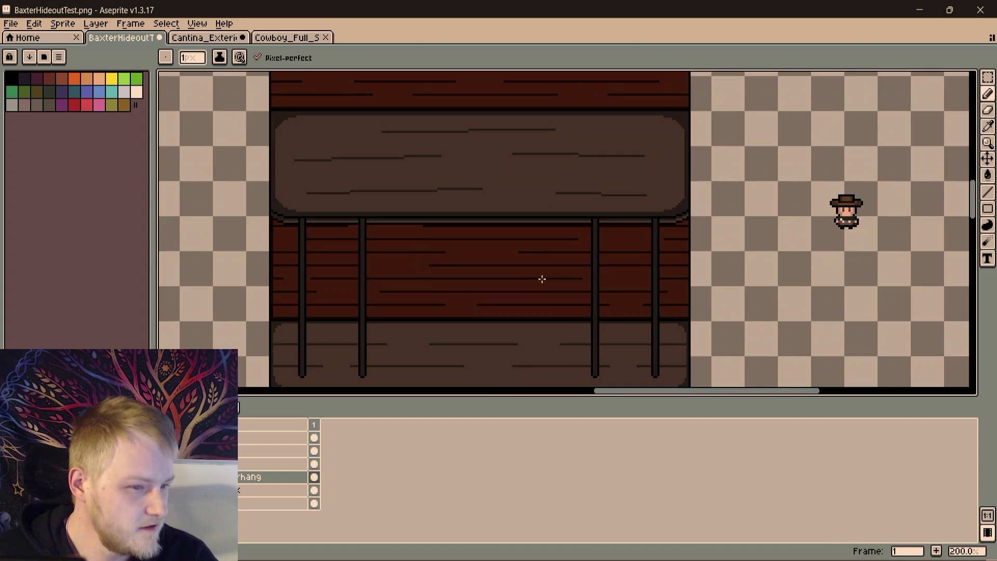
key(ctrl+z)
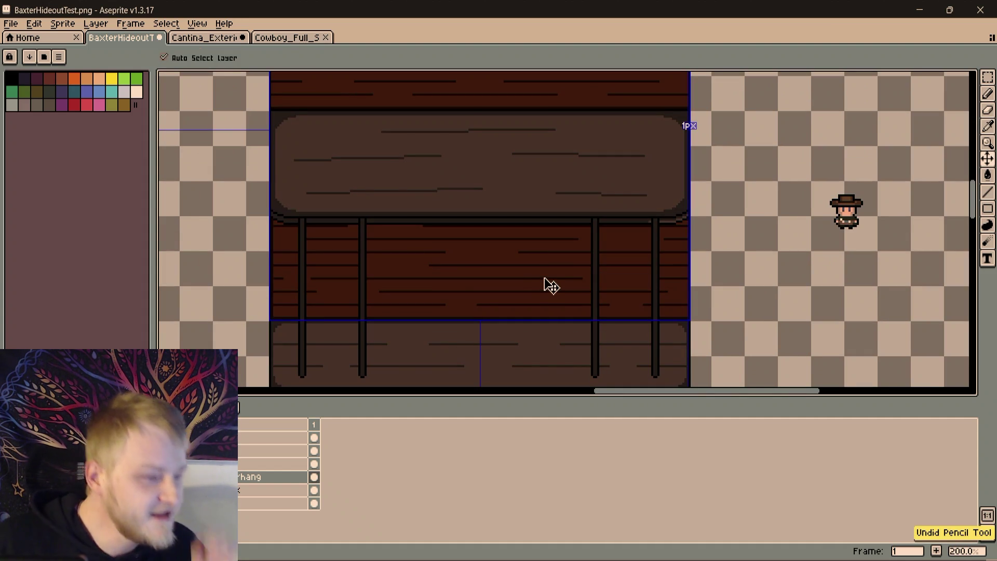
key(ctrl+s)
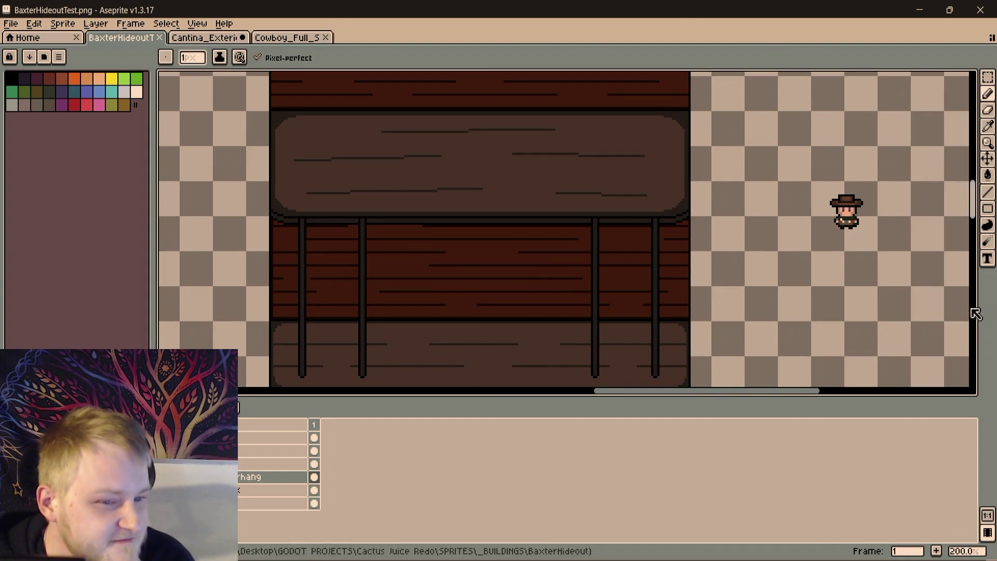
scroll(778, 252, up, 2)
Step: Select the third layer and zoom in on the counter's left corner shadow
click(270, 451)
key(e)
scroll(605, 259, up, 8)
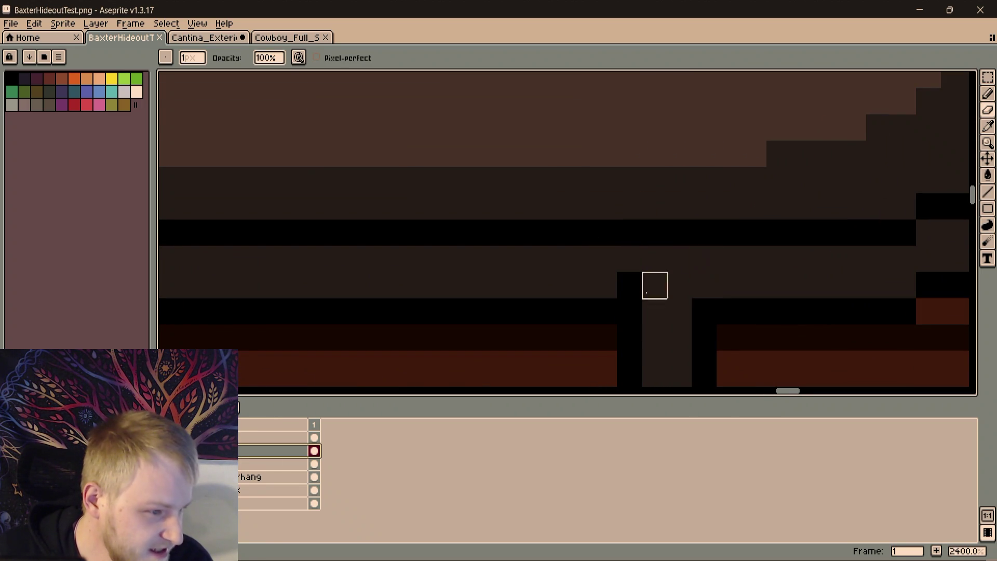
scroll(603, 282, down, 7)
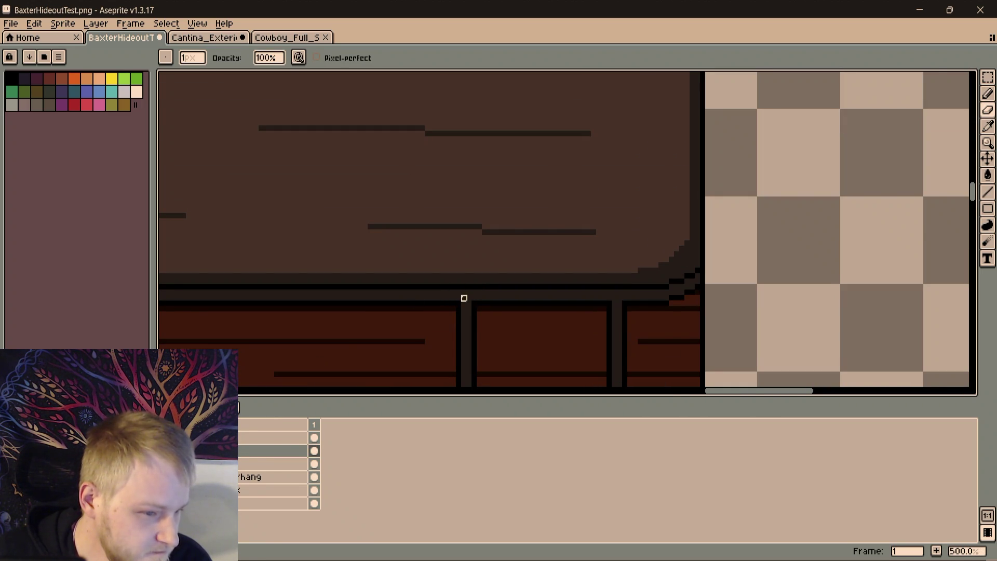
scroll(464, 298, down, 3)
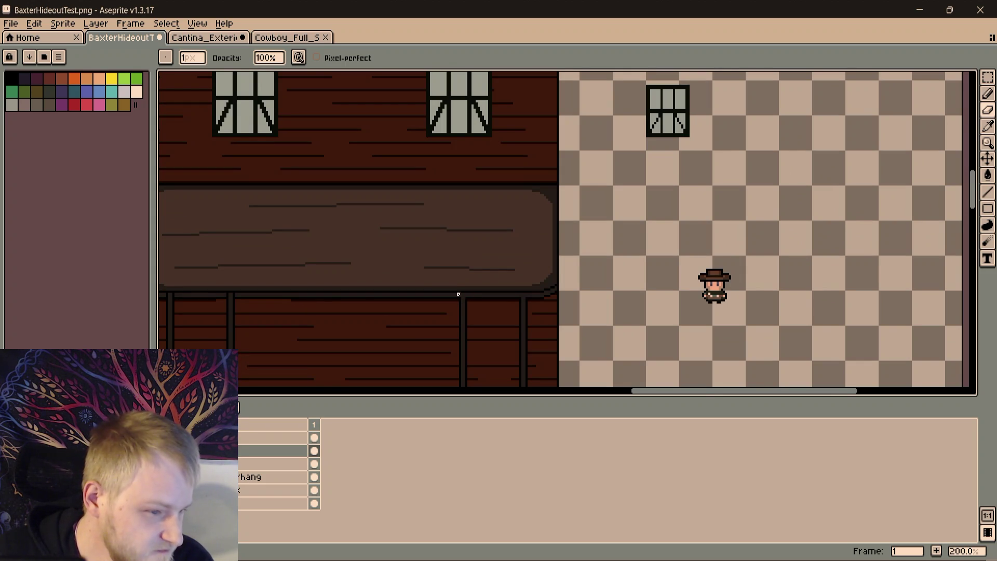
scroll(424, 292, up, 3)
drag(299, 322, 301, 256)
scroll(741, 241, up, 1)
scroll(818, 206, up, 1)
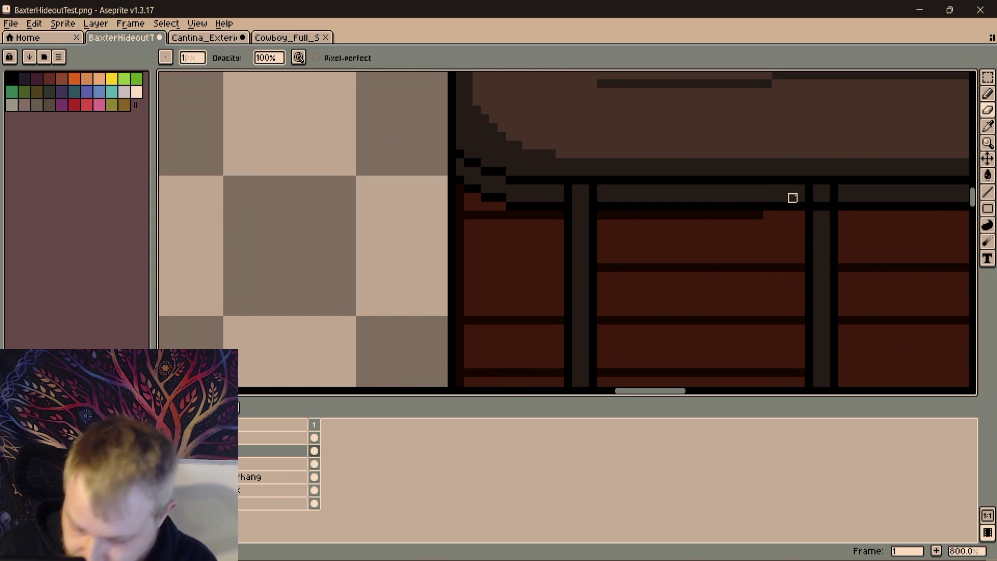
key(m)
mouse_move(559, 190)
mouse_down()
mouse_move(334, 205)
mouse_move(346, 213)
mouse_up()
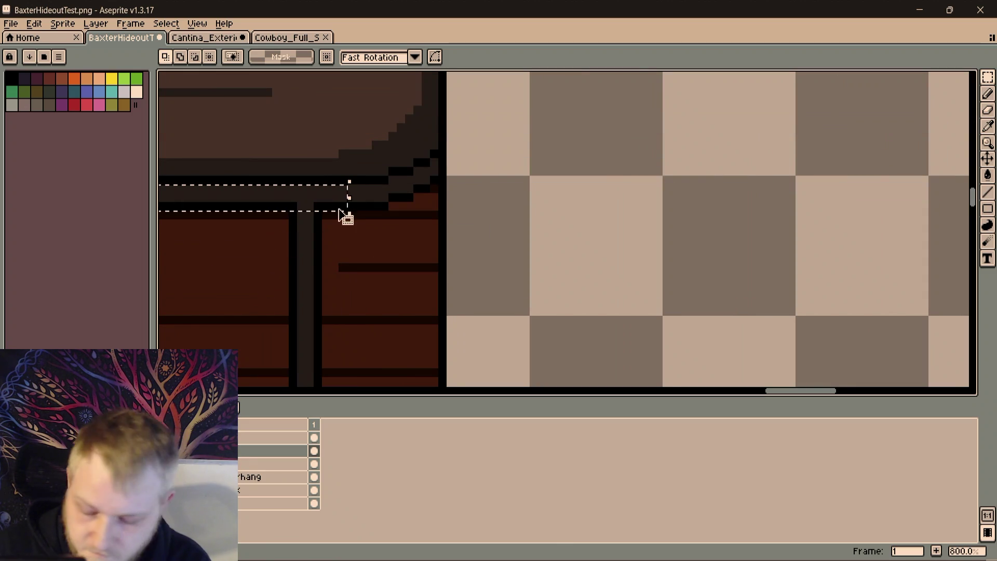
click(216, 249)
Step: Zoom back out to 33.3% to see the whole hideout sprite
scroll(162, 270, down, 1)
scroll(265, 200, down, 3)
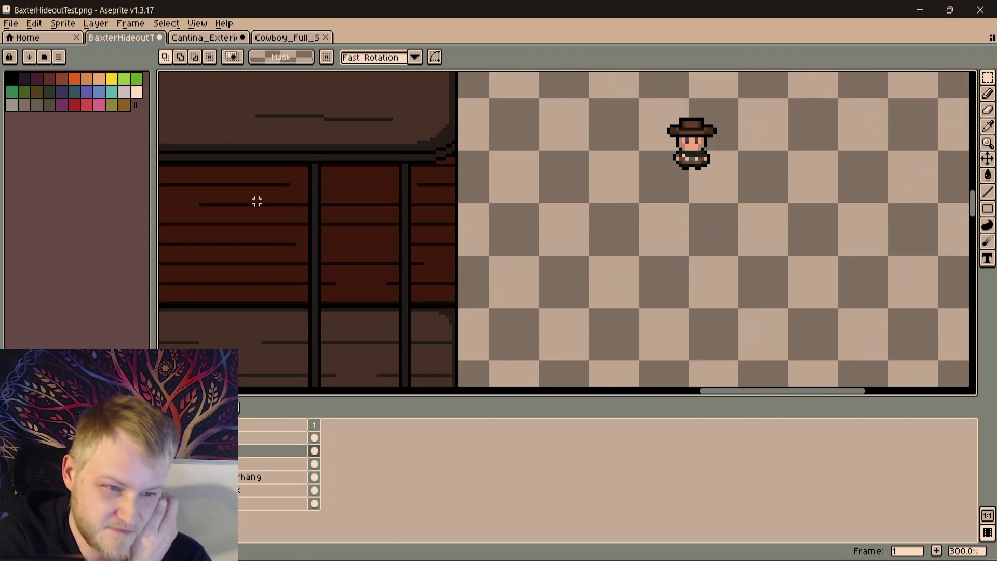
scroll(431, 144, left, 5)
scroll(620, 206, up, 3)
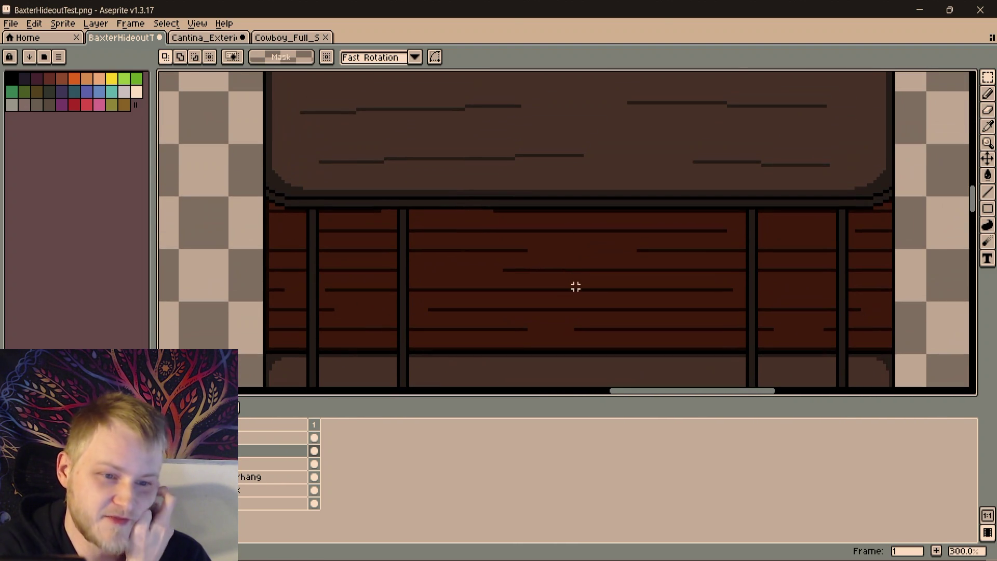
scroll(572, 283, down, 1)
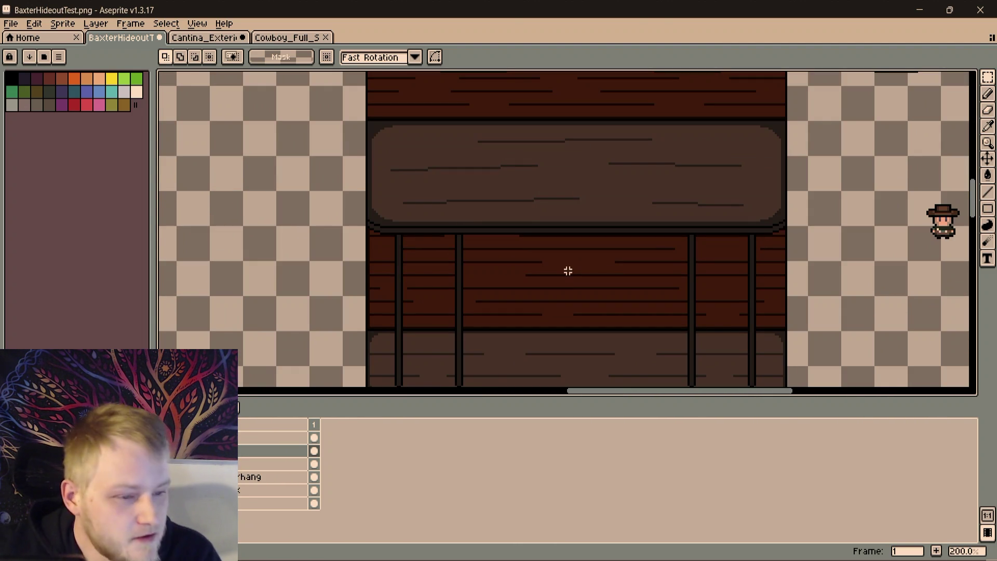
scroll(569, 270, down, 2)
scroll(633, 282, up, 1)
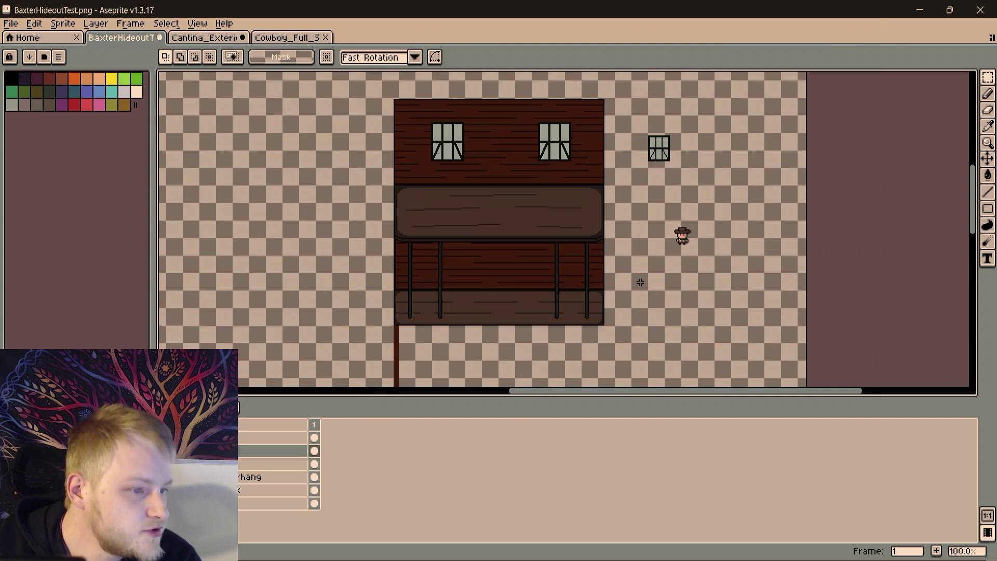
scroll(633, 282, up, 1)
scroll(504, 240, left, 3)
scroll(504, 240, up, 2)
scroll(504, 240, left, 5)
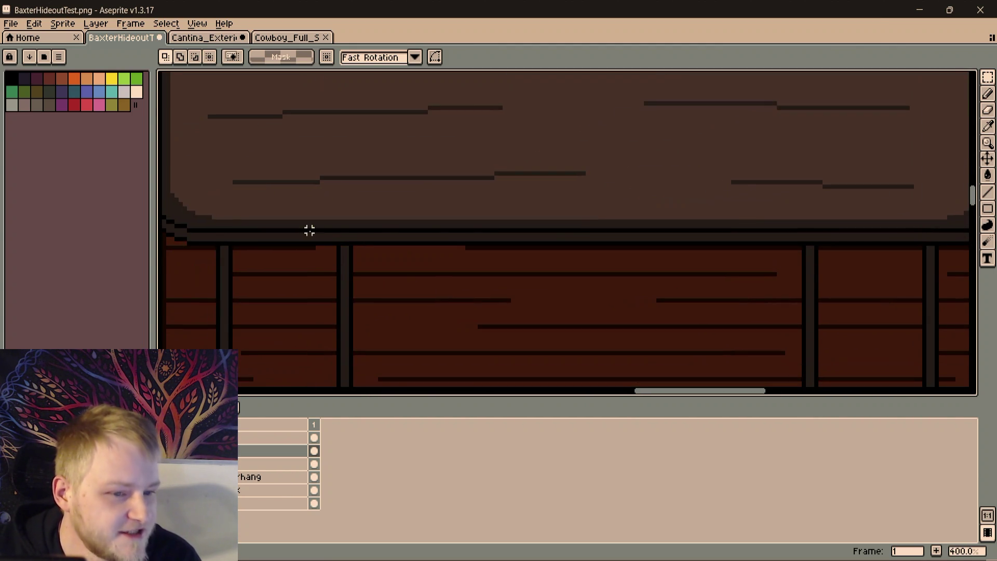
scroll(574, 212, left, 3)
scroll(574, 211, left, 2)
scroll(563, 229, down, 1)
scroll(574, 205, down, 1)
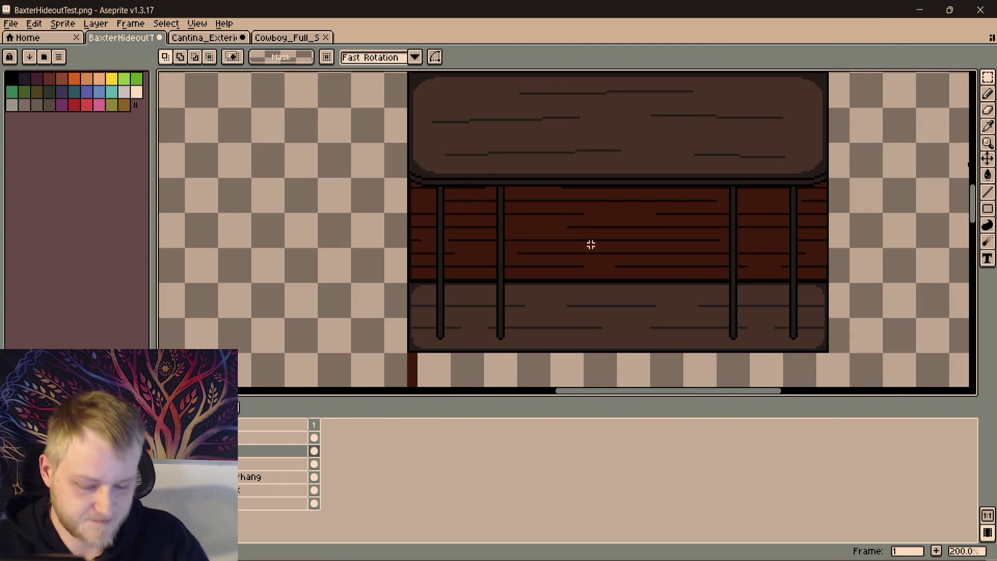
scroll(557, 256, down, 3)
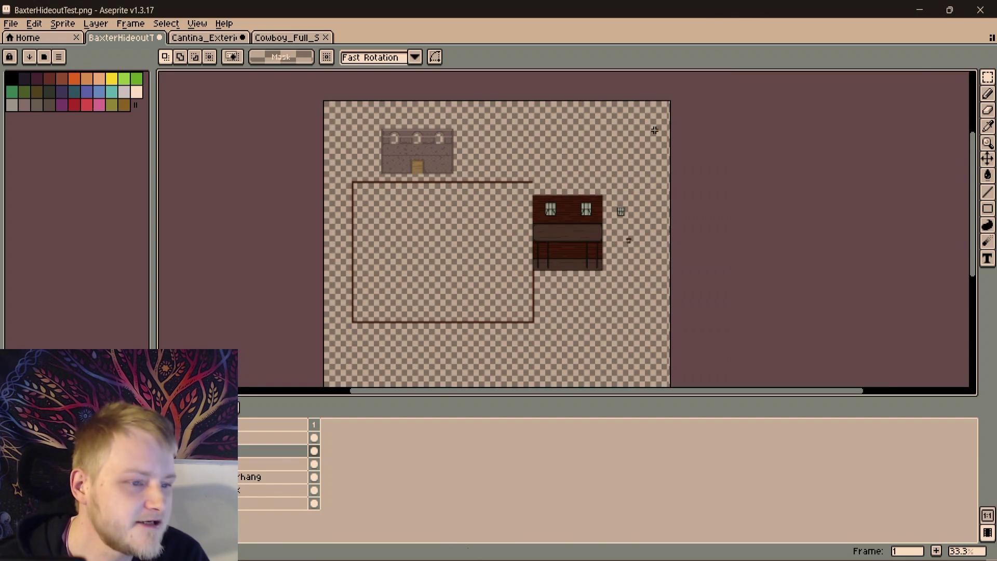
mouse_move(655, 560)
click(656, 514)
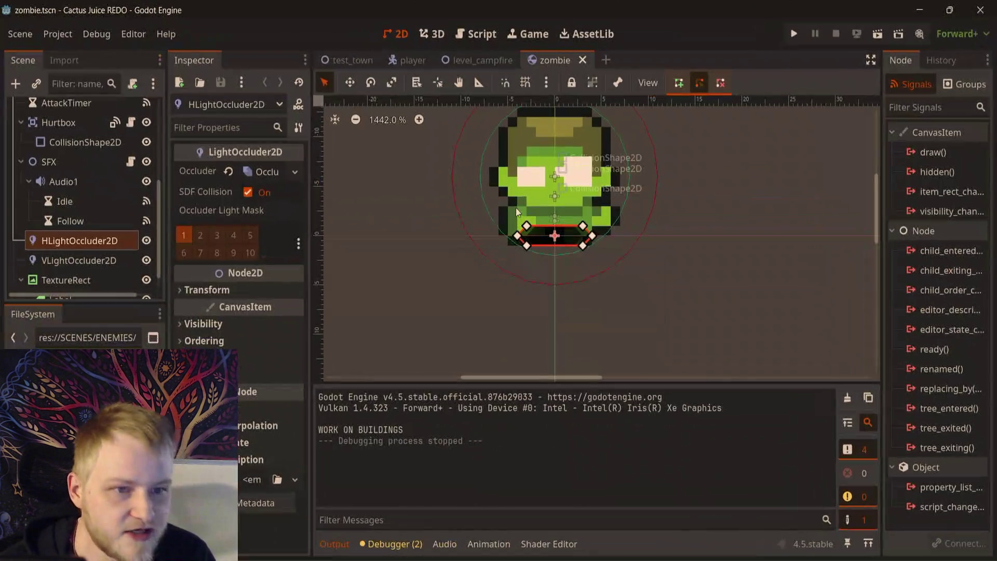
click(352, 60)
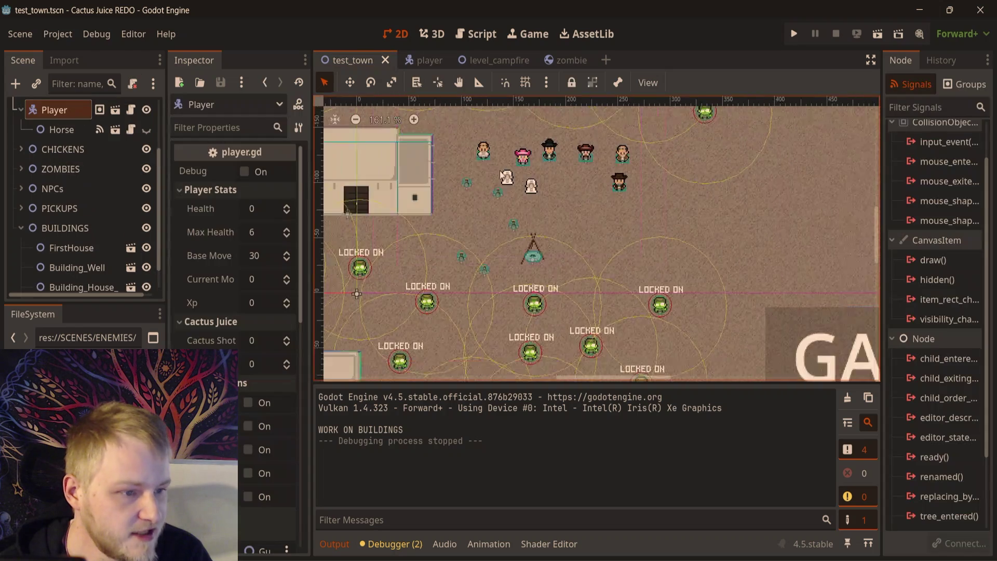
scroll(783, 253, down, 3)
scroll(555, 245, up, 3)
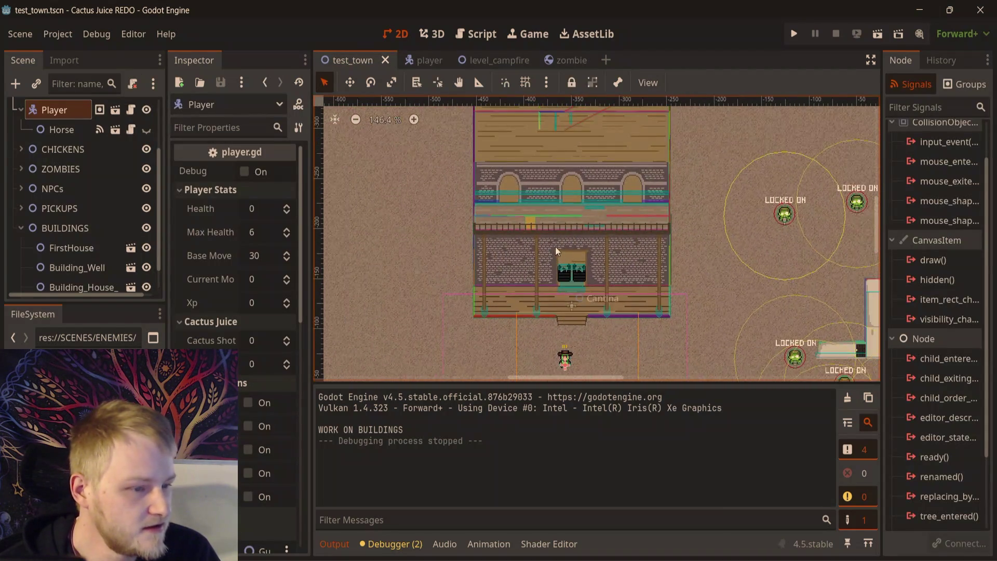
scroll(555, 245, down, 1)
scroll(553, 241, down, 3)
scroll(553, 230, up, 3)
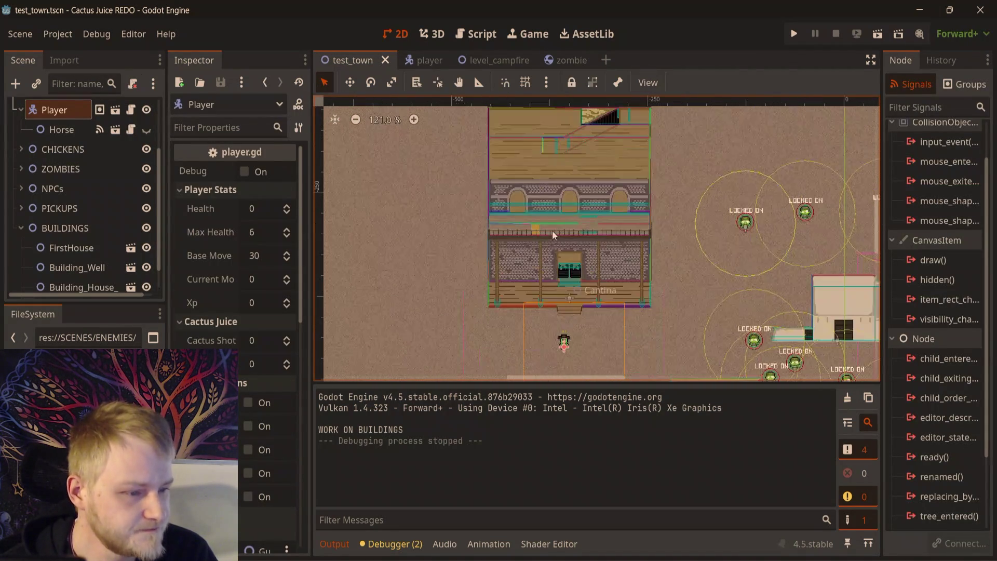
scroll(450, 257, up, 3)
scroll(505, 289, up, 4)
scroll(484, 334, up, 3)
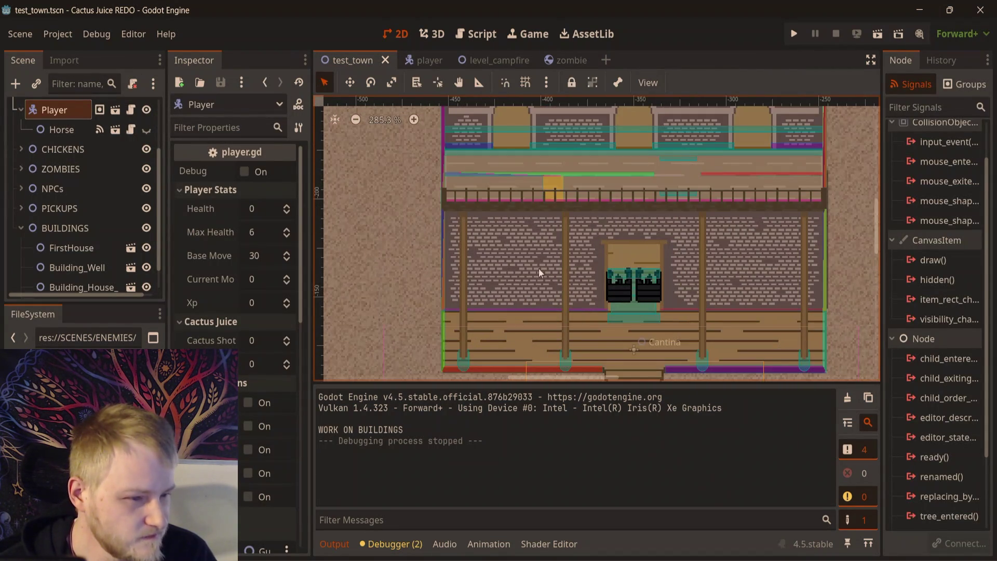
scroll(540, 270, up, 3)
scroll(595, 215, up, 2)
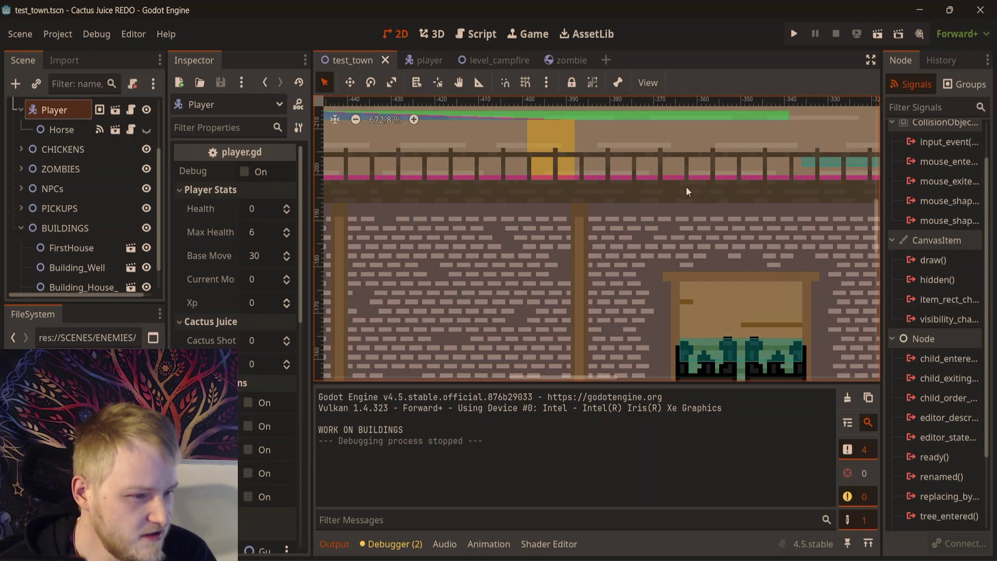
scroll(562, 205, down, 4)
scroll(566, 208, down, 5)
scroll(566, 207, down, 4)
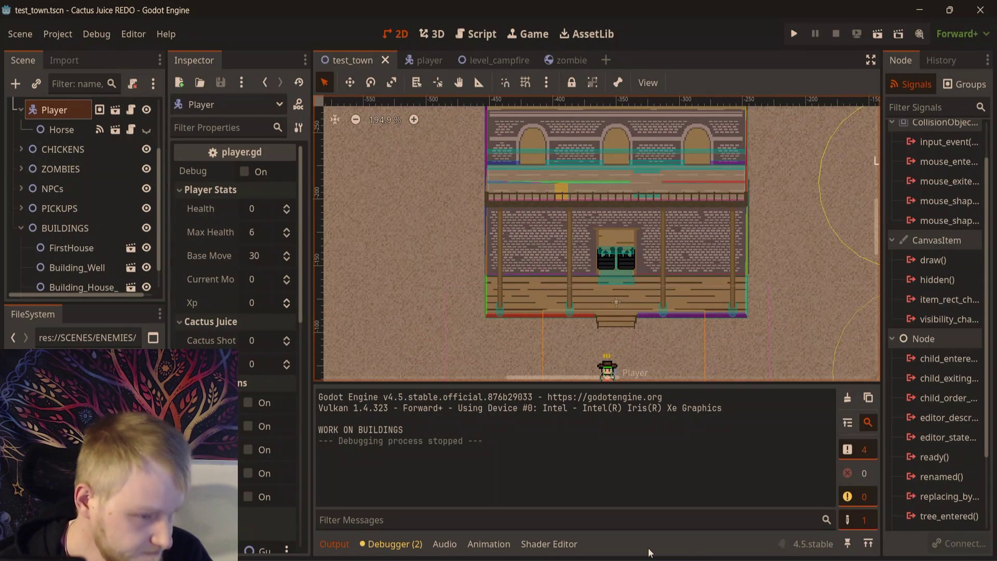
click(921, 7)
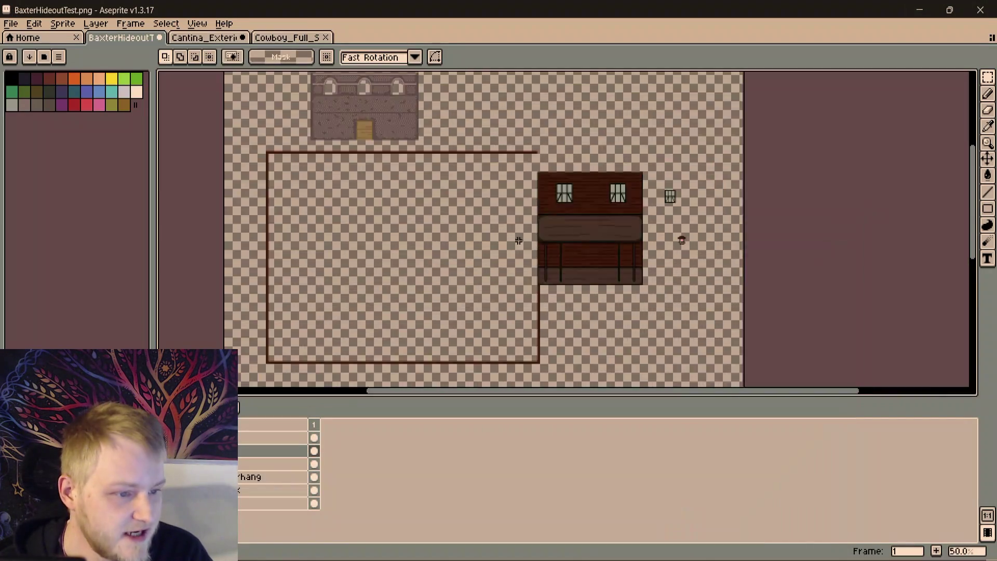
scroll(613, 274, up, 4)
drag(613, 274, 448, 273)
scroll(430, 200, up, 3)
key(i)
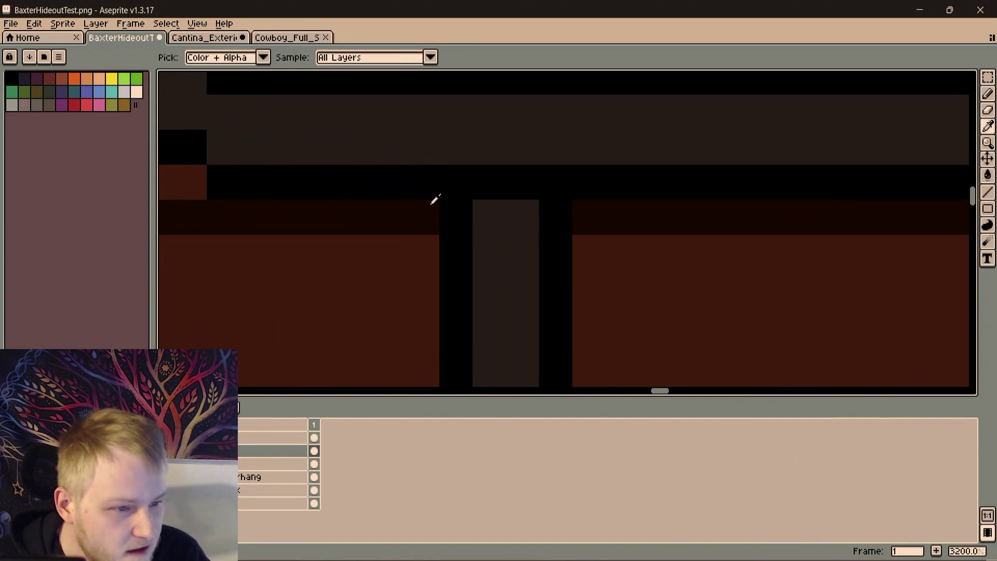
scroll(509, 217, down, 5)
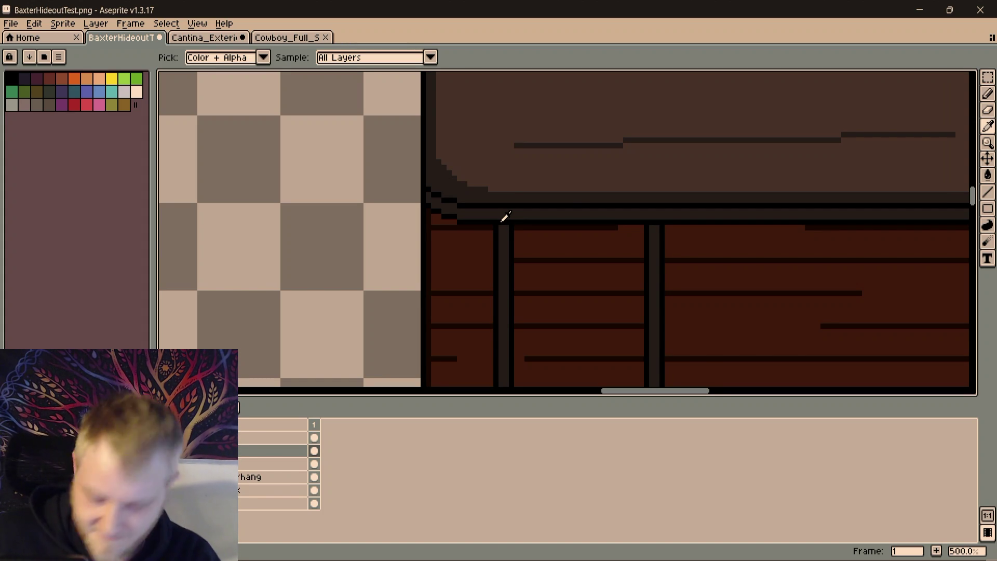
scroll(571, 218, down, 1)
scroll(643, 151, down, 1)
scroll(667, 169, down, 1)
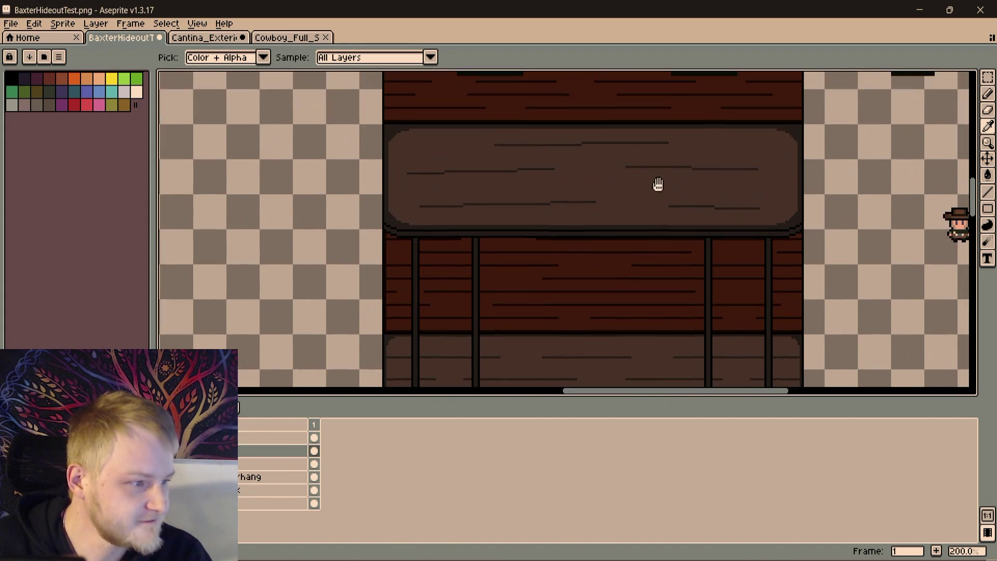
drag(661, 133, 713, 253)
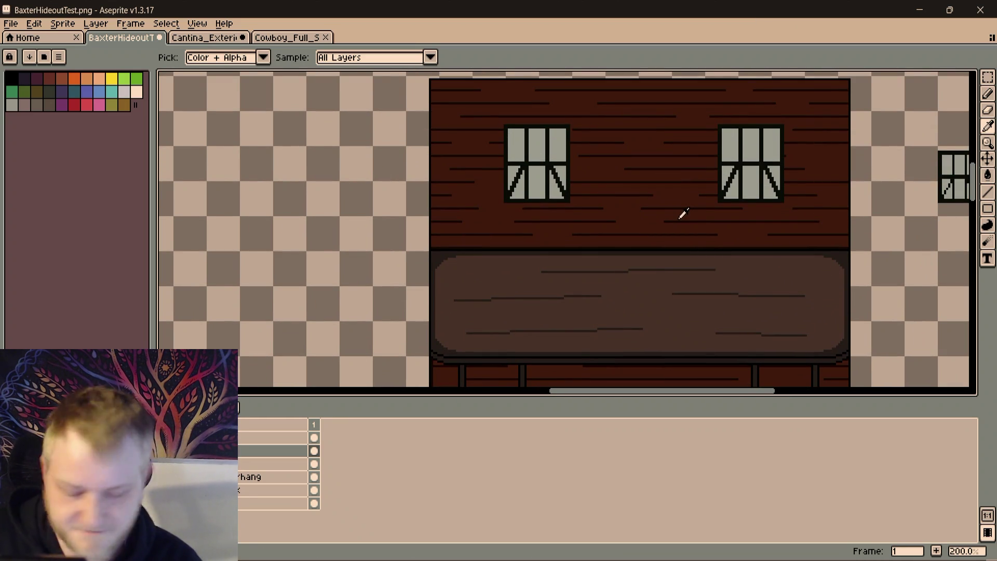
drag(679, 220, 664, 260)
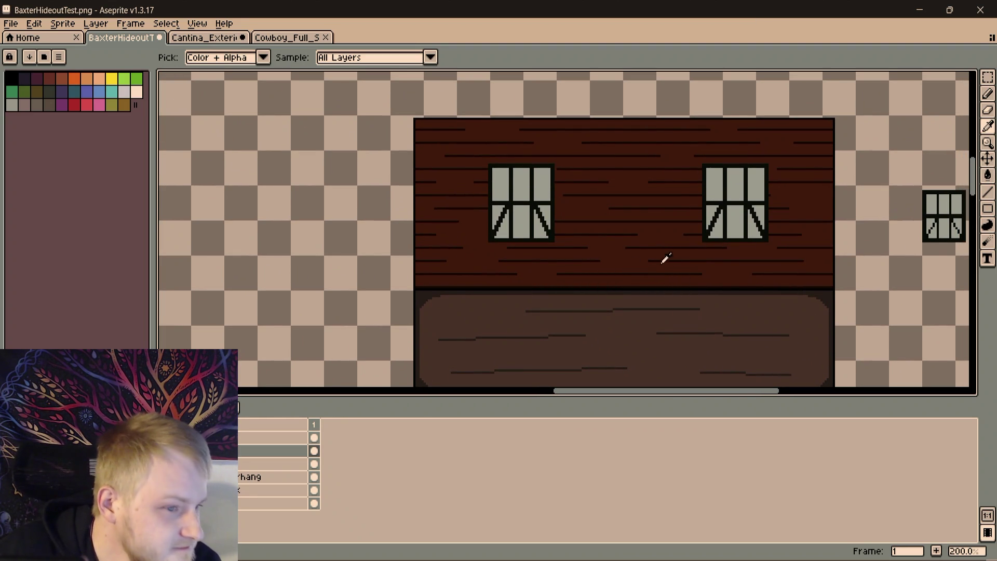
drag(646, 243, 659, 167)
scroll(657, 150, down, 1)
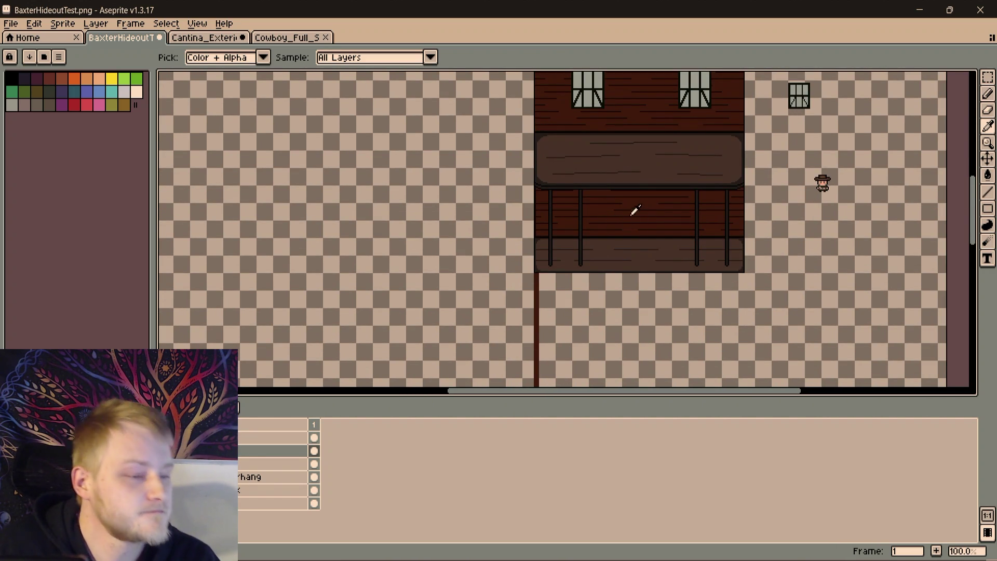
scroll(622, 232, up, 1)
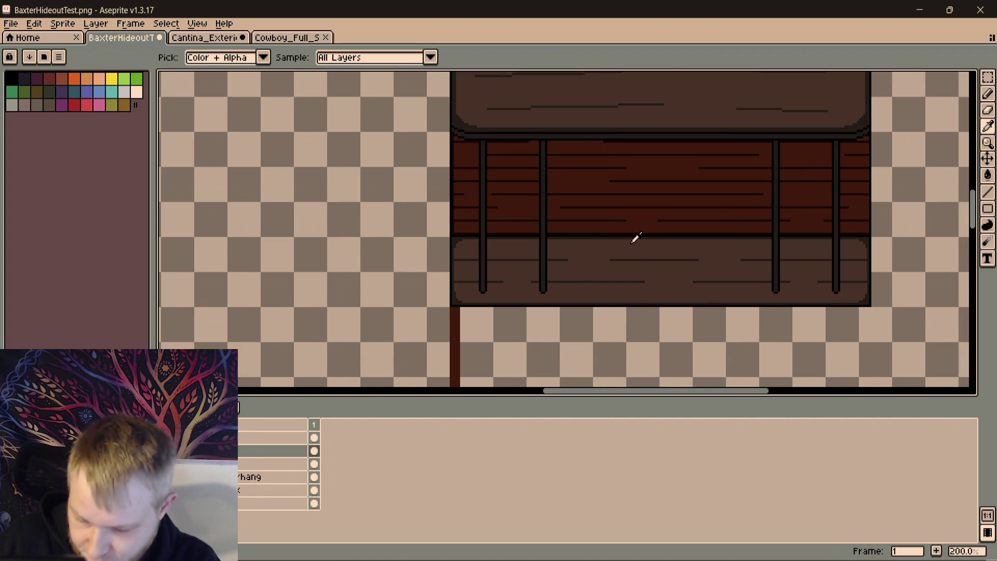
scroll(636, 238, up, 1)
scroll(528, 309, down, 1)
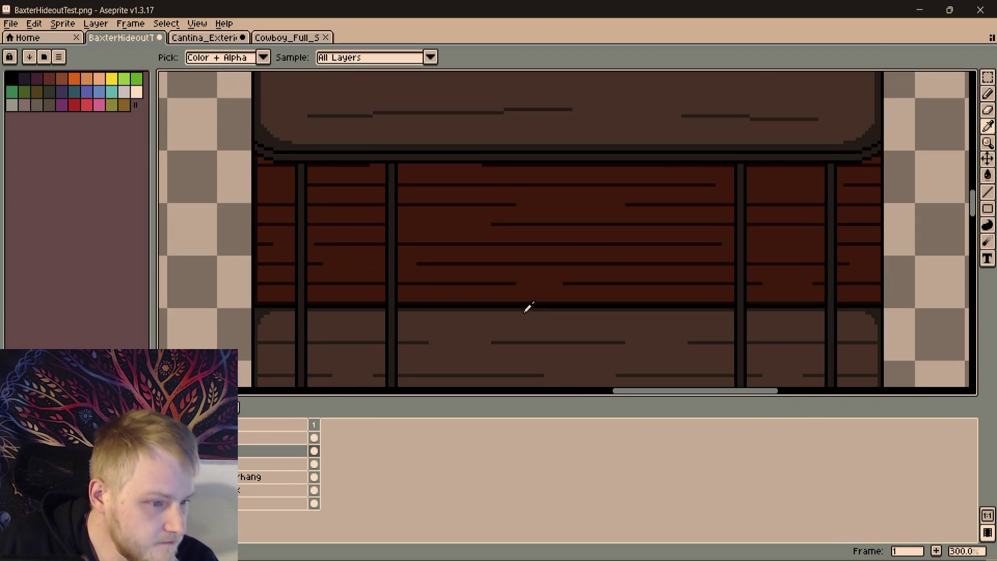
scroll(540, 293, down, 1)
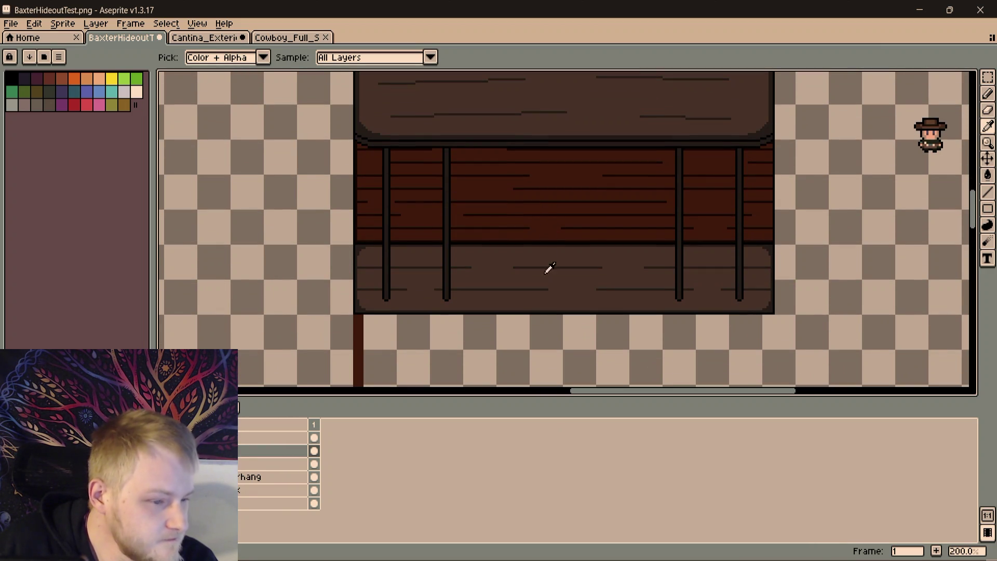
scroll(542, 307, up, 1)
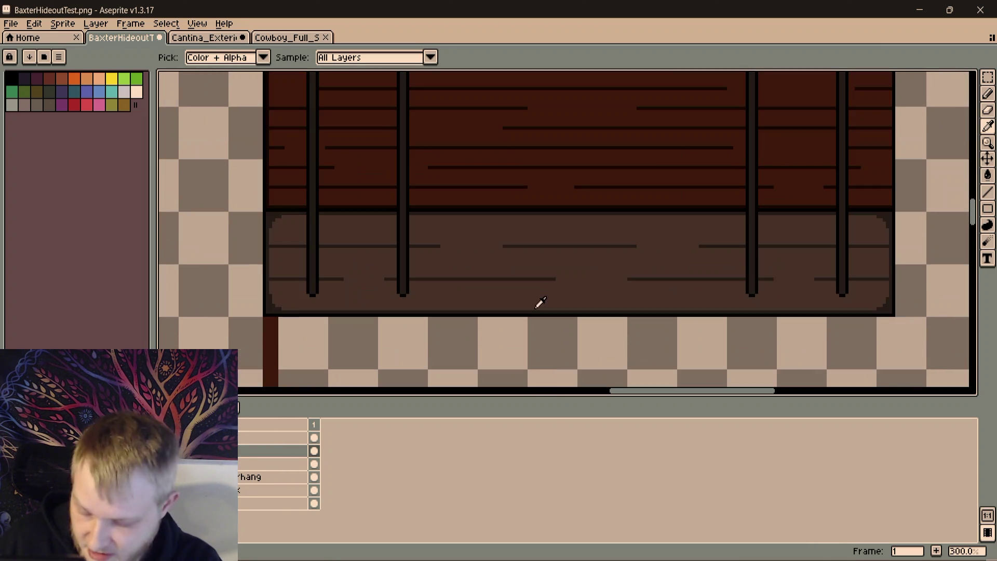
scroll(542, 236, up, 1)
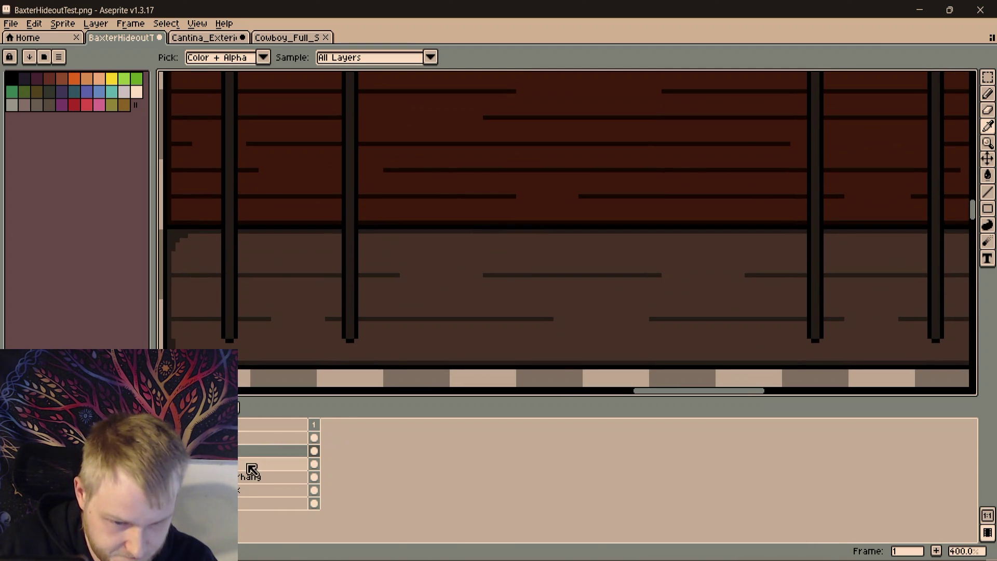
double_click(266, 504)
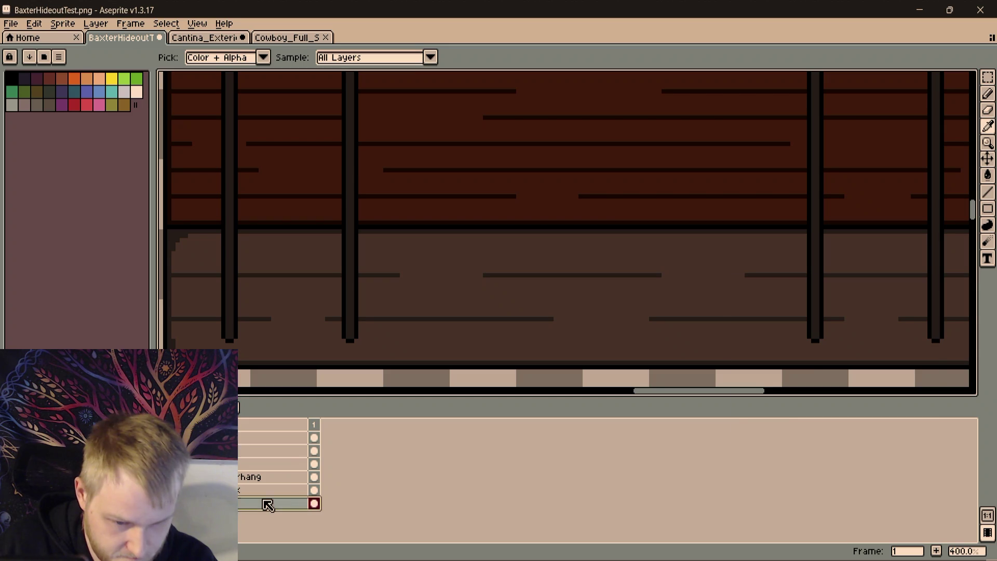
Step: Enter 'Walls' as the bottom layer's name in Layer Properties and confirm
text(alls)
key(Return)
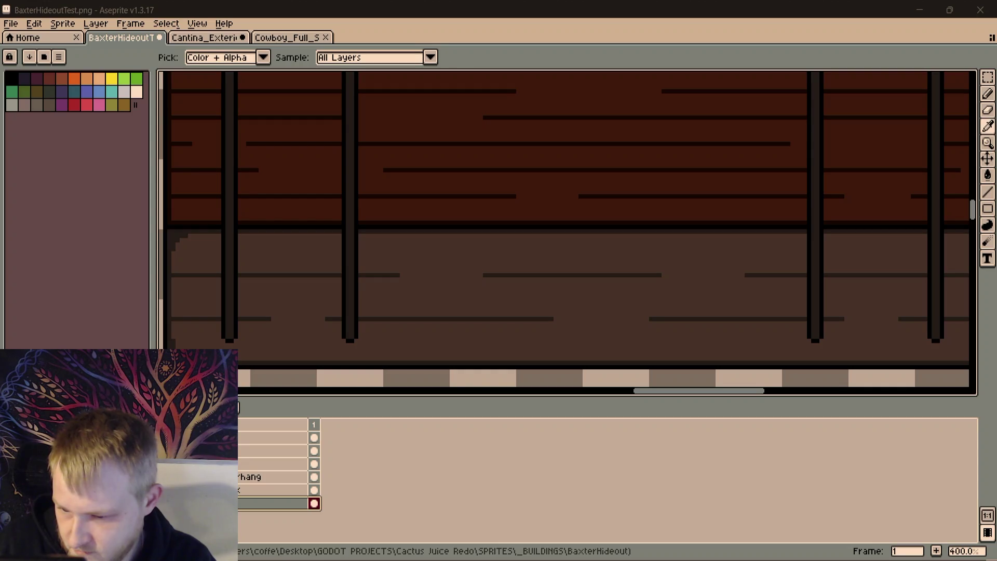
scroll(480, 266, down, 1)
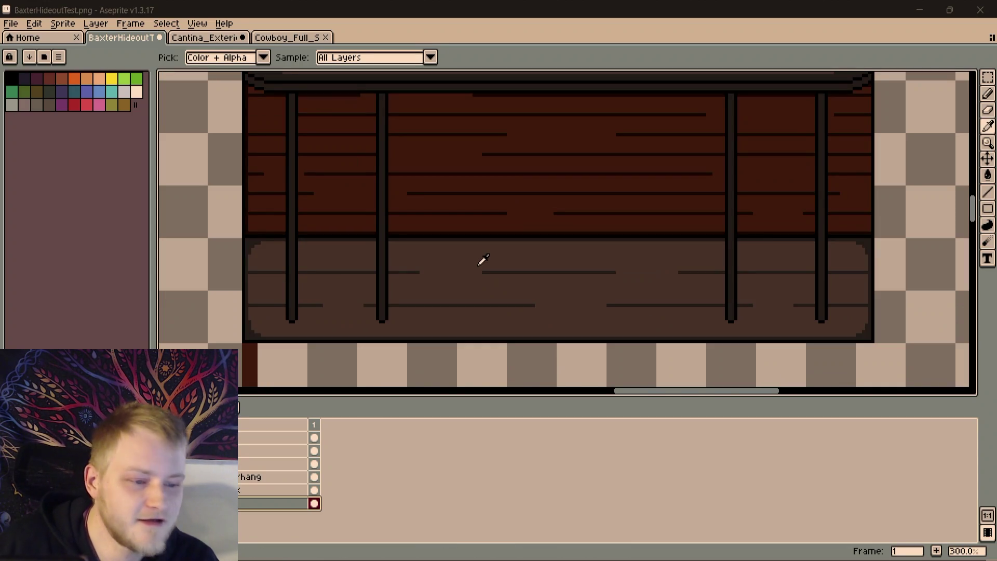
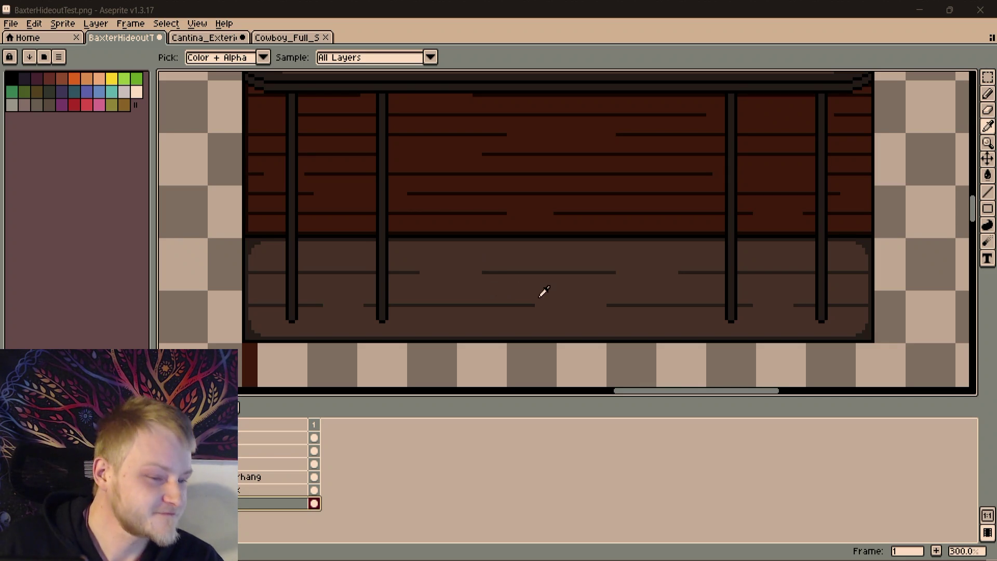
Step: Zoom and pan in closely on the porch wall planks
scroll(521, 260, down, 2)
scroll(521, 367, down, 3)
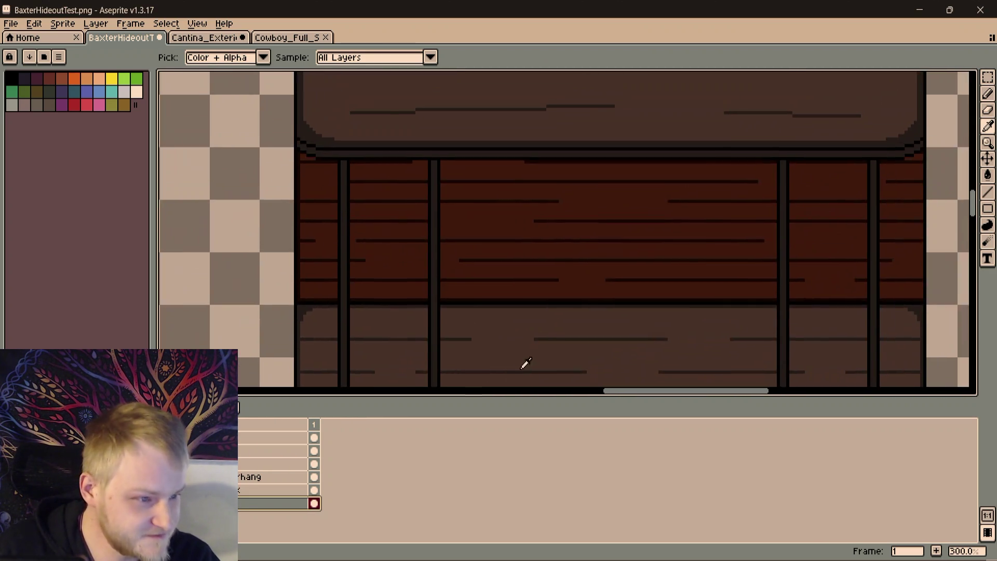
scroll(550, 318, down, 1)
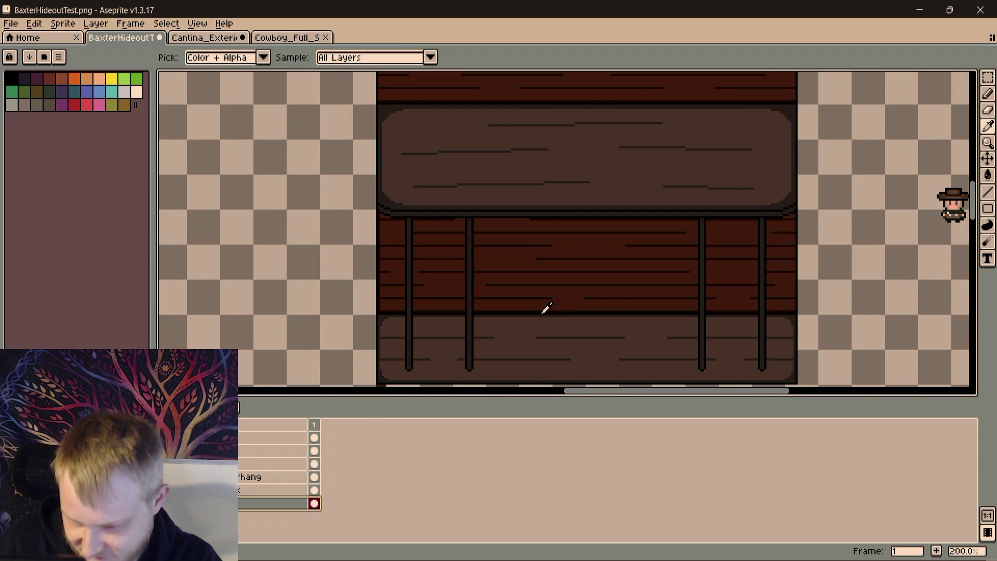
scroll(544, 310, down, 2)
scroll(408, 245, right, 3)
scroll(441, 249, left, 2)
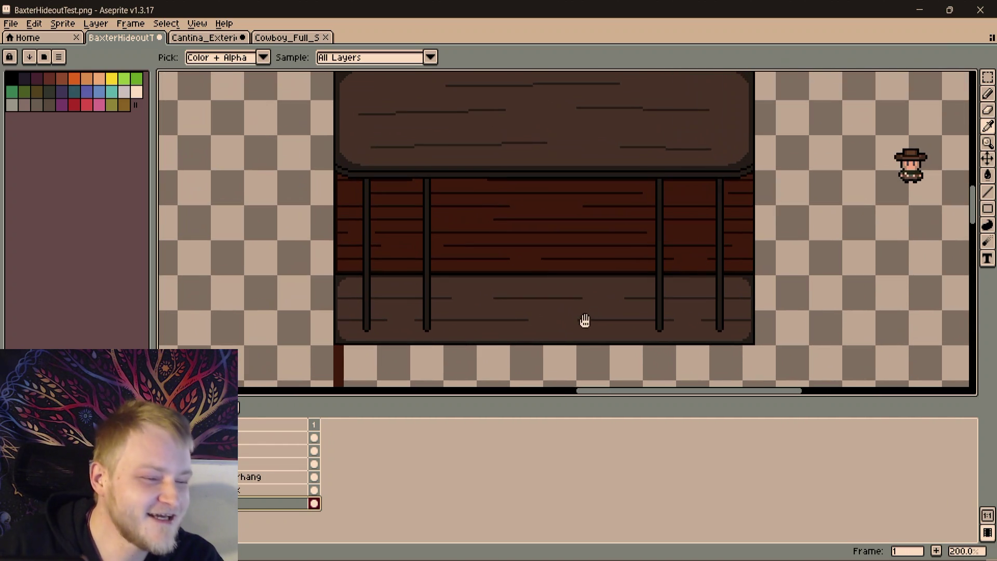
drag(583, 320, 583, 325)
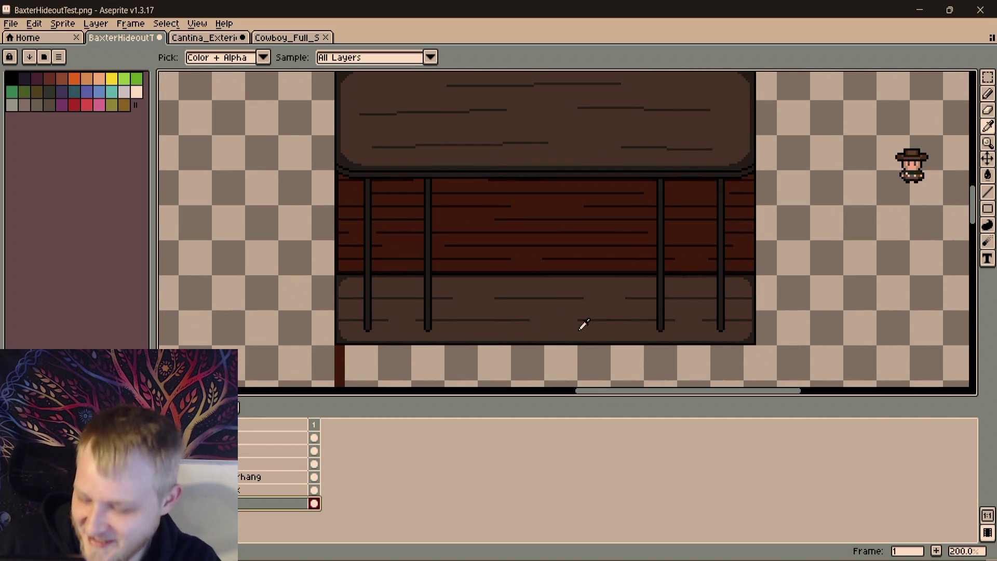
scroll(624, 327, up, 1)
drag(621, 273, 601, 315)
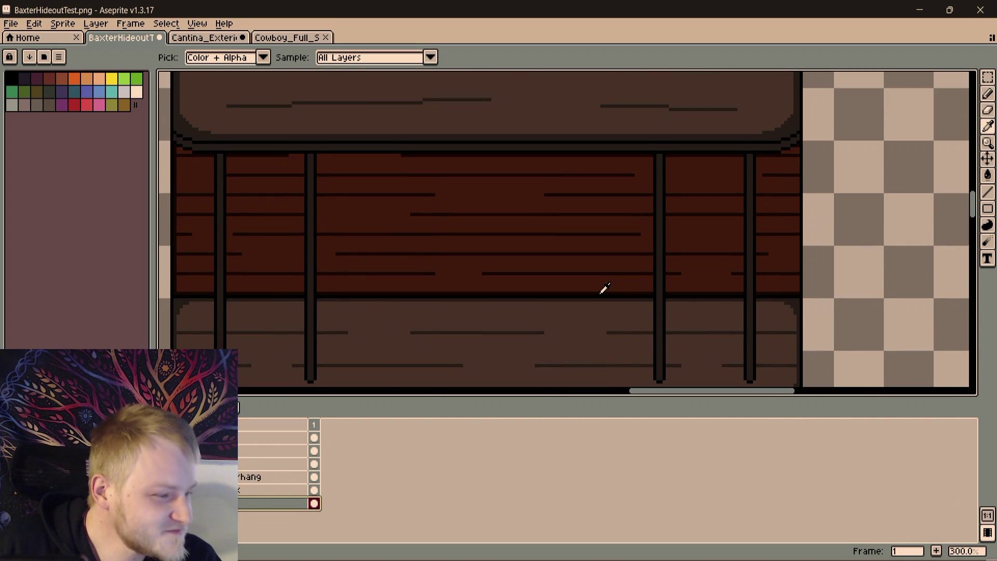
scroll(604, 288, down, 2)
scroll(752, 291, left, 4)
scroll(757, 239, up, 3)
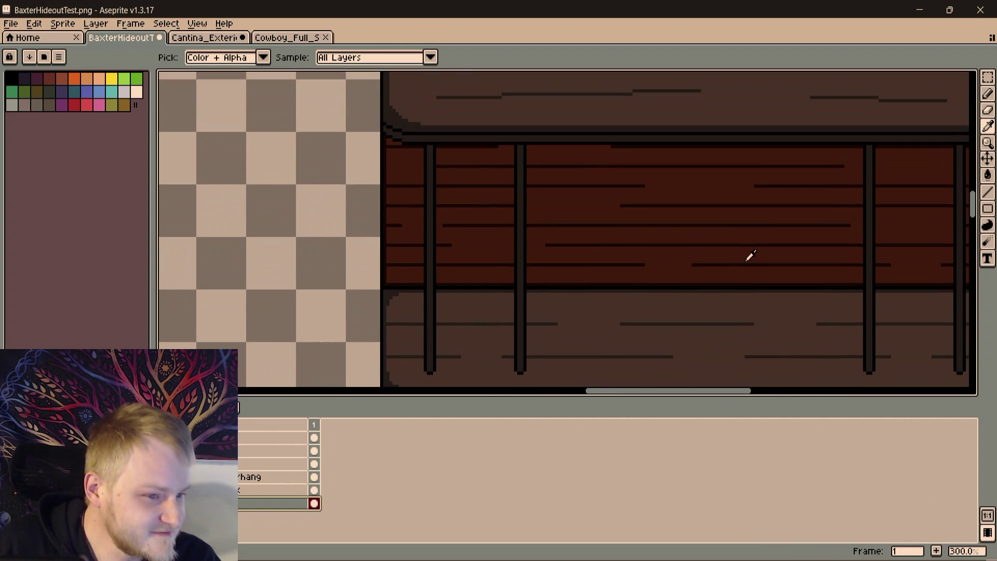
scroll(742, 244, down, 1)
scroll(740, 218, down, 2)
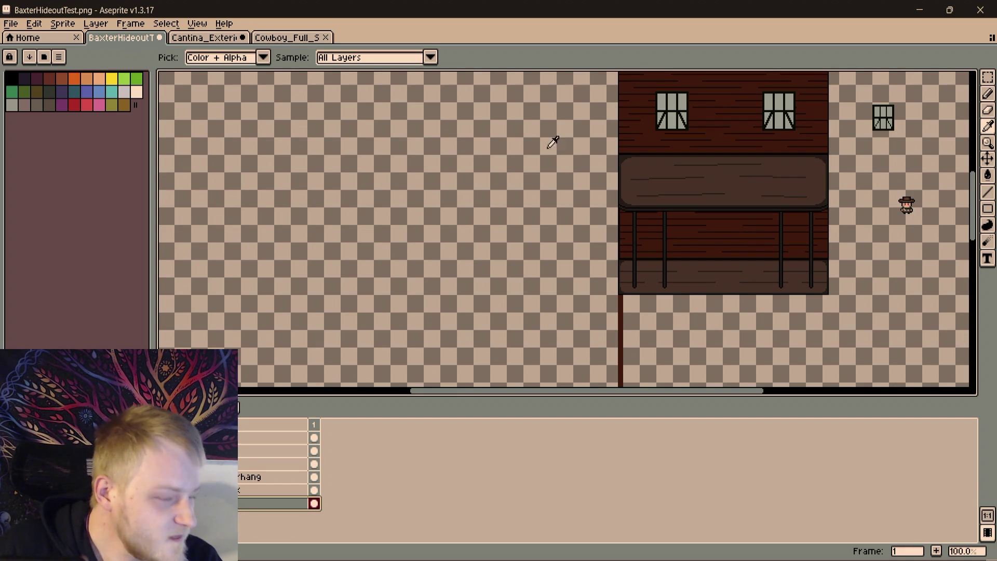
scroll(801, 277, right, 1)
scroll(702, 151, up, 2)
scroll(569, 311, right, 4)
scroll(569, 311, up, 2)
scroll(680, 287, up, 2)
scroll(727, 269, down, 1)
scroll(747, 283, up, 2)
scroll(748, 292, up, 2)
scroll(746, 286, up, 2)
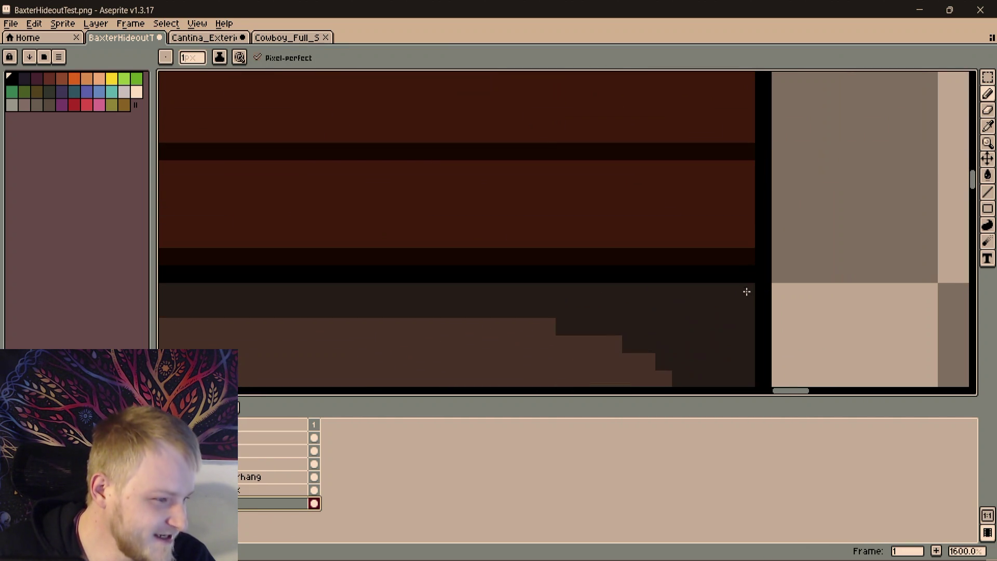
Step: Sample the dark plank colour from the wall and return to the pencil
key(alt)
scroll(633, 283, down, 4)
scroll(674, 82, down, 4)
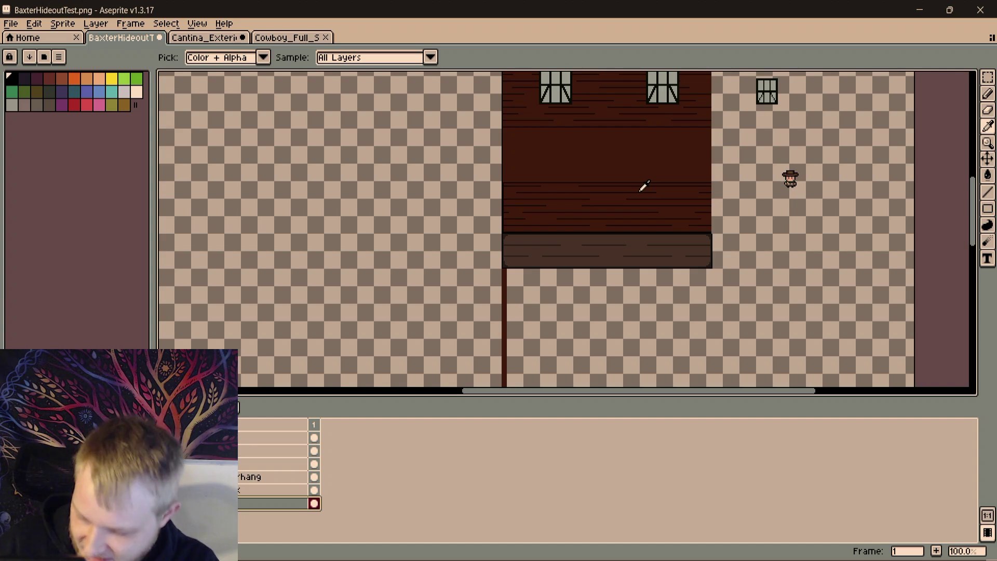
scroll(641, 188, up, 2)
scroll(652, 260, up, 3)
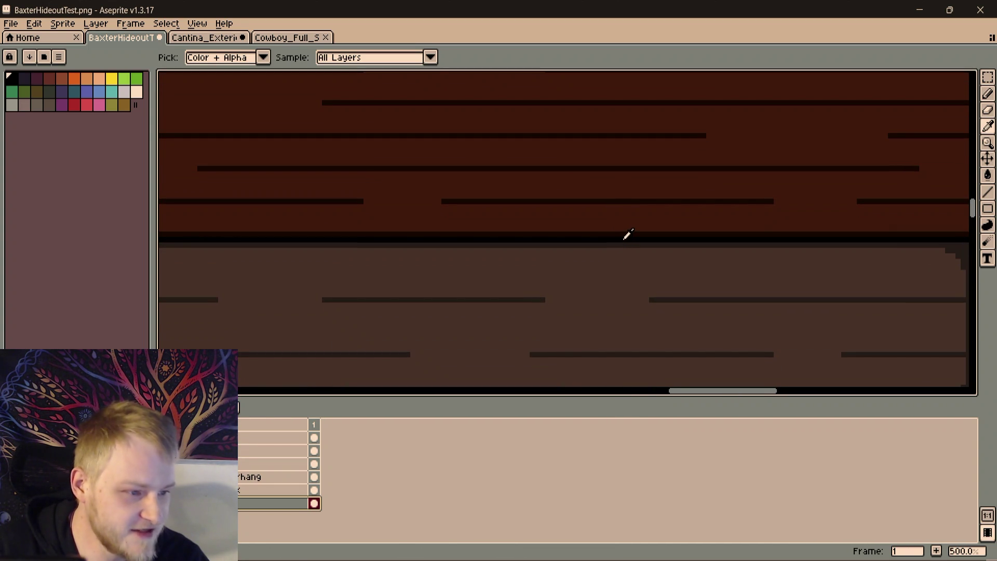
key(b)
scroll(605, 222, down, 1)
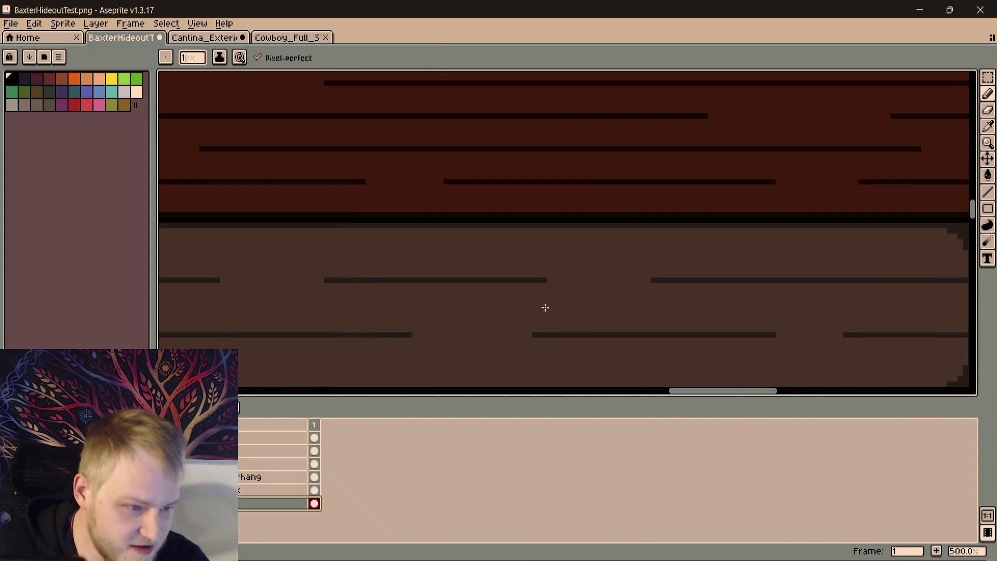
scroll(548, 291, down, 2)
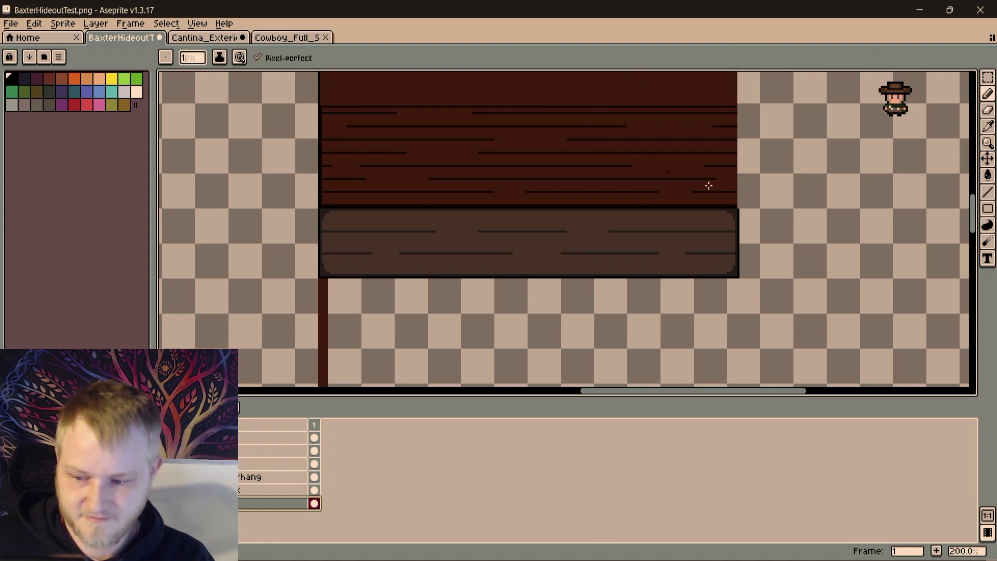
Step: Bring the bench and the upper wall planks into view
scroll(597, 239, up, 2)
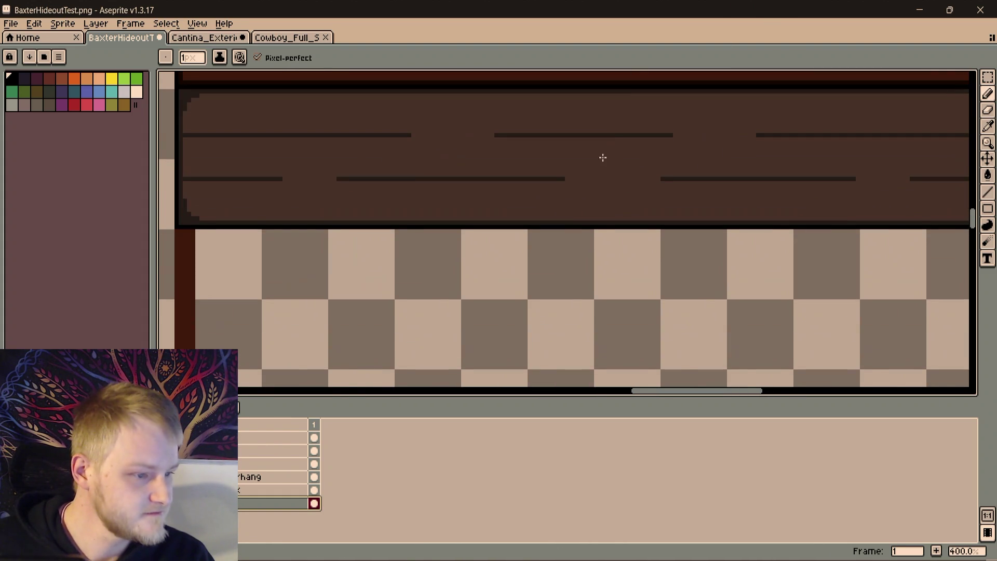
scroll(616, 153, down, 1)
drag(616, 152, 601, 179)
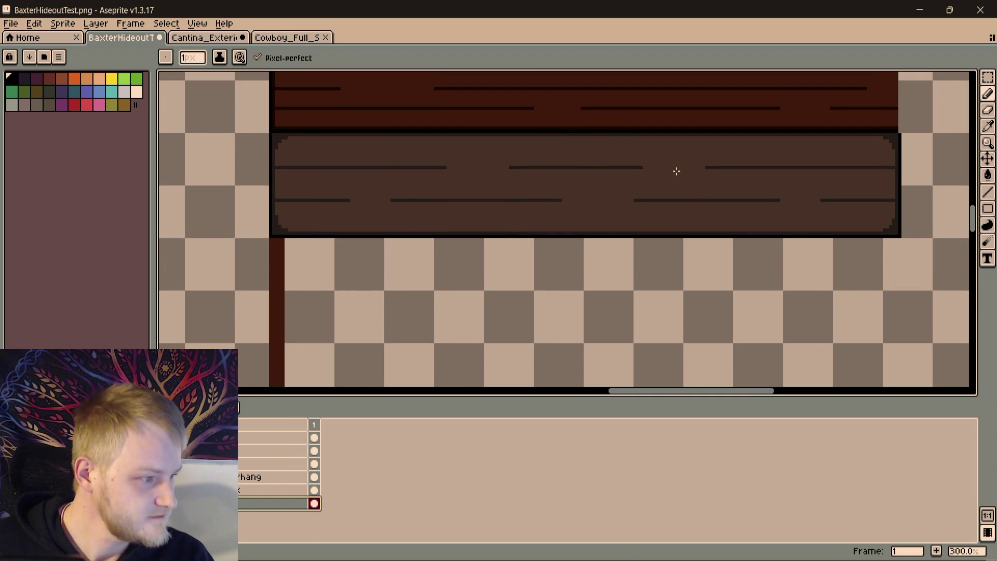
drag(511, 163, 517, 204)
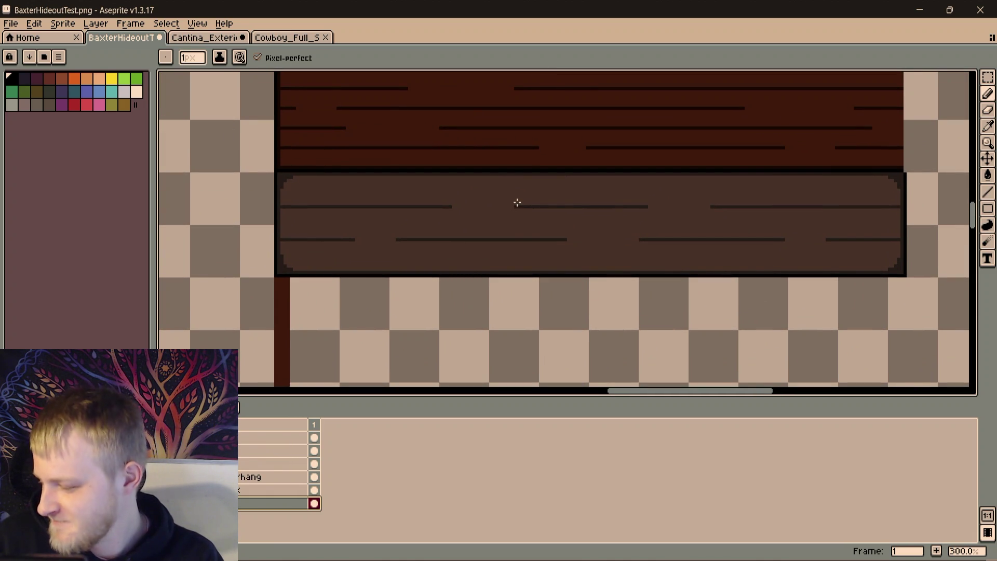
scroll(524, 232, down, 2)
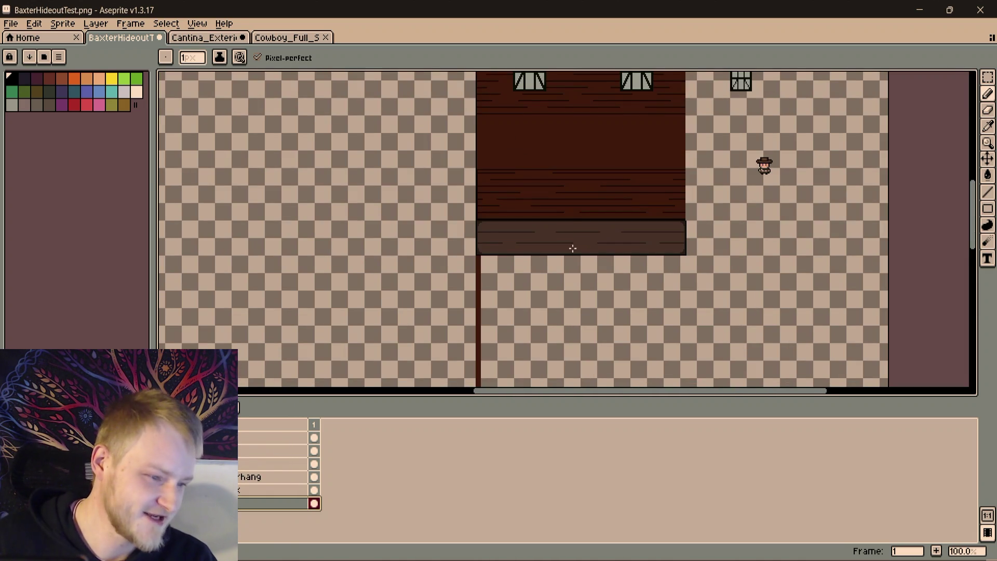
scroll(572, 261, up, 1)
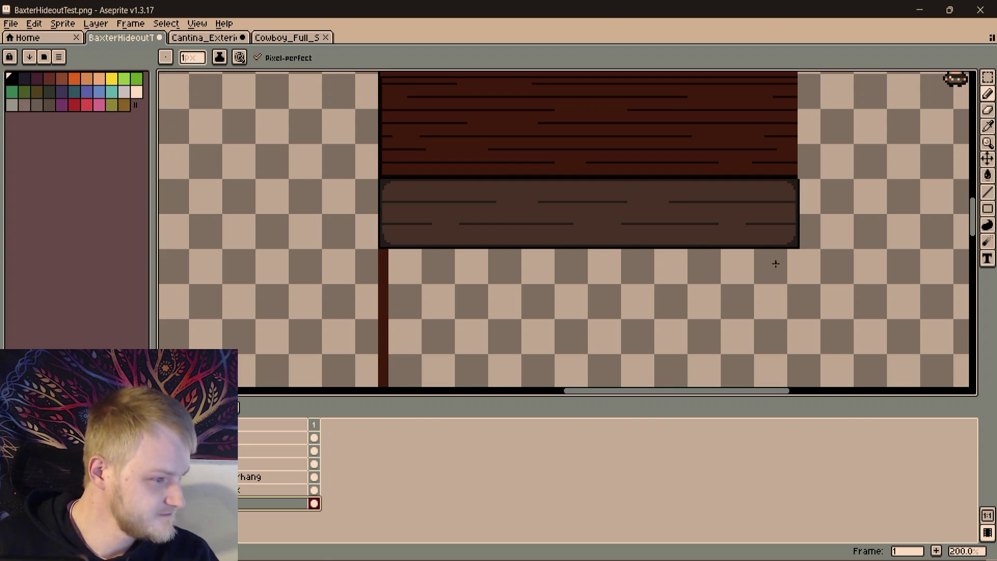
scroll(568, 169, up, 2)
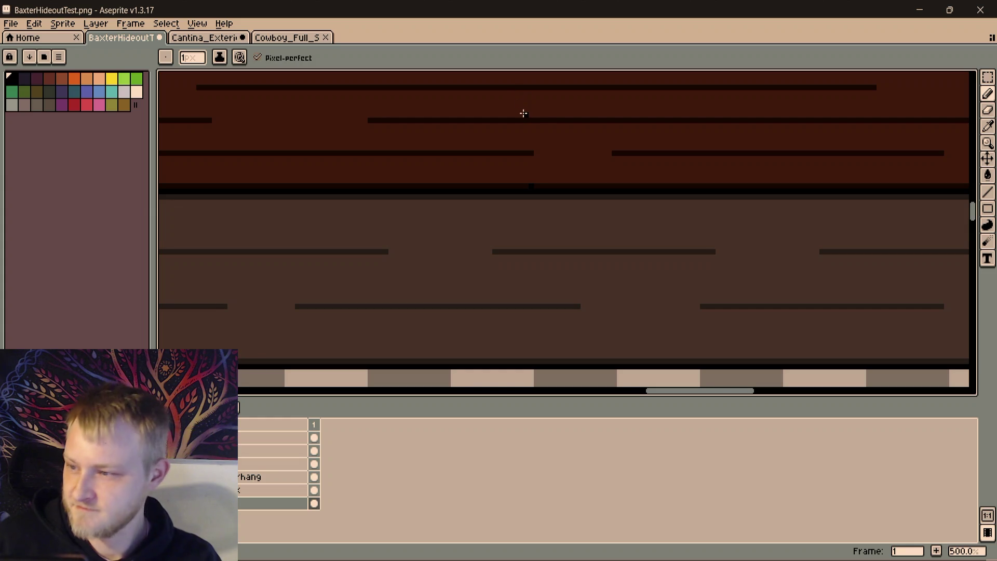
drag(538, 143, 542, 191)
scroll(542, 191, down, 2)
shift+click(519, 136)
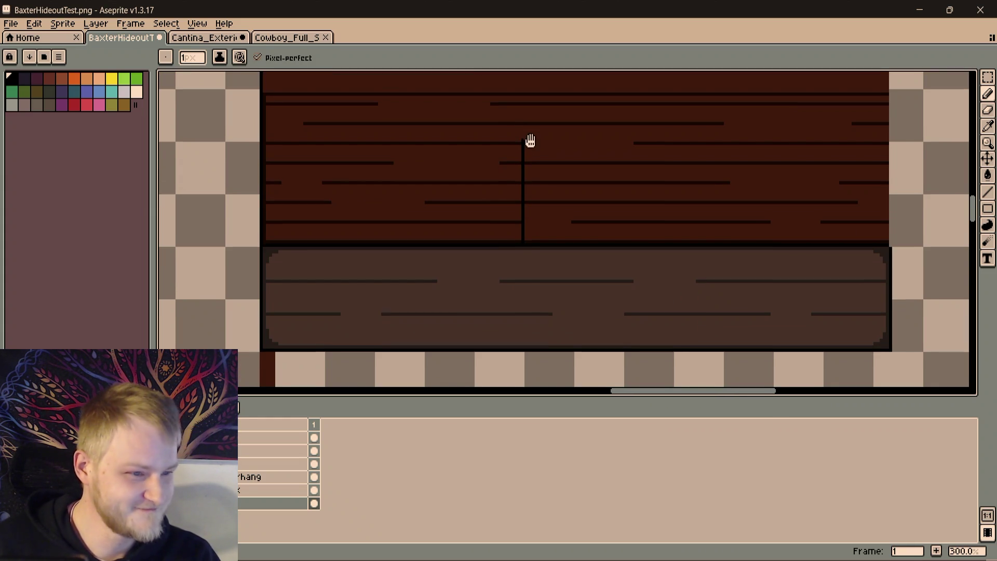
scroll(527, 138, up, 1)
scroll(525, 163, up, 1)
drag(759, 175, 602, 5)
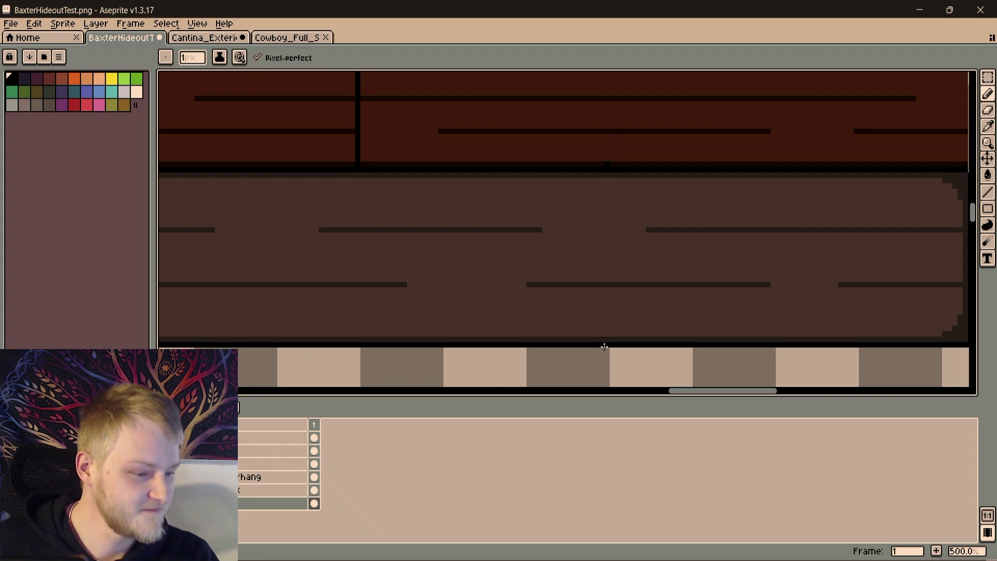
drag(606, 162, 583, 374)
click(583, 370)
shift+click(583, 200)
scroll(582, 195, down, 2)
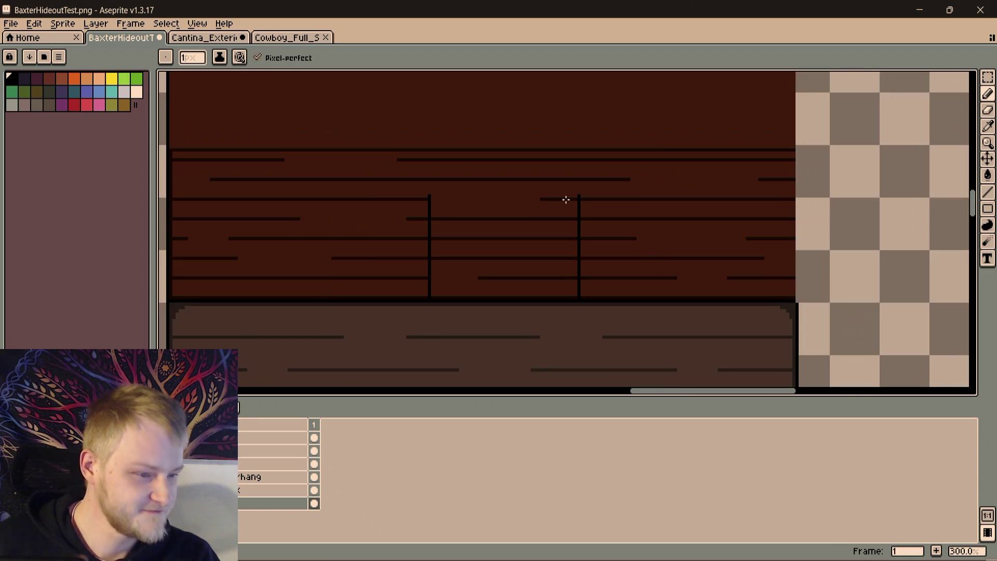
scroll(566, 200, down, 2)
scroll(590, 133, down, 1)
drag(587, 140, 571, 232)
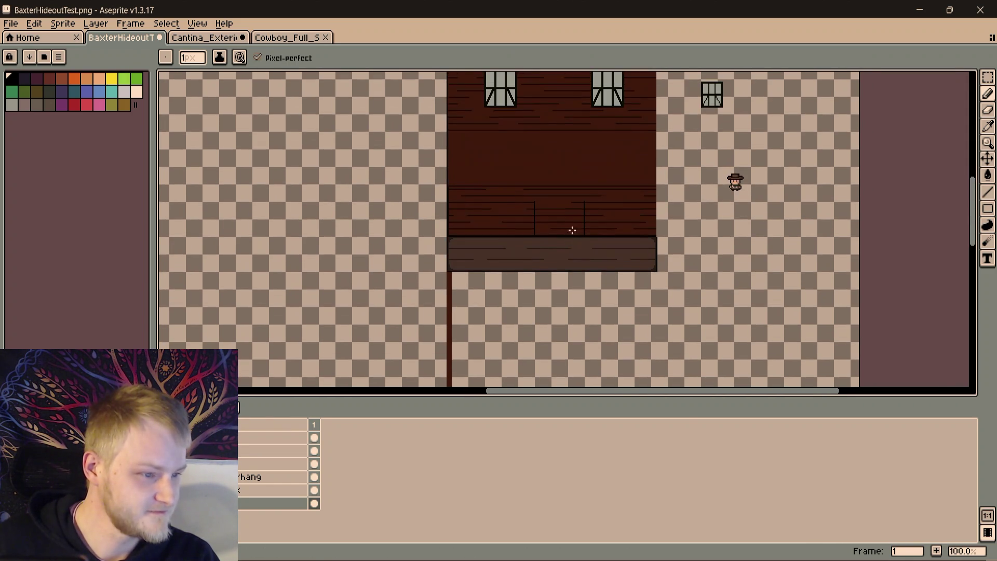
scroll(571, 232, up, 2)
scroll(574, 202, up, 1)
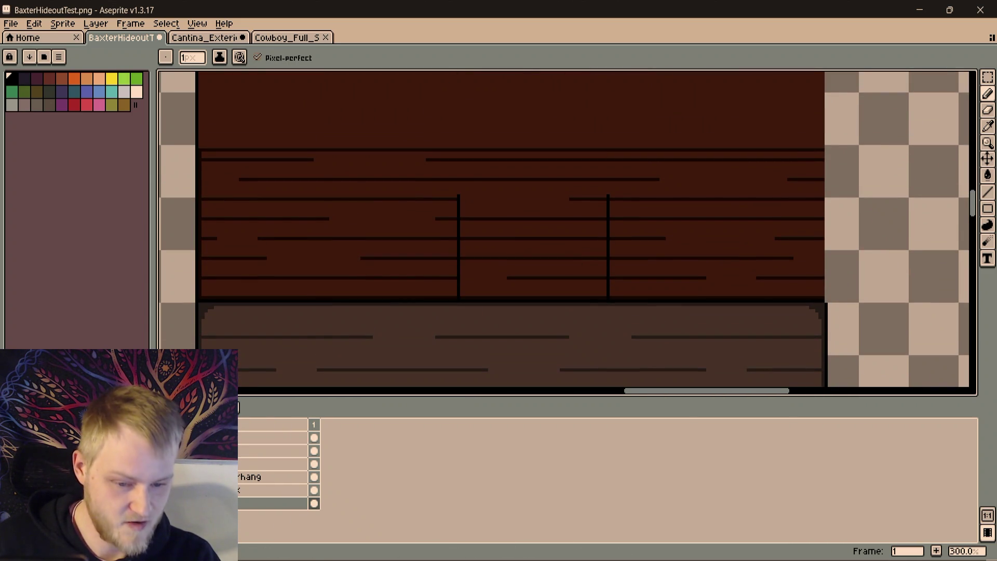
scroll(556, 229, down, 1)
mouse_move(556, 229)
mouse_down()
mouse_move(474, 241)
mouse_move(531, 245)
mouse_up()
scroll(476, 242, down, 1)
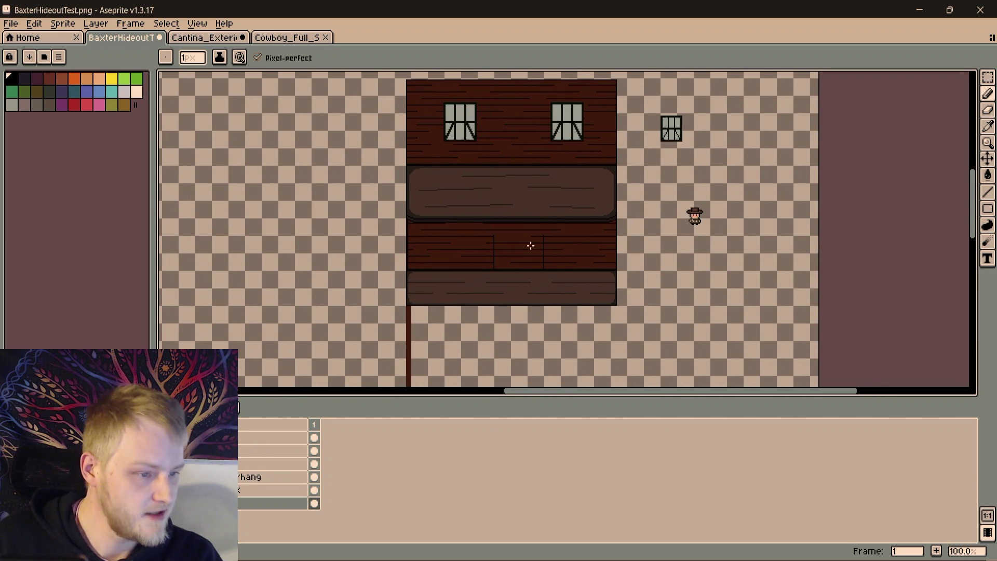
scroll(525, 325, up, 2)
scroll(529, 193, down, 1)
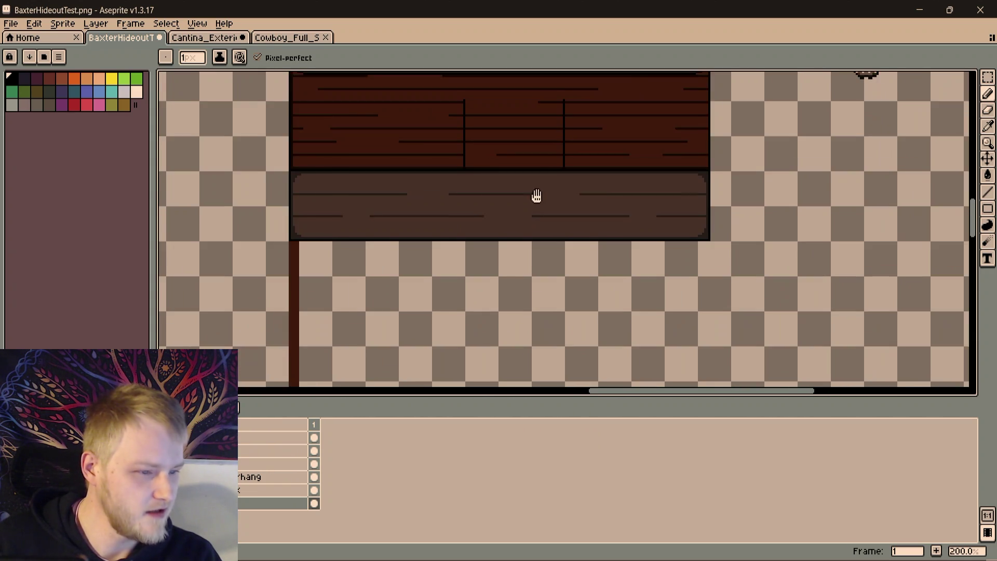
drag(529, 193, 574, 208)
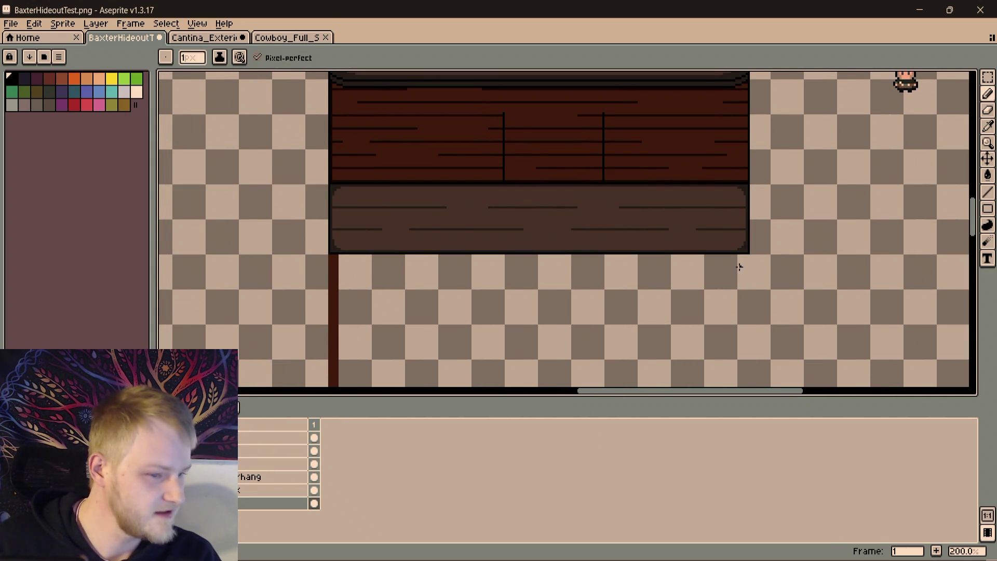
scroll(294, 270, up, 1)
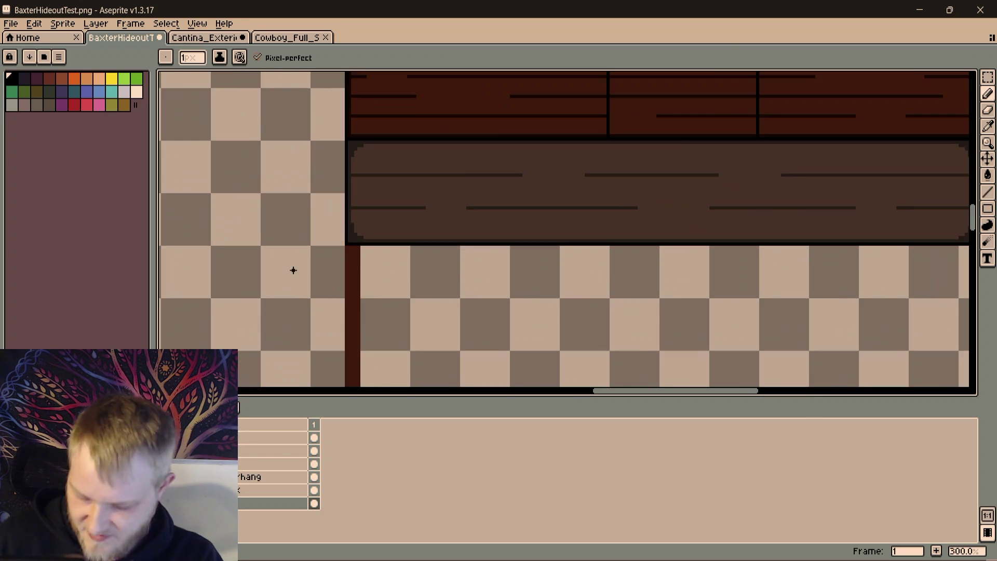
scroll(300, 267, up, 1)
scroll(325, 262, up, 1)
Step: Pick the black outline colour from the wall with the eyedropper, then go back to the pencil
key(m)
scroll(349, 237, up, 1)
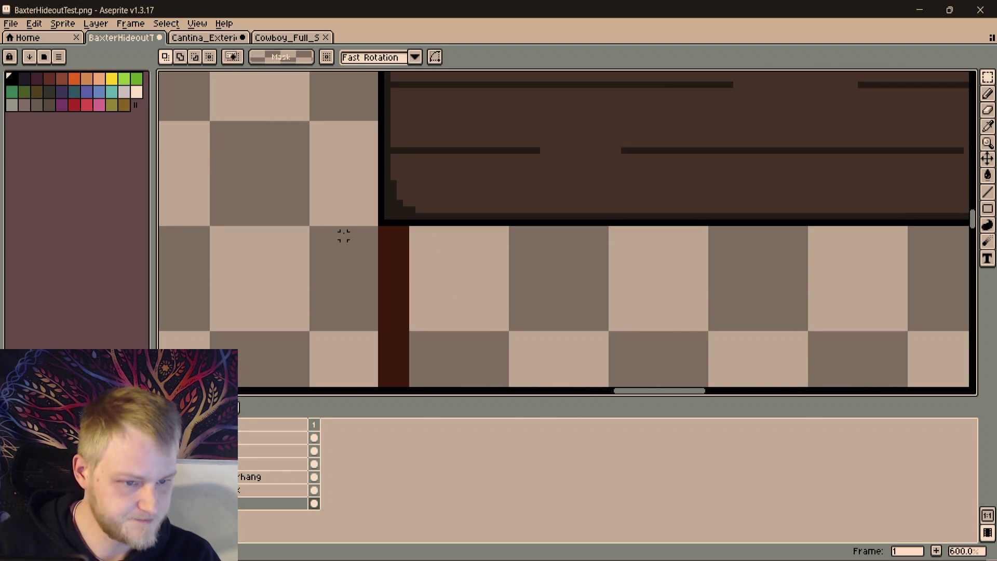
scroll(579, 296, down, 3)
scroll(568, 291, down, 2)
scroll(315, 260, up, 1)
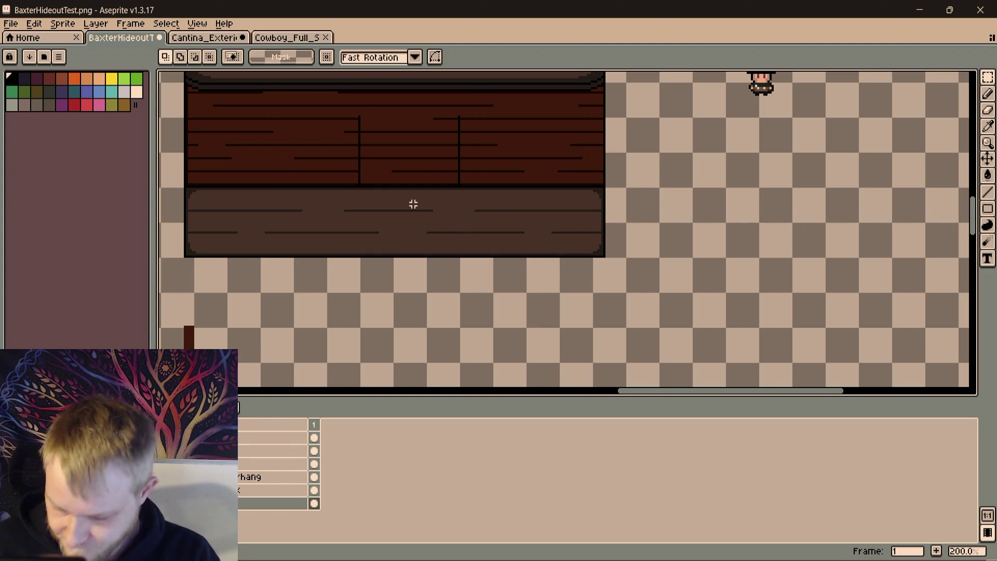
scroll(412, 205, up, 1)
scroll(457, 220, up, 1)
scroll(457, 210, up, 1)
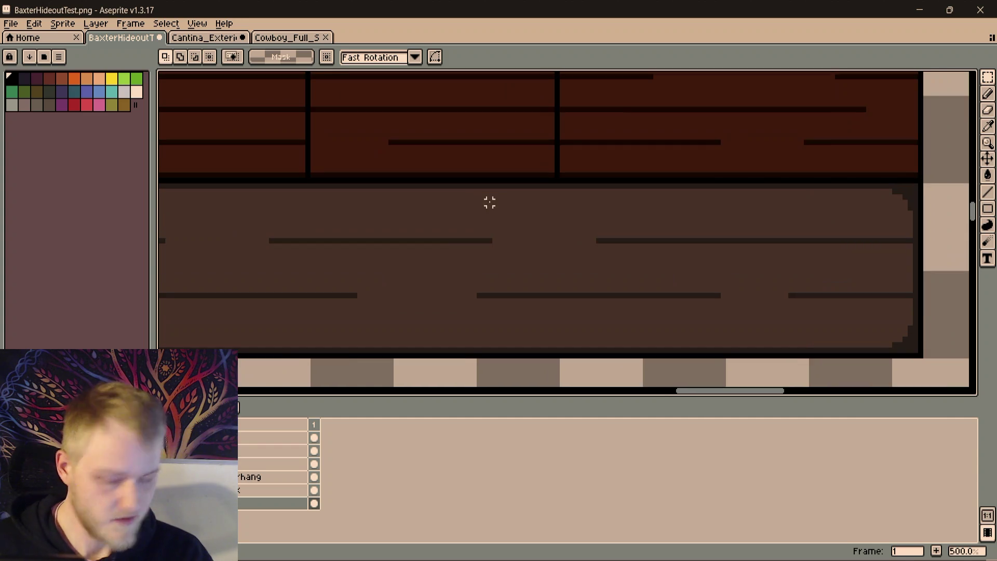
key(i)
scroll(523, 198, up, 1)
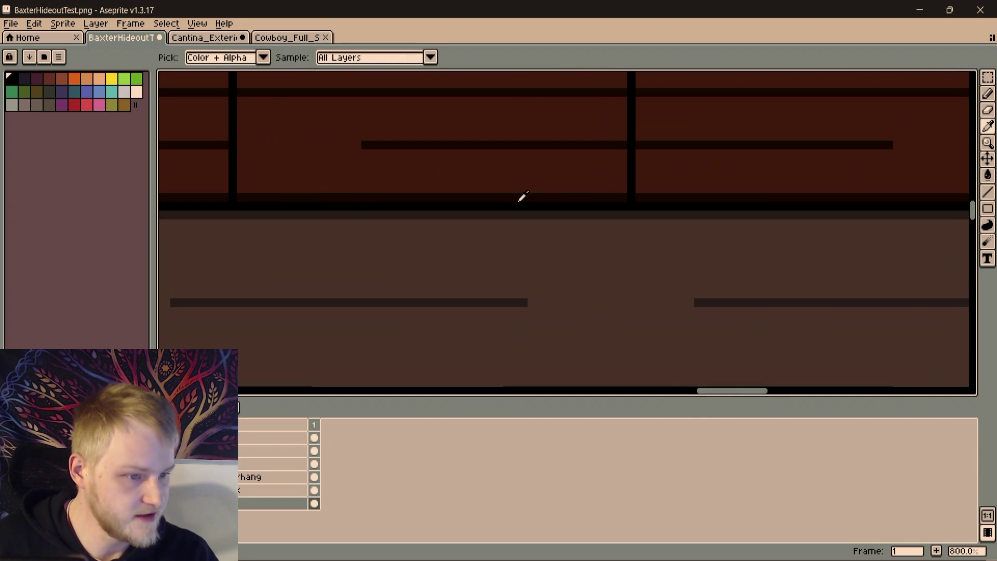
key(b)
scroll(470, 240, down, 2)
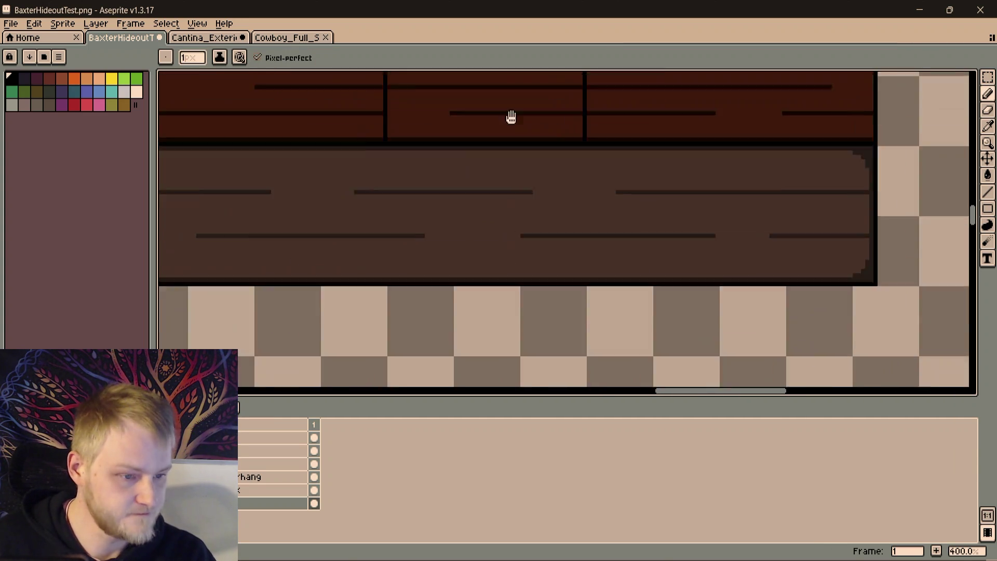
scroll(421, 290, up, 1)
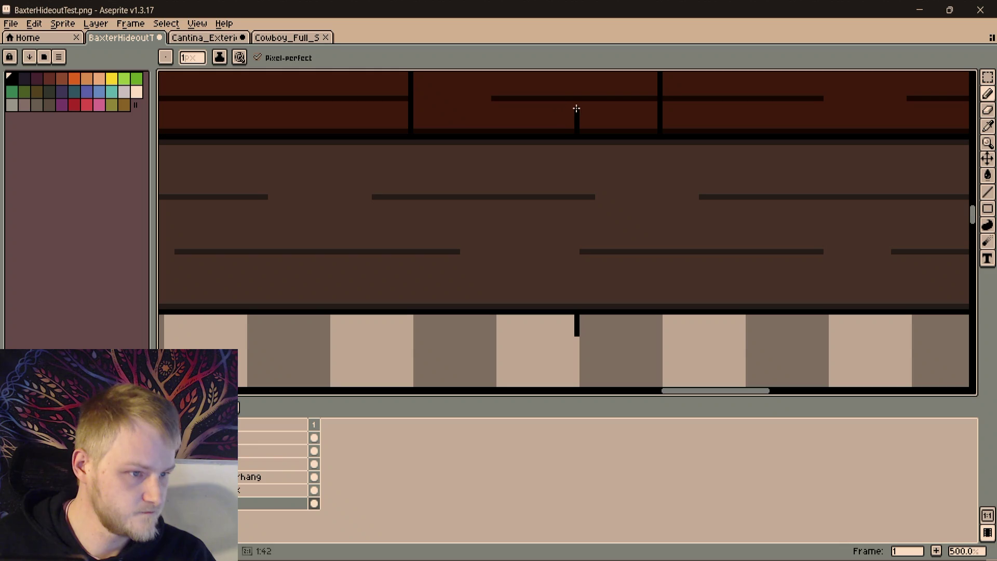
Step: Draw a black vertical door post line on the lower plank wall
scroll(572, 198, up, 1)
scroll(577, 238, up, 1)
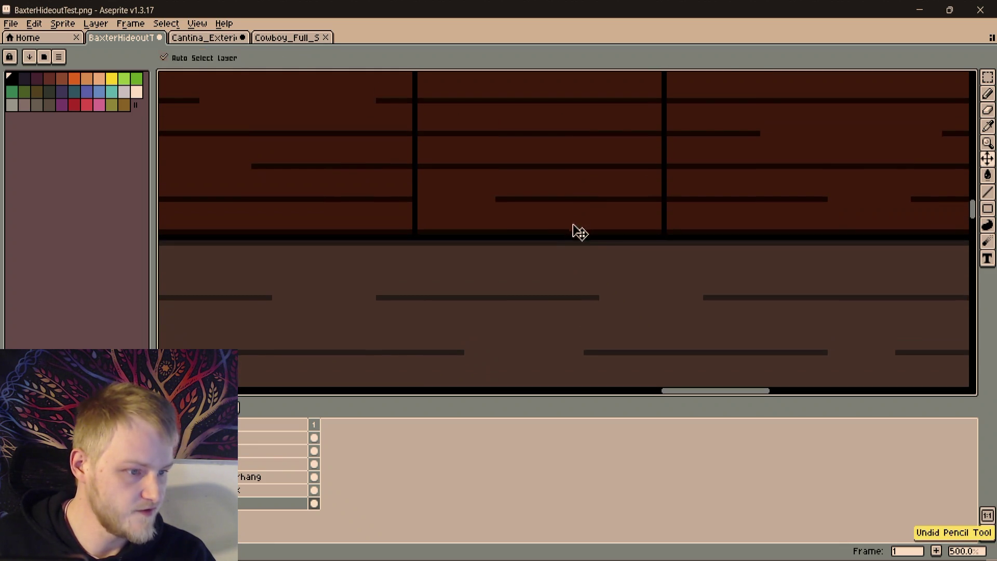
scroll(587, 216, up, 2)
drag(591, 282, 591, 136)
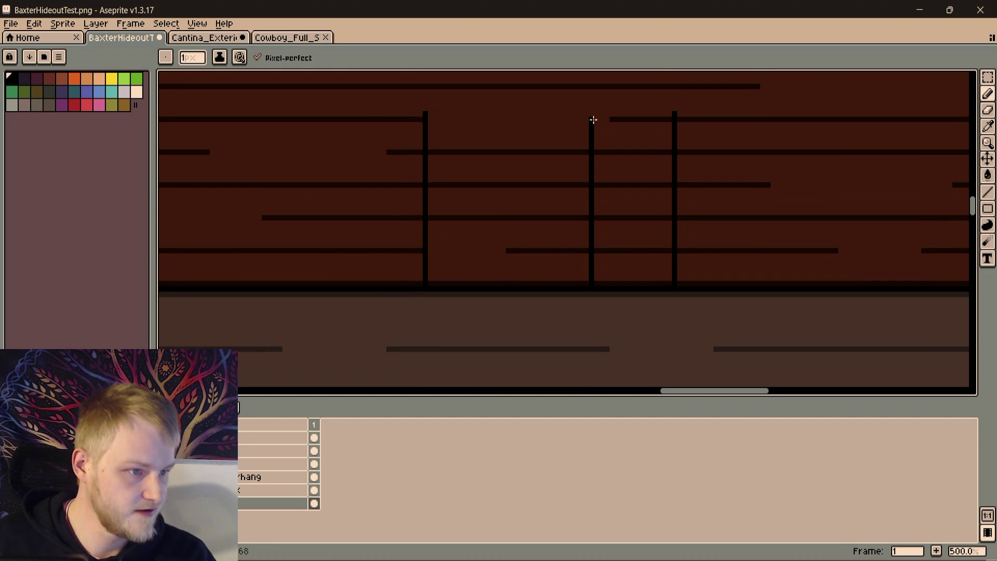
scroll(593, 120, down, 1)
scroll(565, 164, down, 1)
Step: Draw a horizontal top edge joining the tops of both door posts
drag(572, 223, 592, 256)
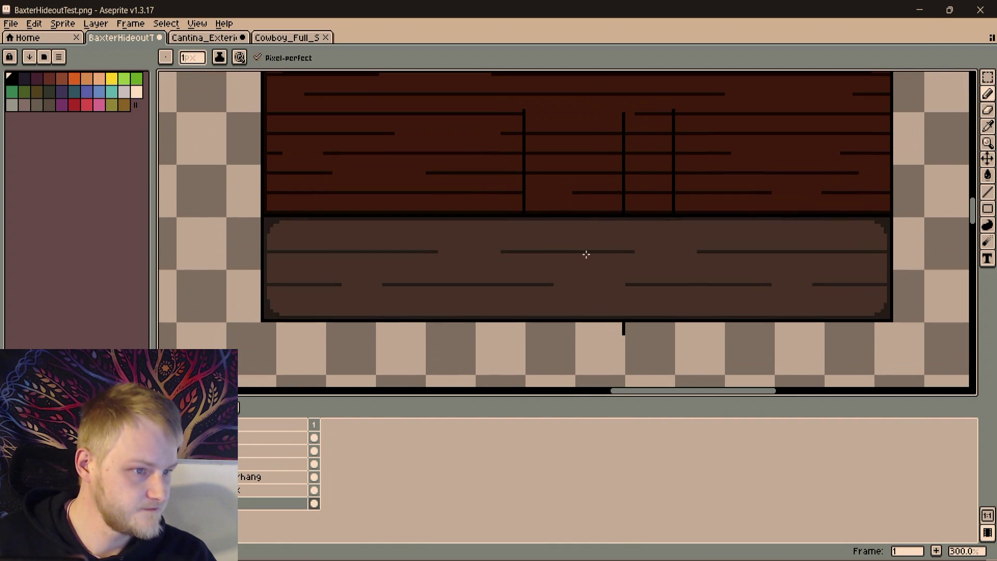
scroll(581, 252, up, 2)
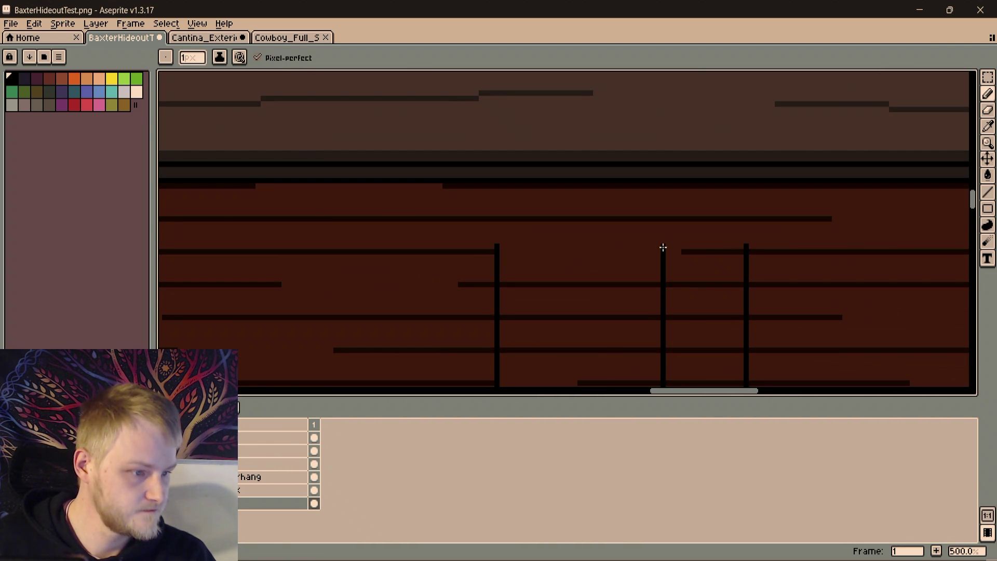
shift+click(500, 243)
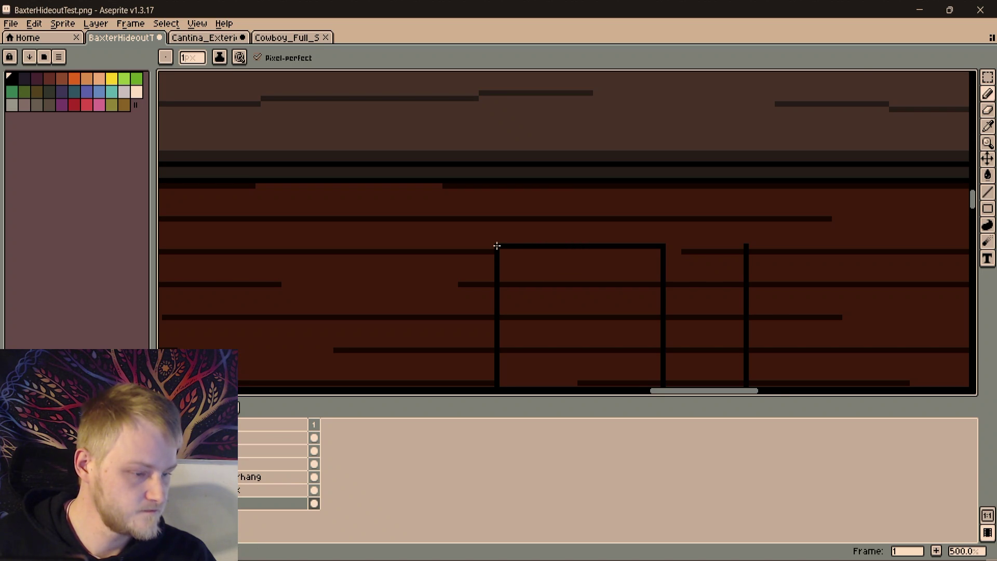
scroll(501, 305, down, 2)
scroll(502, 305, down, 3)
scroll(520, 275, down, 3)
scroll(563, 247, down, 3)
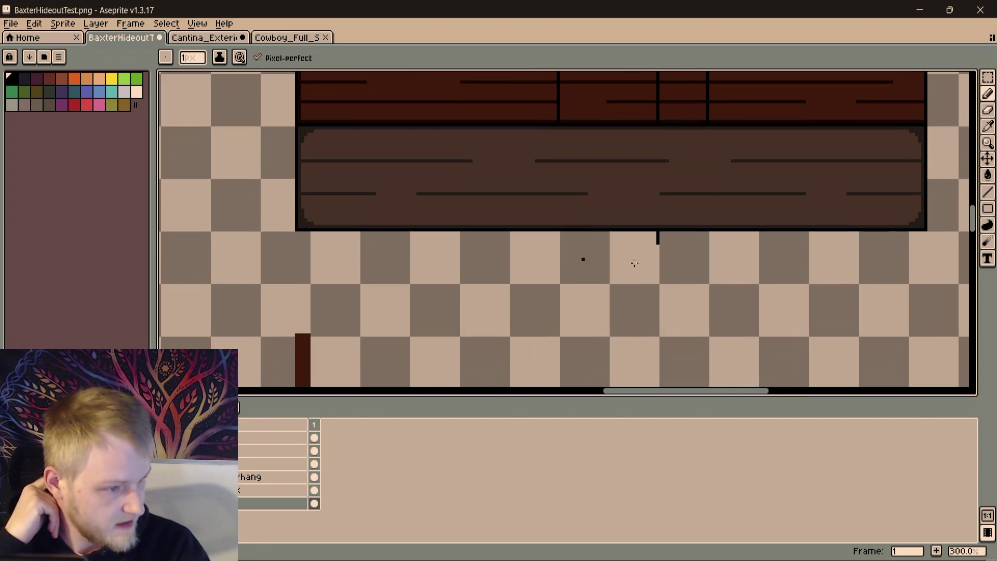
scroll(693, 260, up, 1)
scroll(675, 262, up, 4)
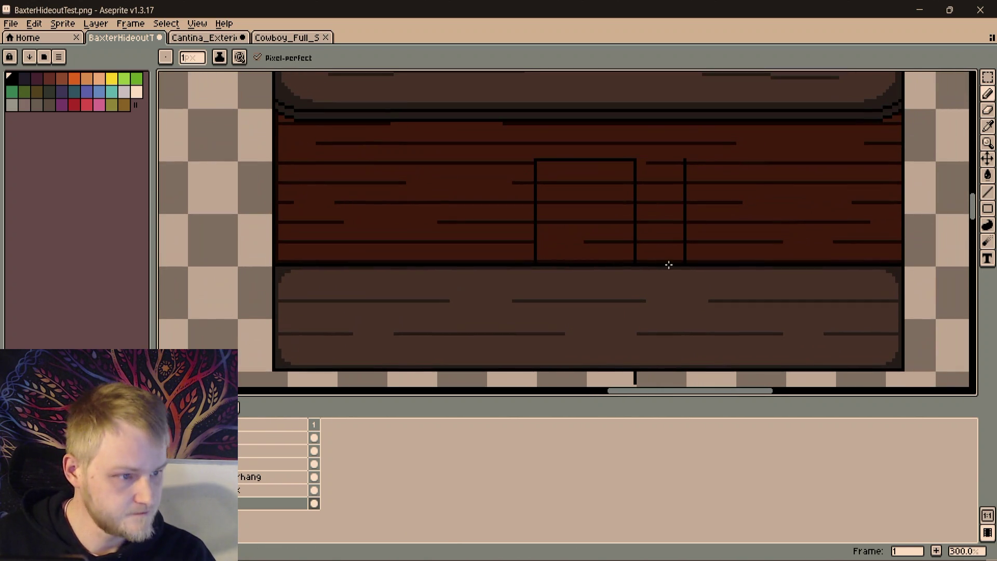
right_click(253, 511)
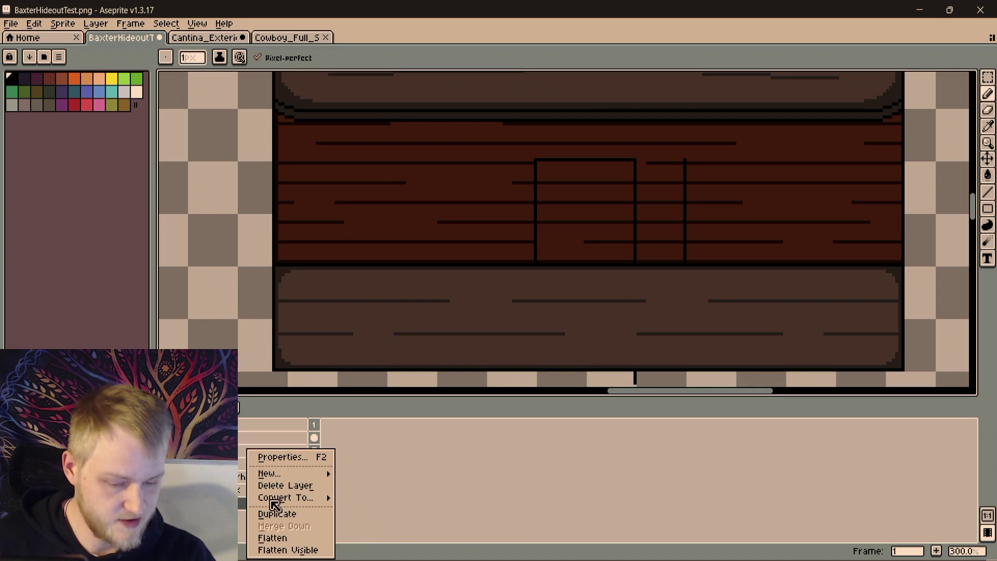
Step: Dismiss the layer menu and marquee-select the spare window beside the building
click(715, 378)
scroll(716, 378, down, 1)
scroll(715, 333, down, 2)
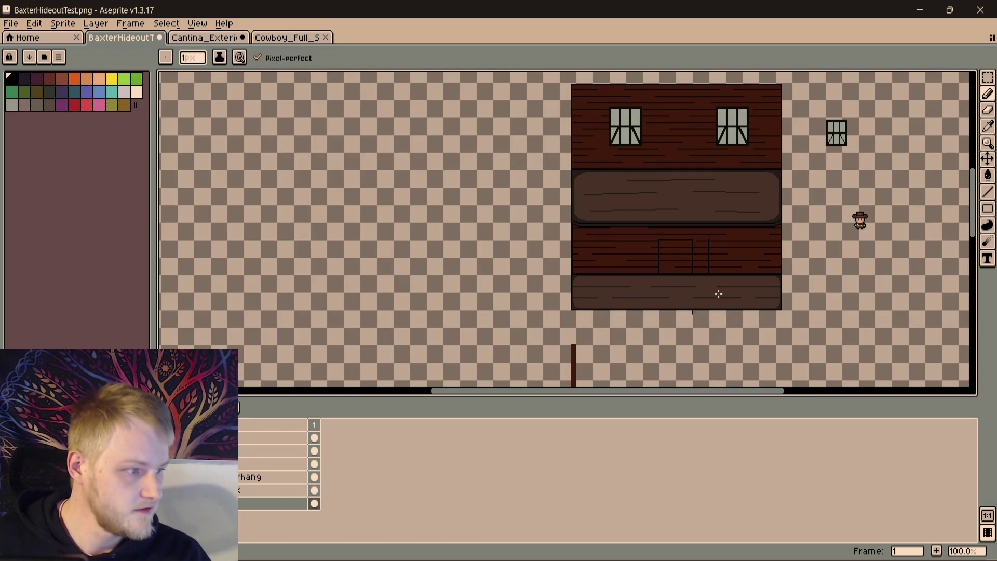
scroll(719, 294, up, 1)
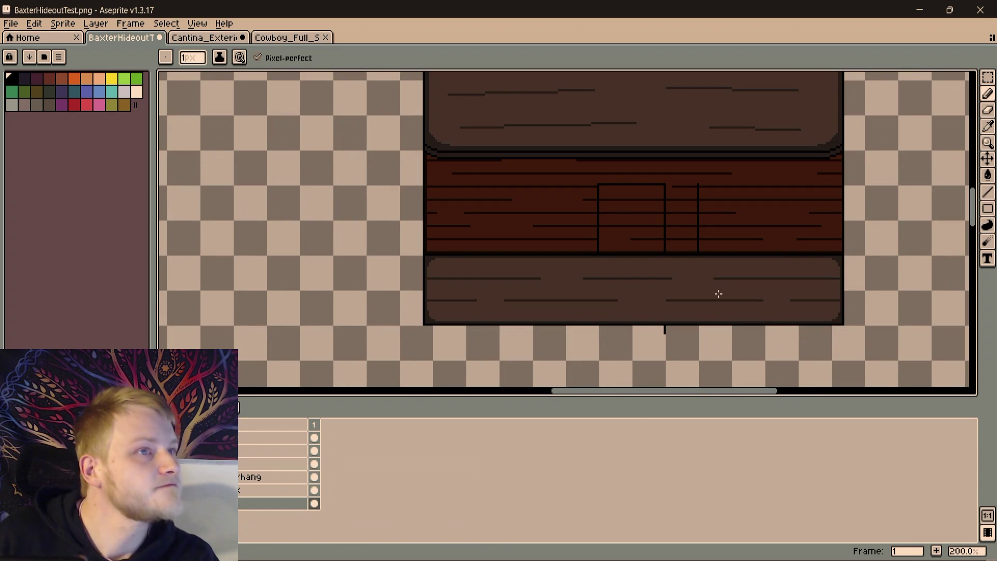
scroll(734, 267, up, 1)
drag(734, 267, 548, 349)
scroll(691, 152, down, 2)
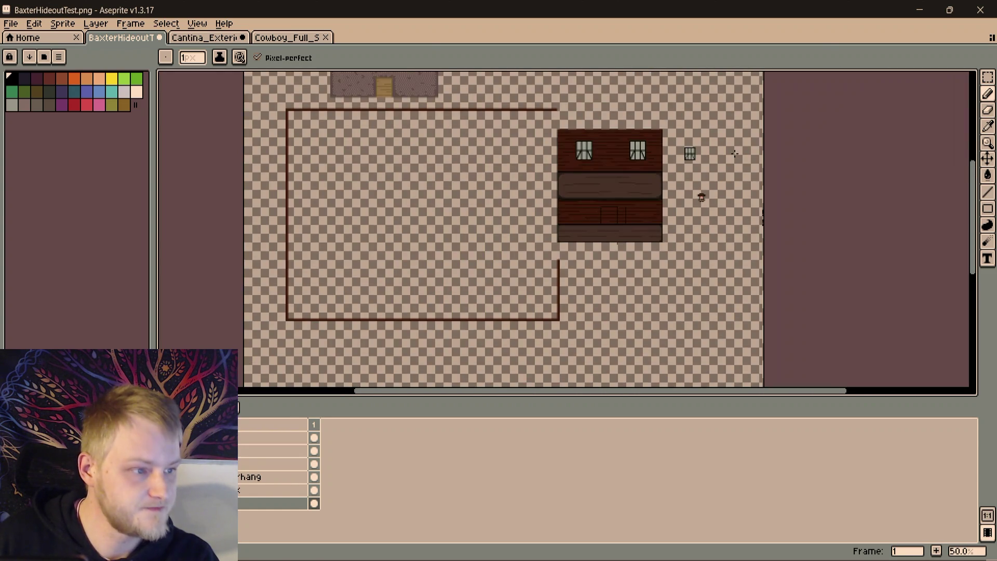
scroll(608, 156, up, 2)
key(m)
drag(540, 117, 674, 264)
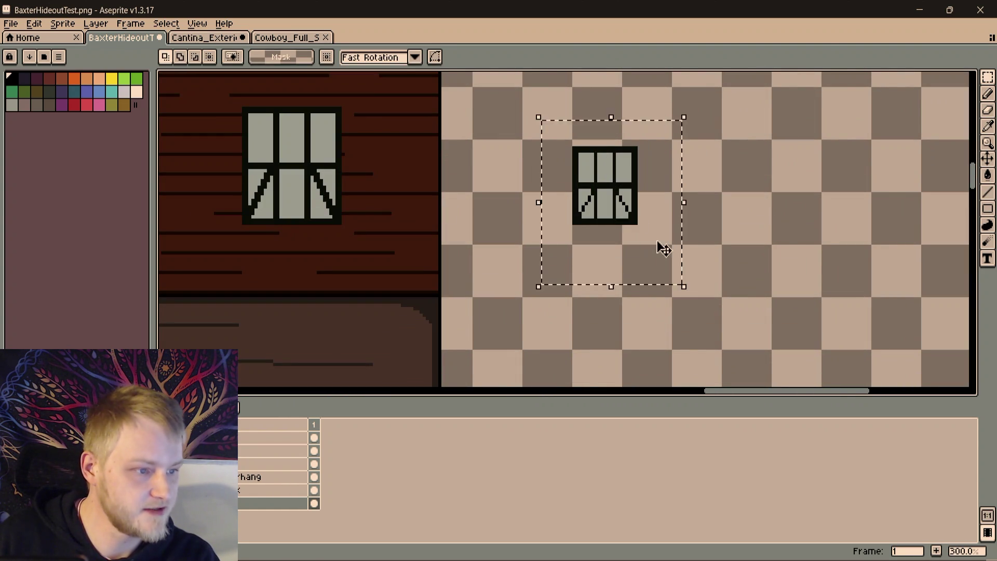
Step: Place window copies on the lower wall to the right of the doorway
scroll(674, 265, down, 2)
drag(634, 205, 534, 205)
key(ctrl+d)
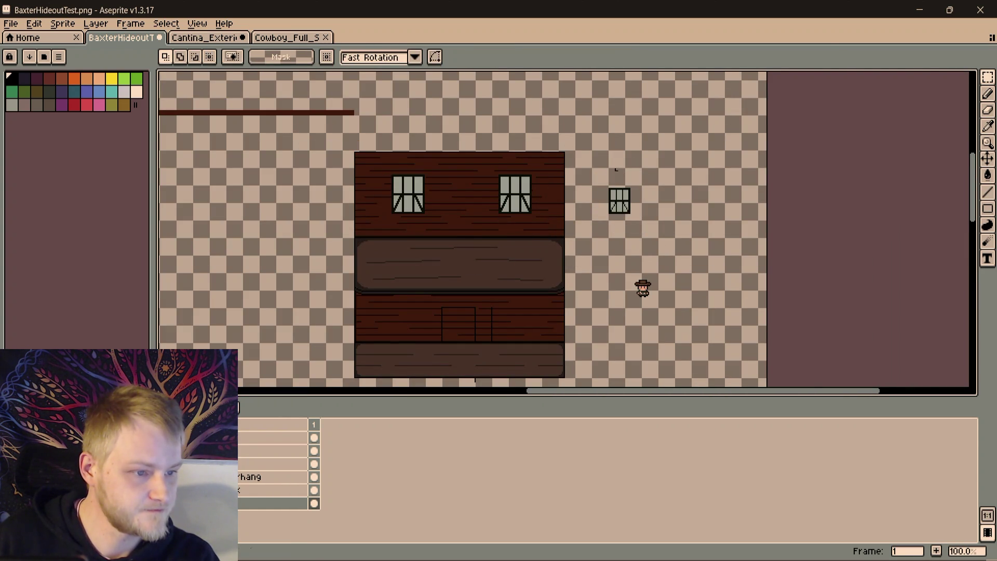
scroll(601, 180, up, 1)
click(250, 461)
mouse_move(586, 162)
mouse_down()
mouse_move(724, 321)
mouse_move(797, 109)
mouse_move(605, 331)
mouse_move(642, 334)
mouse_up()
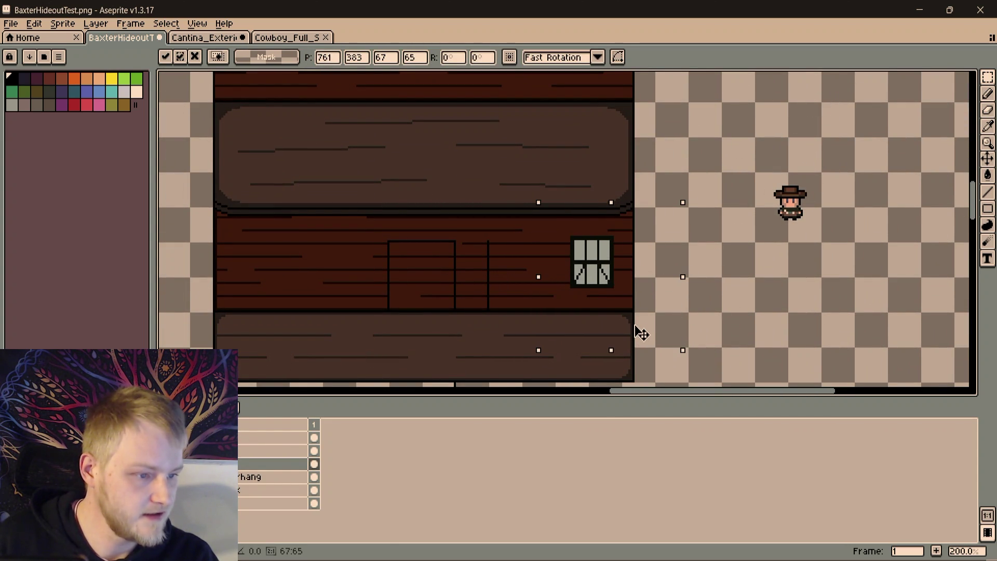
key(ctrl+d)
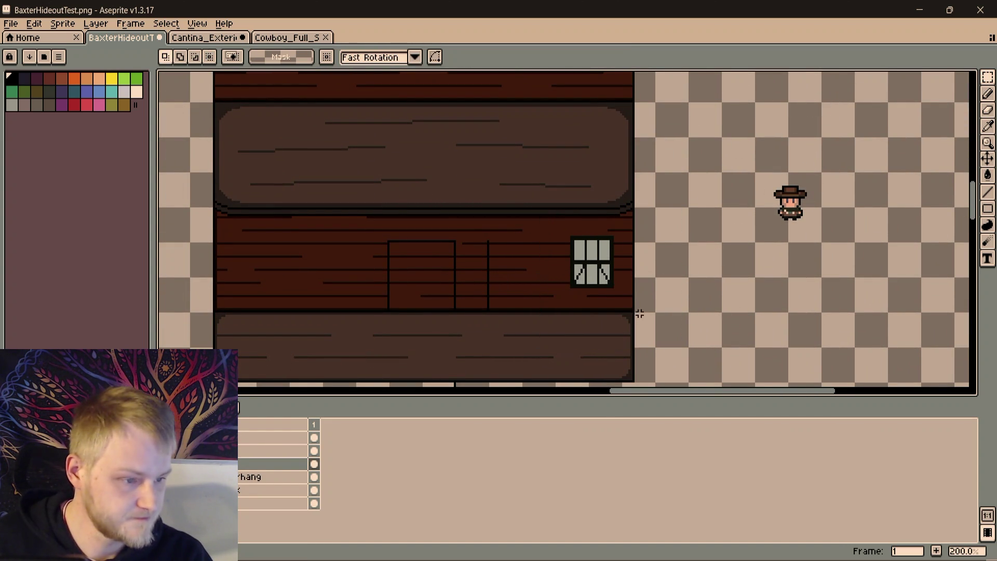
key(ctrl+z)
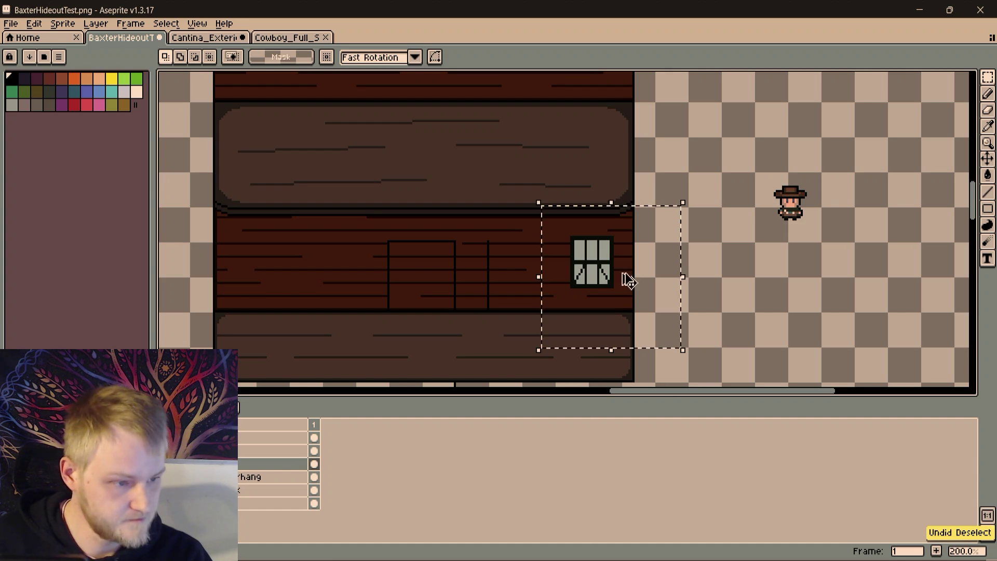
drag(644, 296, 575, 319)
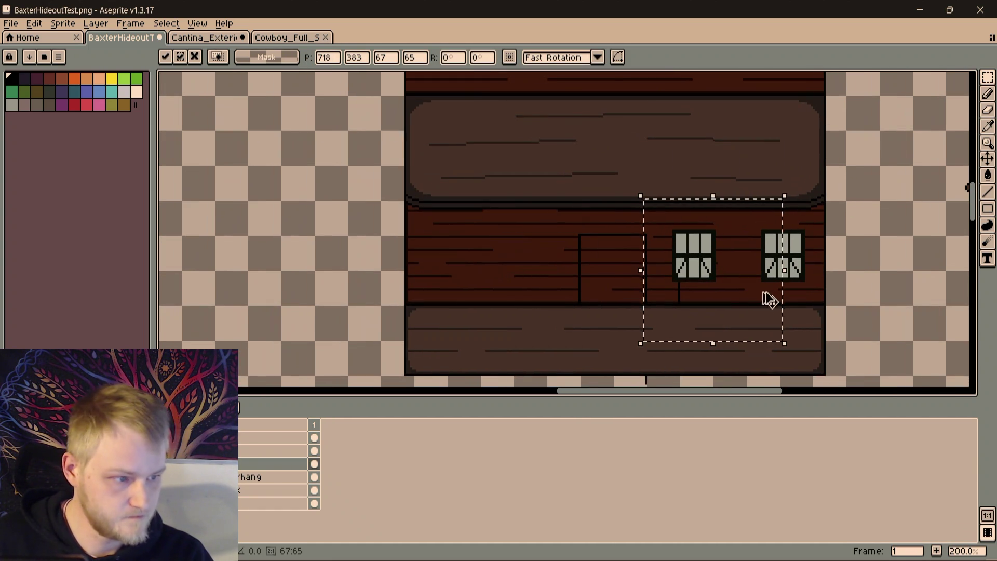
mouse_move(574, 319)
mouse_down()
mouse_move(770, 310)
mouse_move(554, 309)
mouse_up()
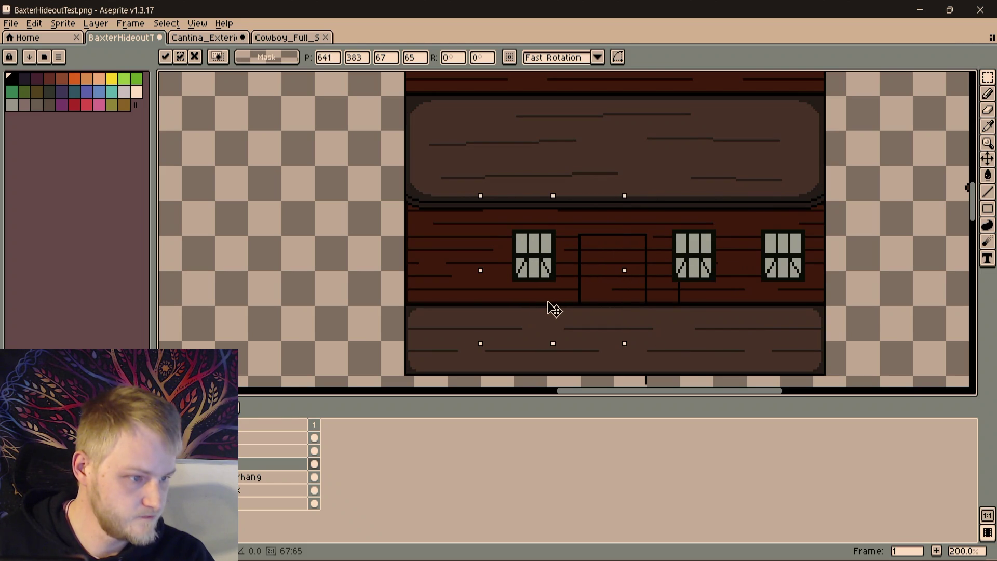
Step: Add another window copy left of the doorway, commit it and deselect
key(ctrl+z)
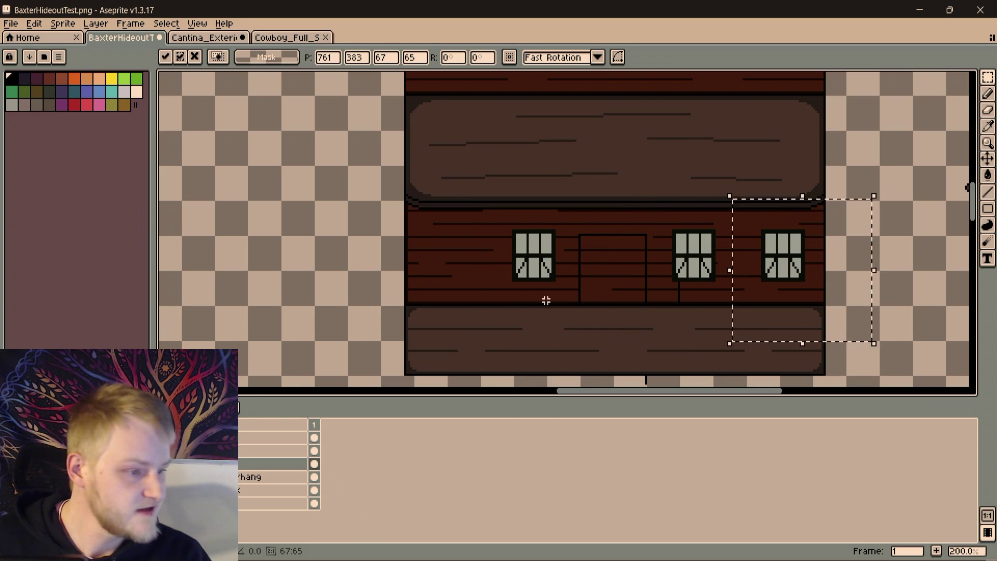
drag(784, 291, 486, 312)
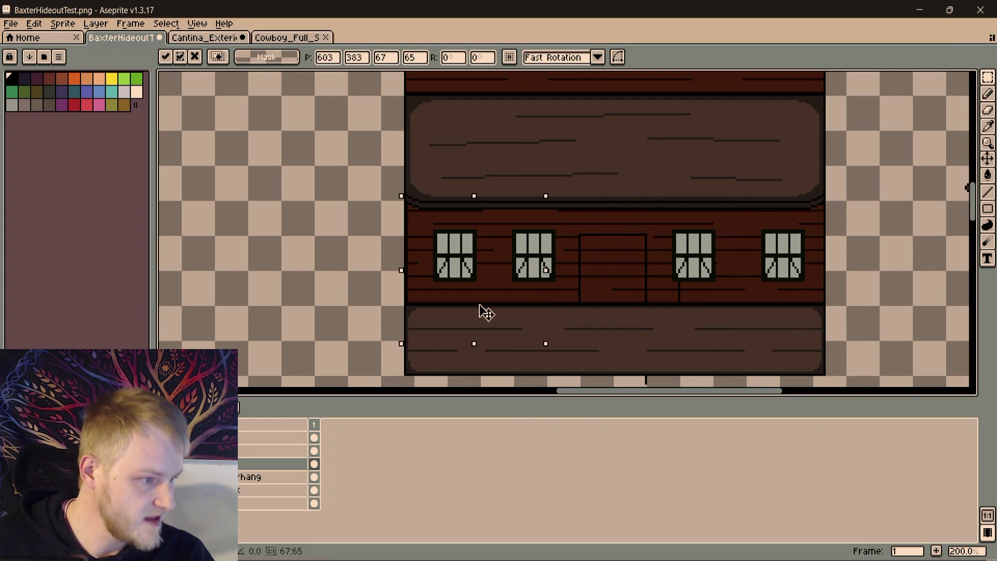
drag(480, 305, 474, 303)
key(Return)
key(ctrl+d)
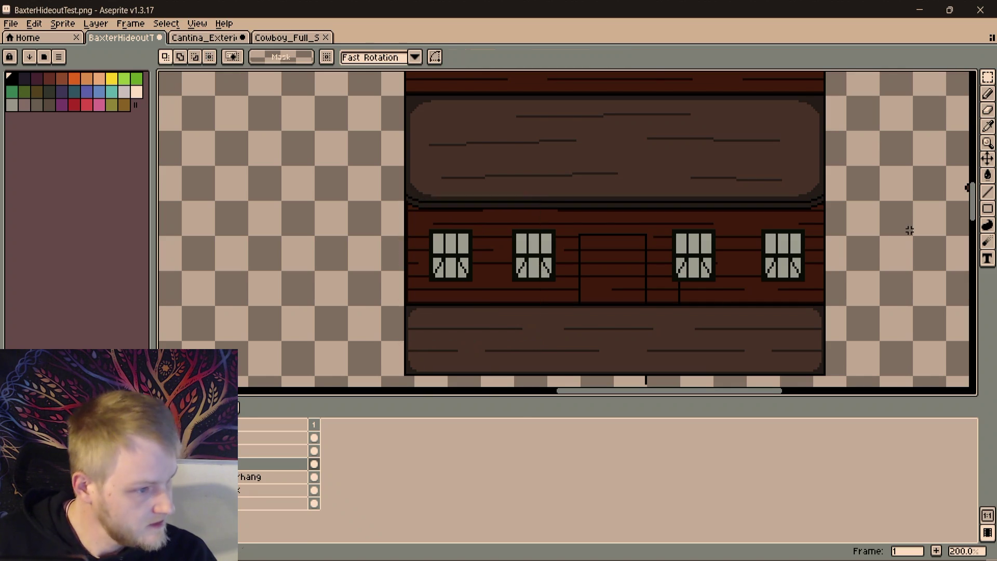
scroll(910, 229, down, 3)
drag(910, 229, 867, 257)
scroll(871, 255, up, 1)
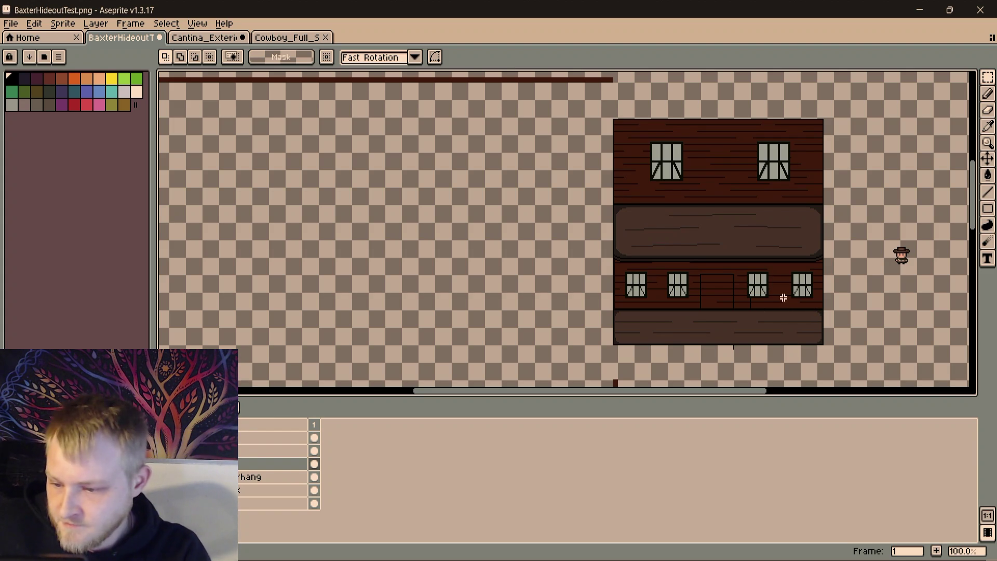
Step: Zoom to the doorway, try marquee selections around it, and activate the bottom layer
scroll(751, 287, up, 2)
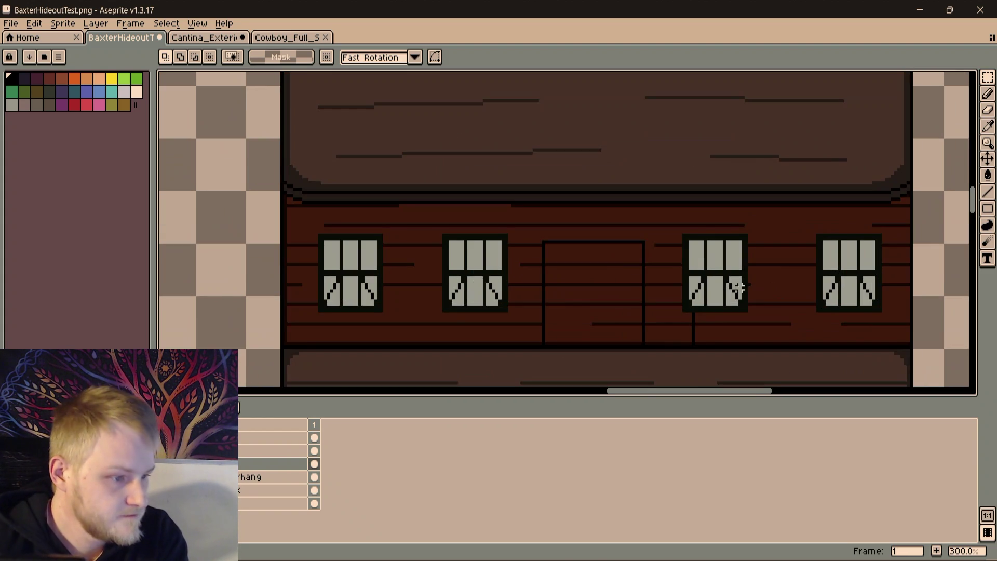
scroll(506, 305, up, 1)
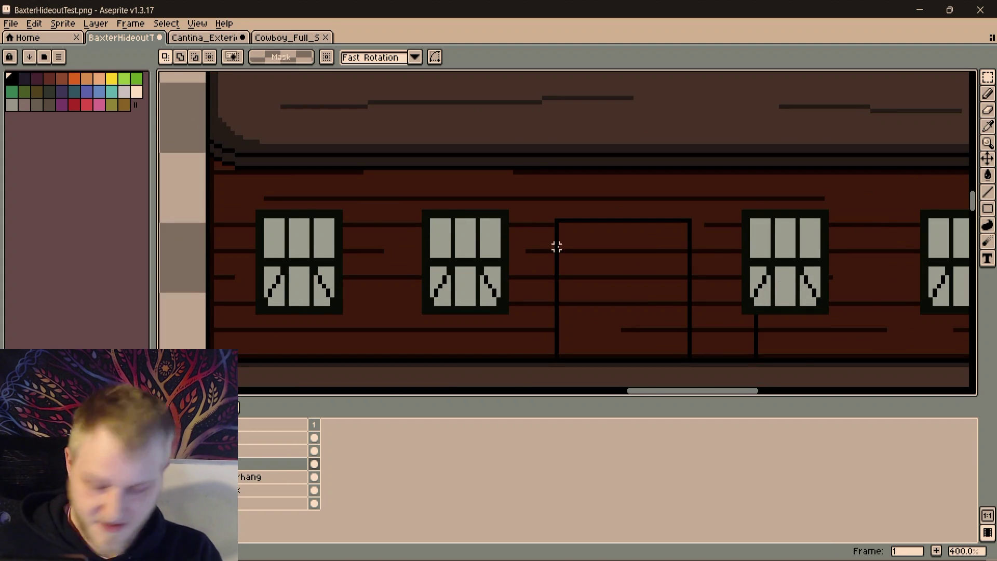
scroll(557, 246, up, 1)
key(i)
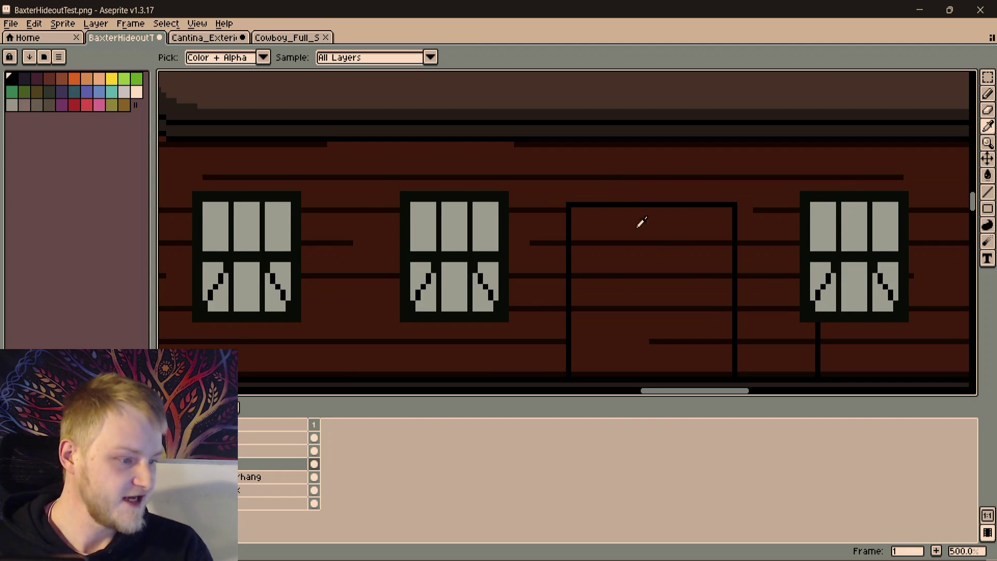
scroll(676, 260, down, 2)
key(m)
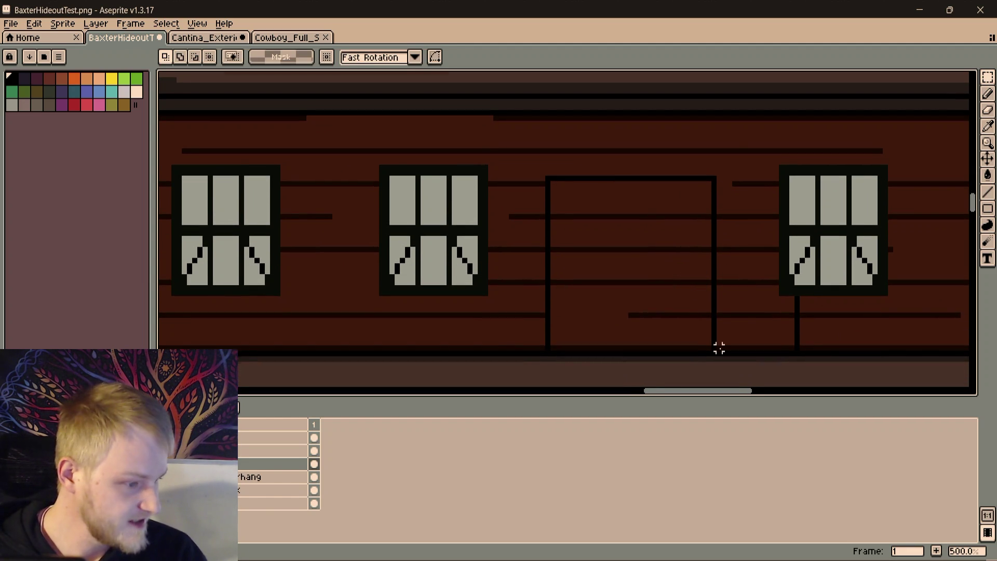
scroll(718, 348, up, 2)
mouse_move(695, 331)
mouse_down()
mouse_move(447, 161)
mouse_move(706, 318)
mouse_up()
click(443, 178)
click(675, 227)
click(256, 503)
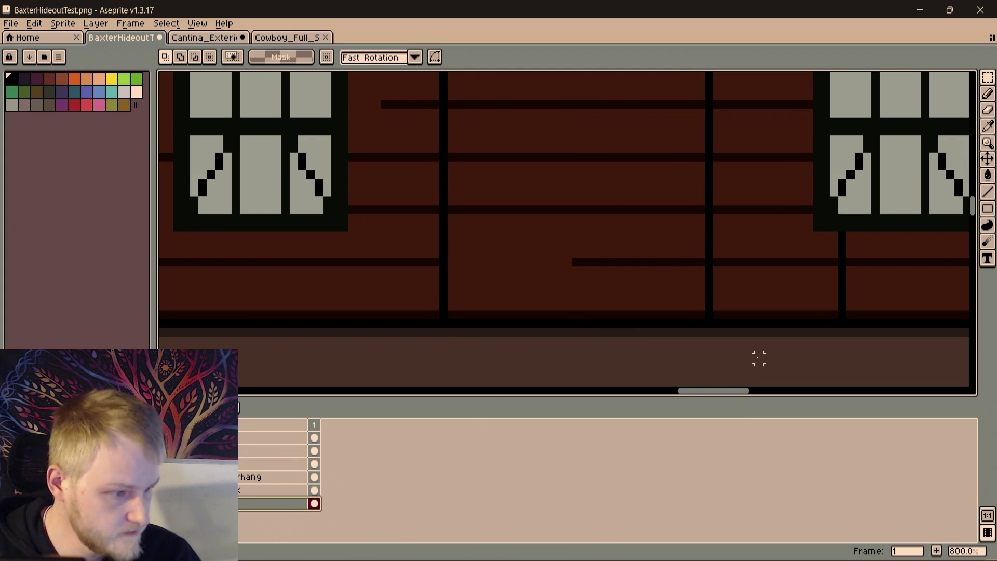
Step: Select the doorway opening and delete its pixels to transparency
drag(701, 314, 450, 348)
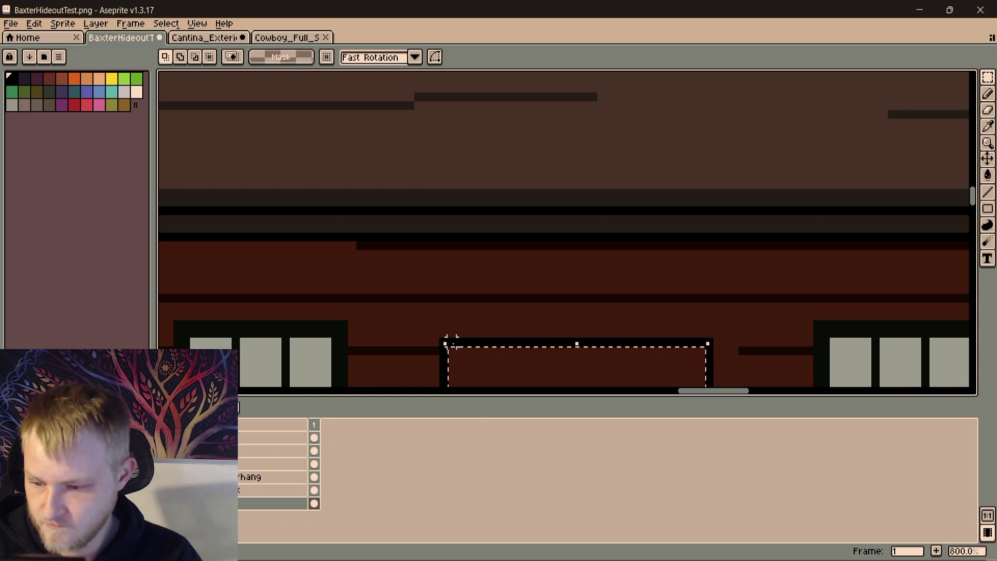
key(Delete)
drag(496, 327, 501, 167)
scroll(501, 167, down, 3)
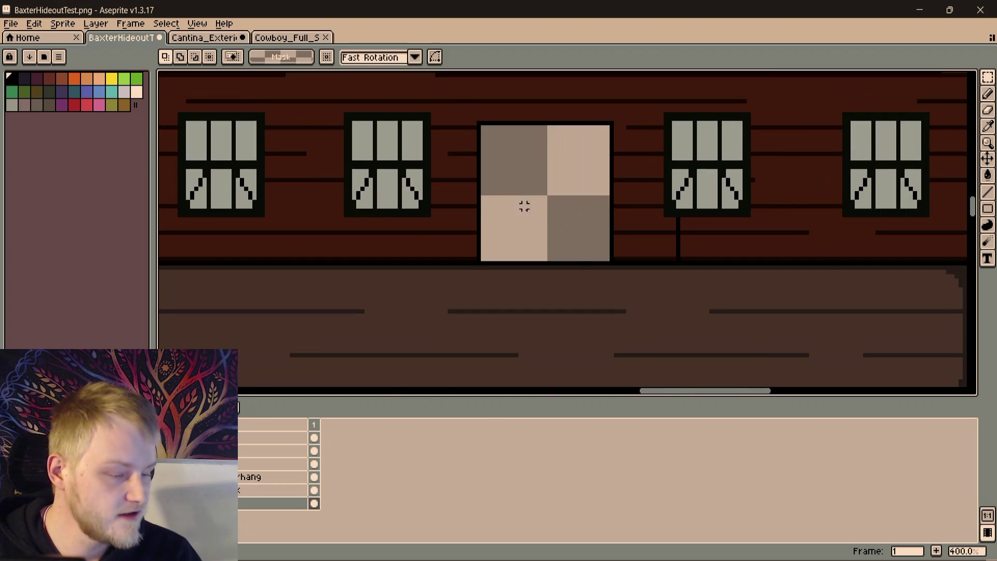
scroll(520, 200, down, 1)
scroll(585, 301, up, 3)
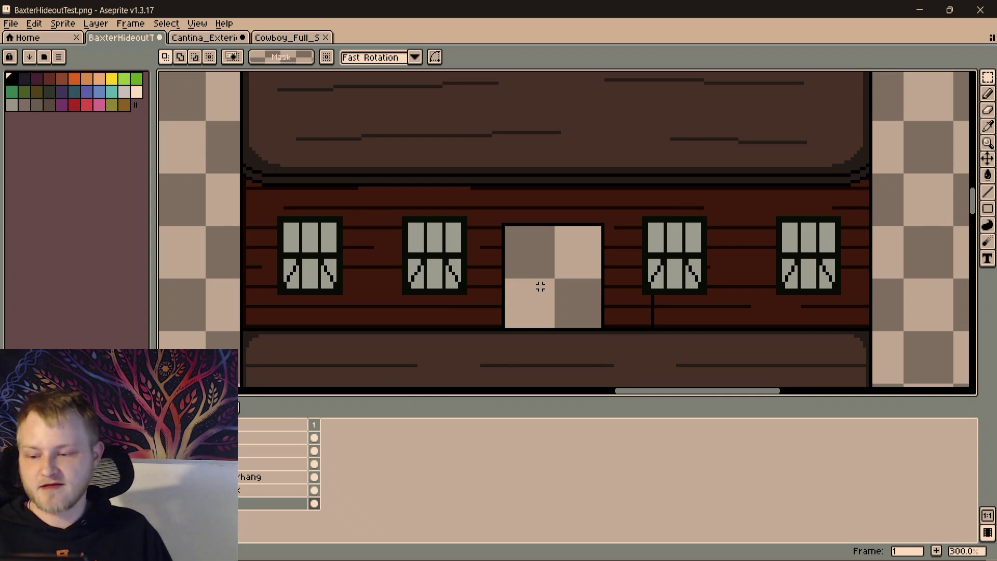
Step: Save the building file with Ctrl+S
key(ctrl+s)
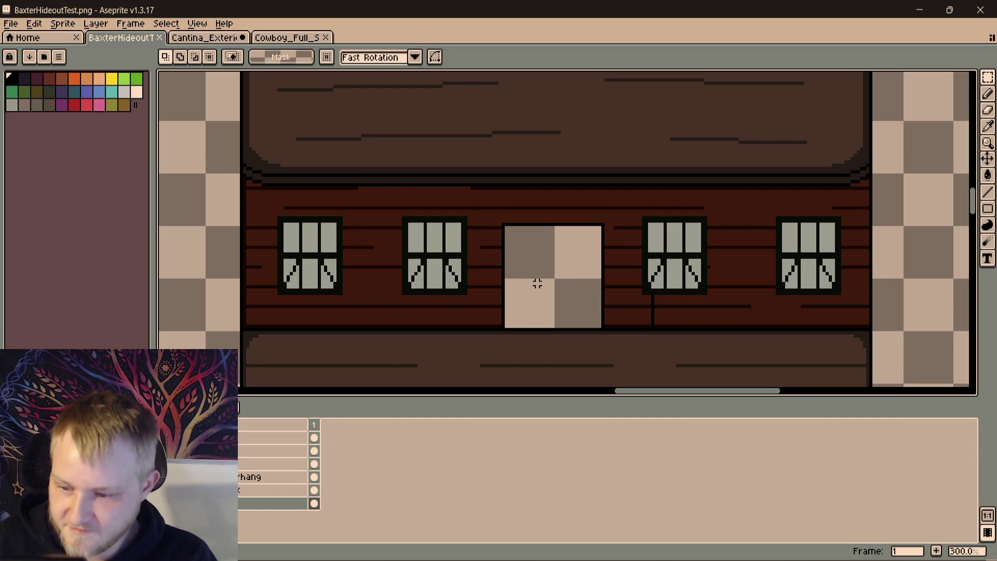
scroll(566, 283, up, 1)
drag(572, 241, 492, 240)
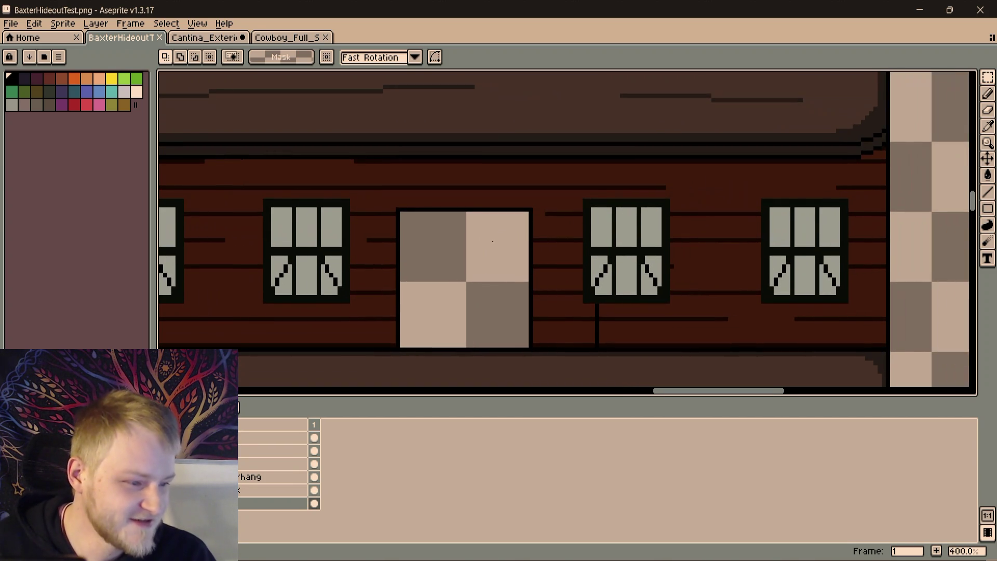
scroll(574, 280, up, 2)
drag(567, 258, 563, 229)
Step: On the bottom layer, paint wall brown over the black line below the right window
key(i)
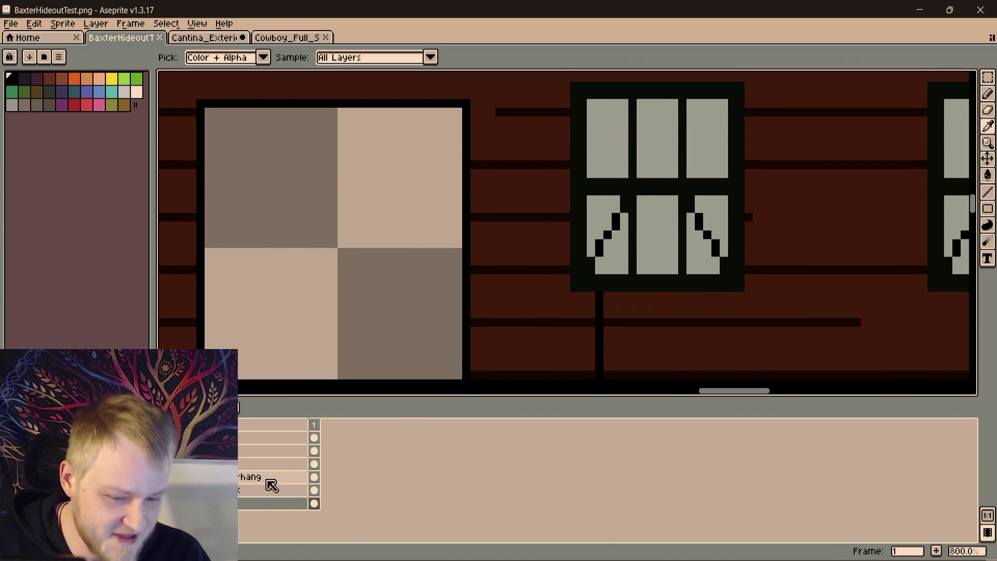
scroll(732, 358, down, 2)
click(270, 503)
scroll(584, 219, up, 4)
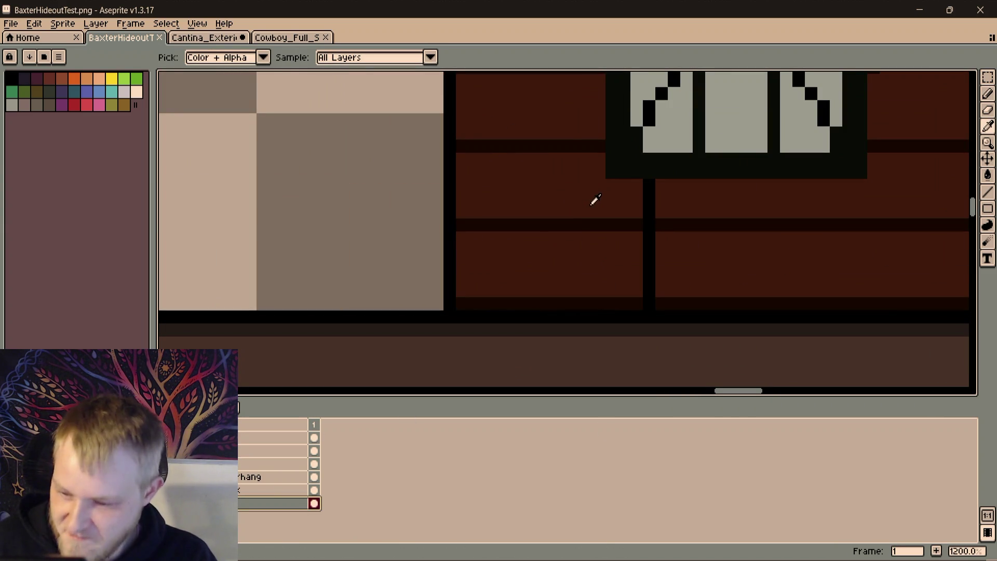
key(b)
click(650, 190)
drag(650, 237, 654, 288)
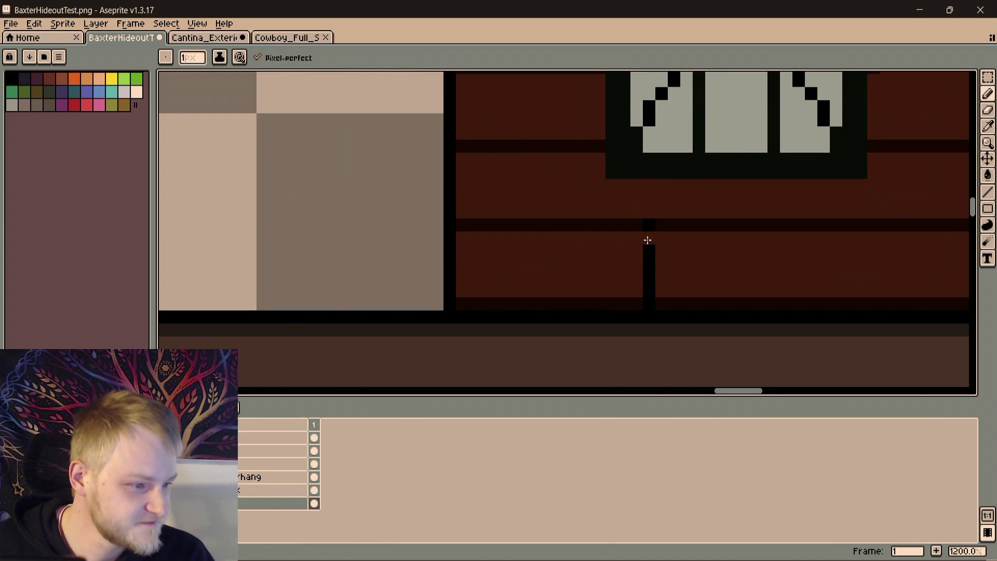
key(i)
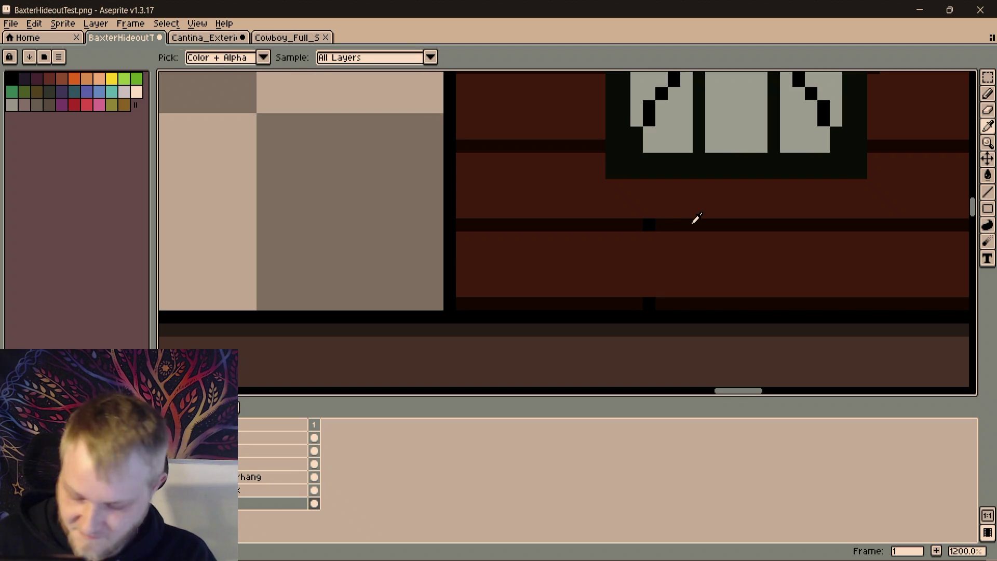
key(b)
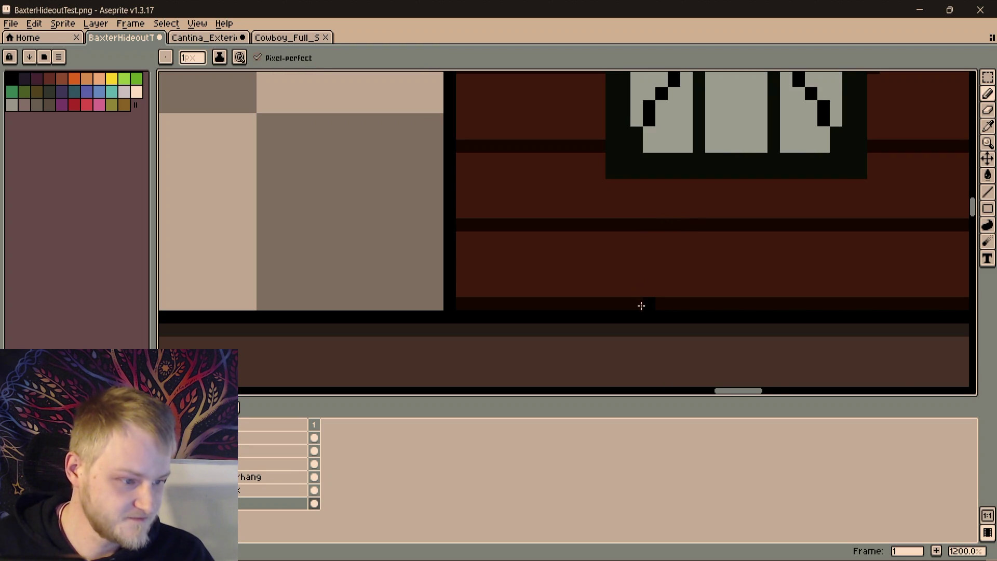
scroll(607, 266, down, 5)
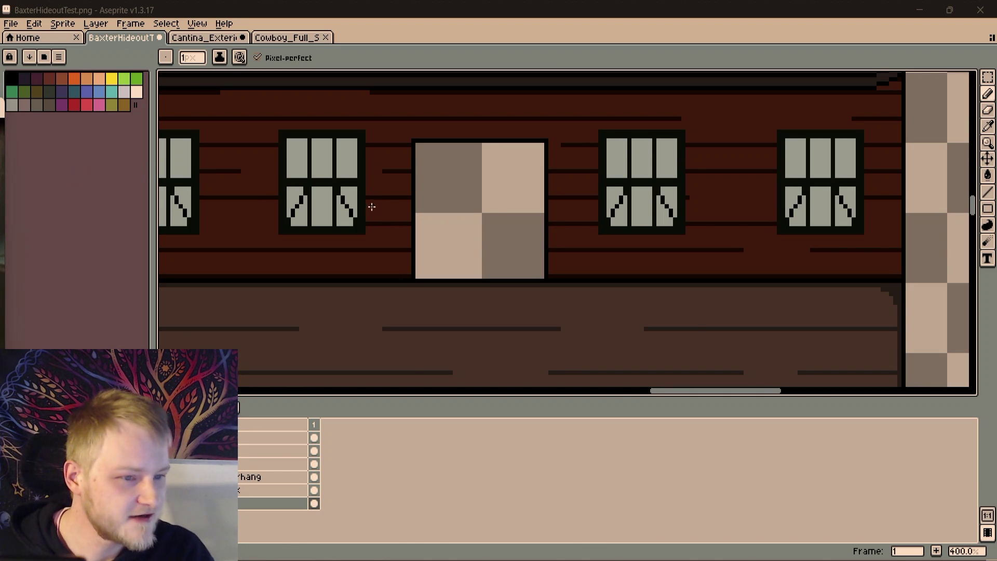
Step: Pan and zoom across the building to inspect the lower wall and left roof corner
scroll(242, 226, down, 2)
scroll(242, 226, left, 3)
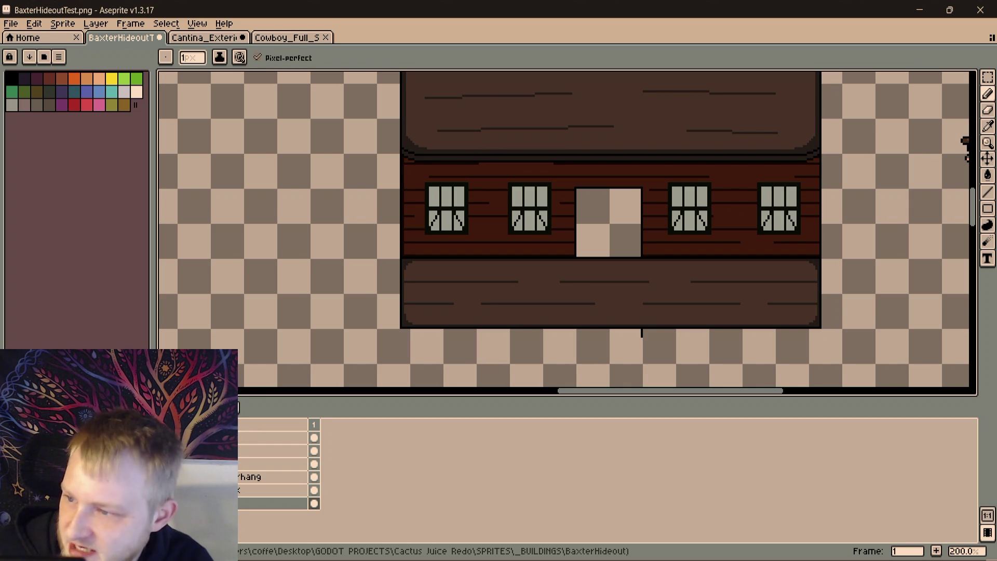
scroll(938, 266, down, 1)
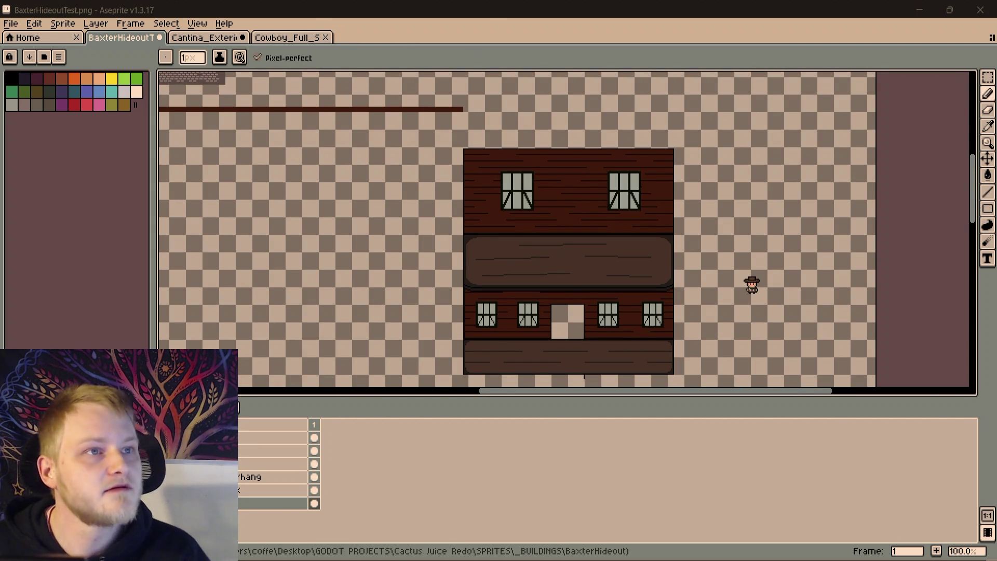
scroll(450, 241, down, 3)
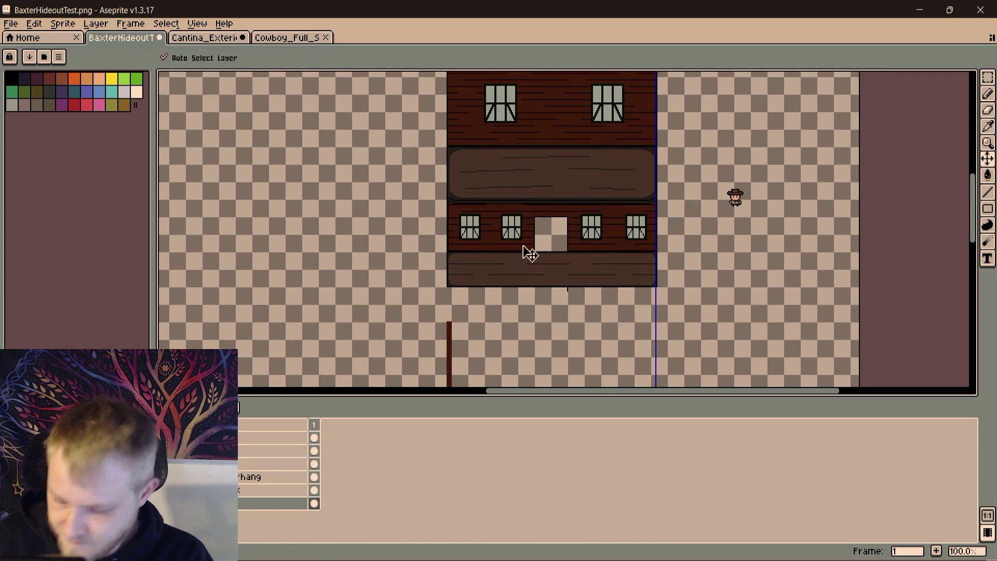
scroll(545, 245, up, 2)
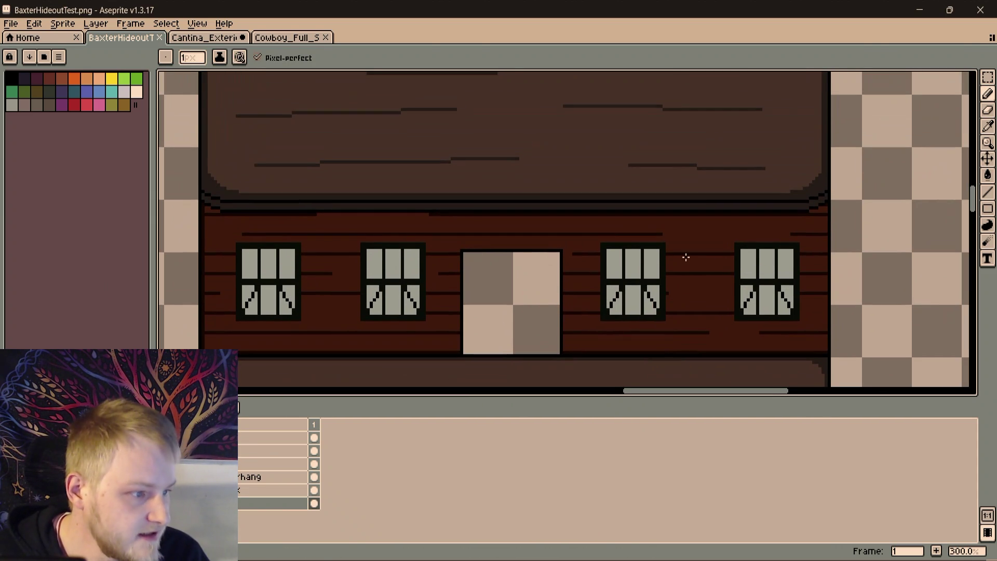
drag(685, 255, 716, 218)
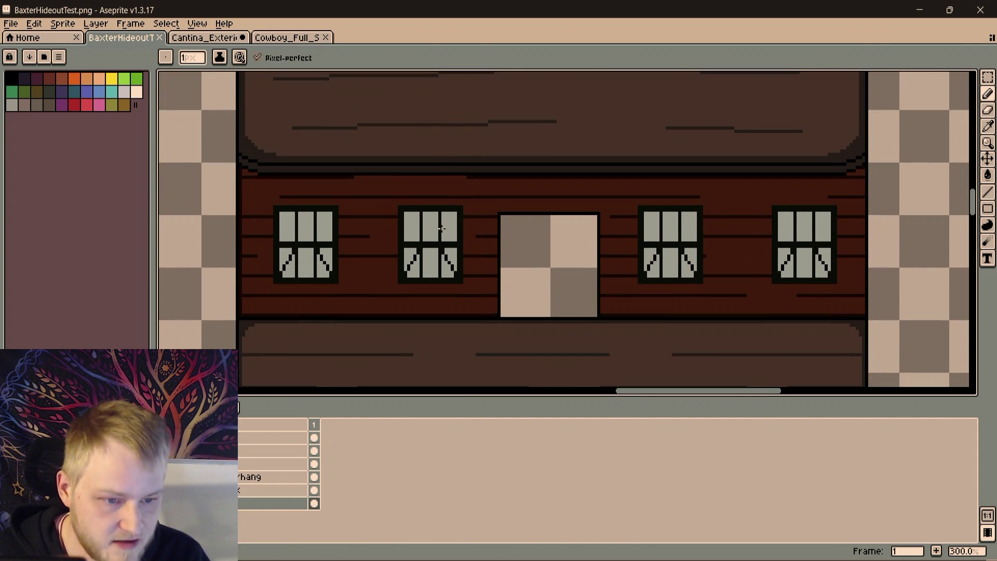
scroll(421, 228, up, 1)
drag(353, 210, 461, 251)
scroll(450, 250, up, 1)
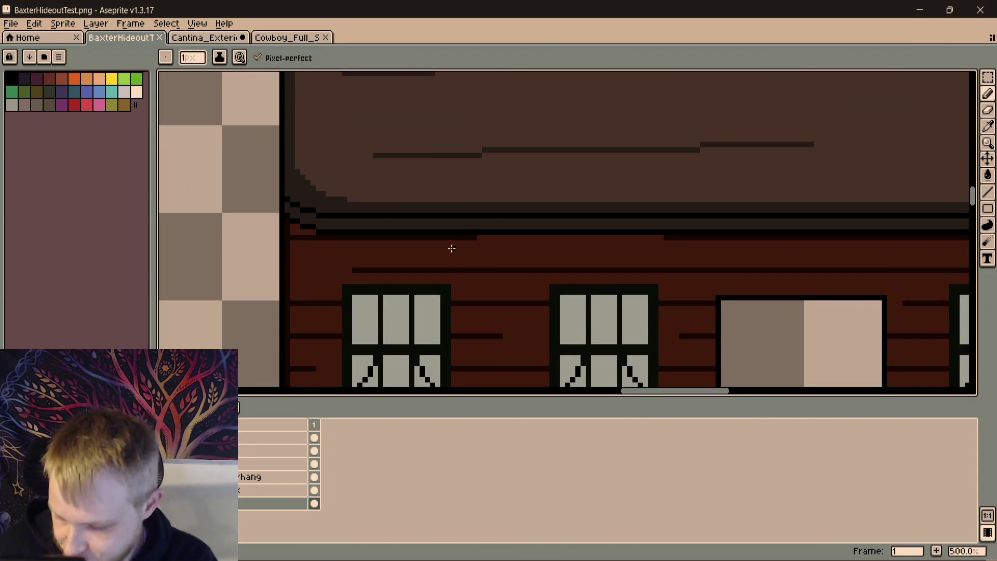
scroll(432, 176, down, 1)
scroll(412, 172, down, 1)
scroll(411, 171, down, 1)
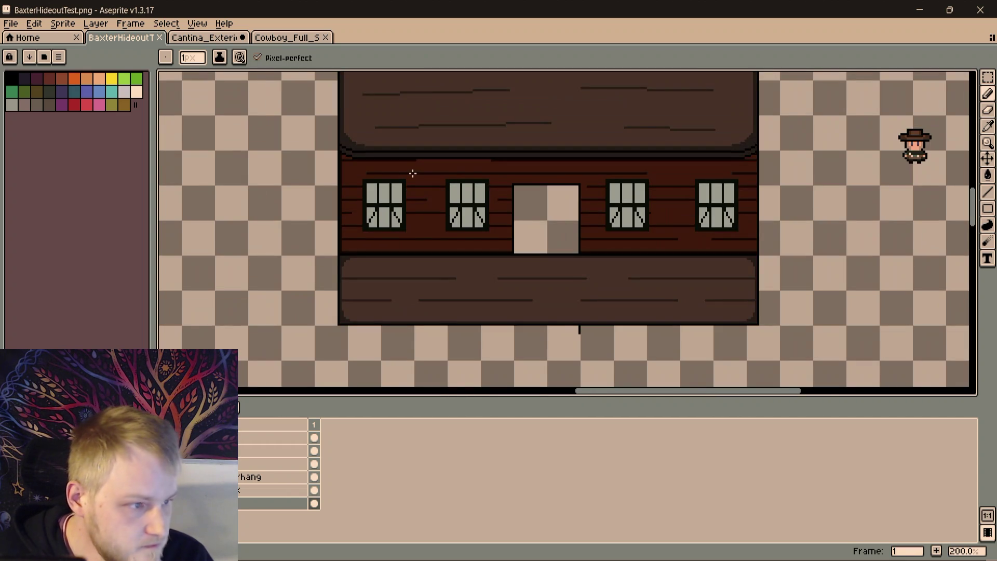
Step: Center the building, zoom in on the upper wall, and select the upper windows layer
drag(509, 171, 390, 187)
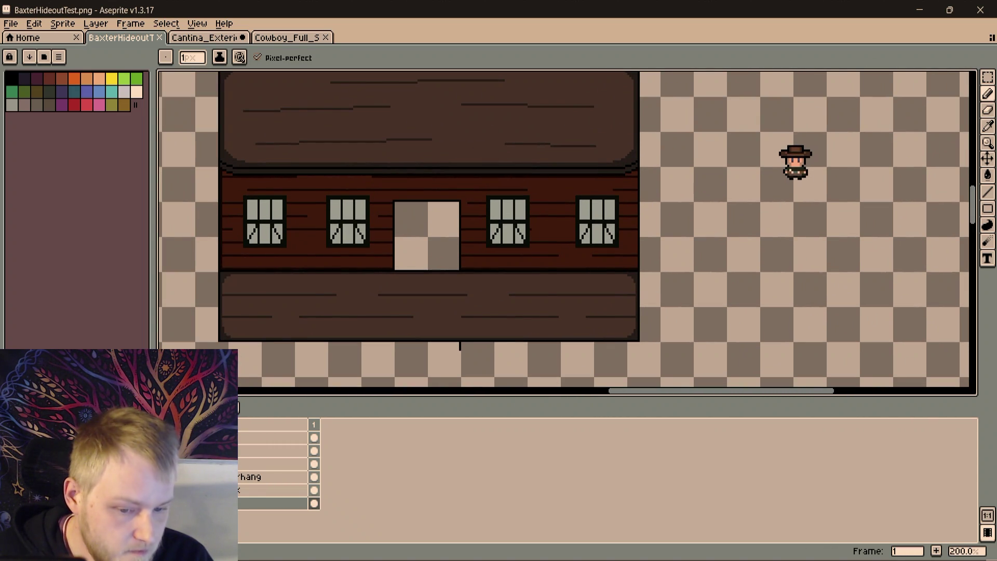
drag(424, 249, 529, 214)
scroll(529, 215, down, 2)
scroll(549, 275, up, 1)
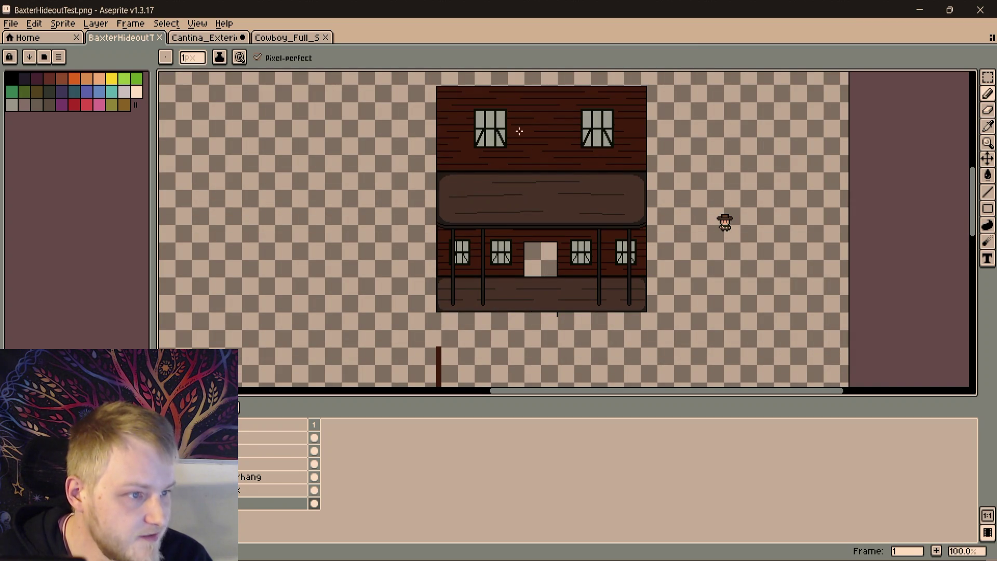
scroll(521, 129, up, 1)
scroll(425, 161, up, 1)
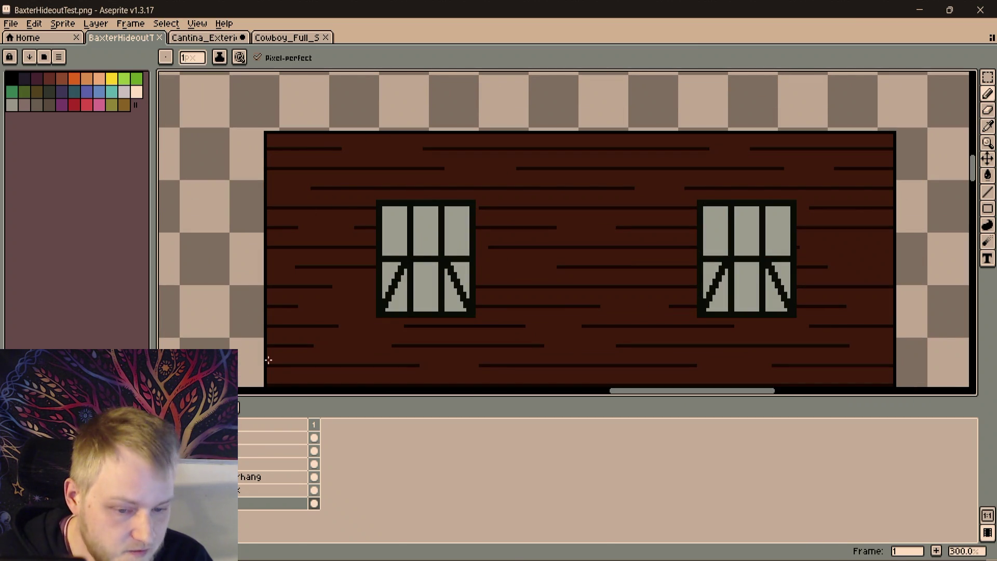
click(275, 464)
Step: Select the left upper window with the rectangular marquee and nudge it one pixel right
scroll(435, 131, up, 1)
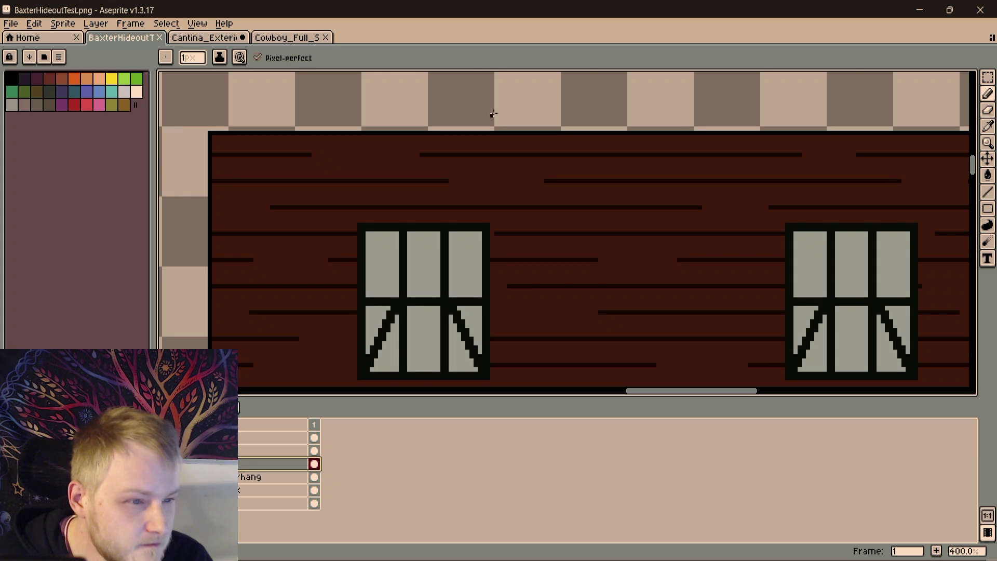
key(m)
mouse_move(492, 114)
mouse_down()
mouse_move(354, 362)
mouse_move(363, 352)
mouse_up()
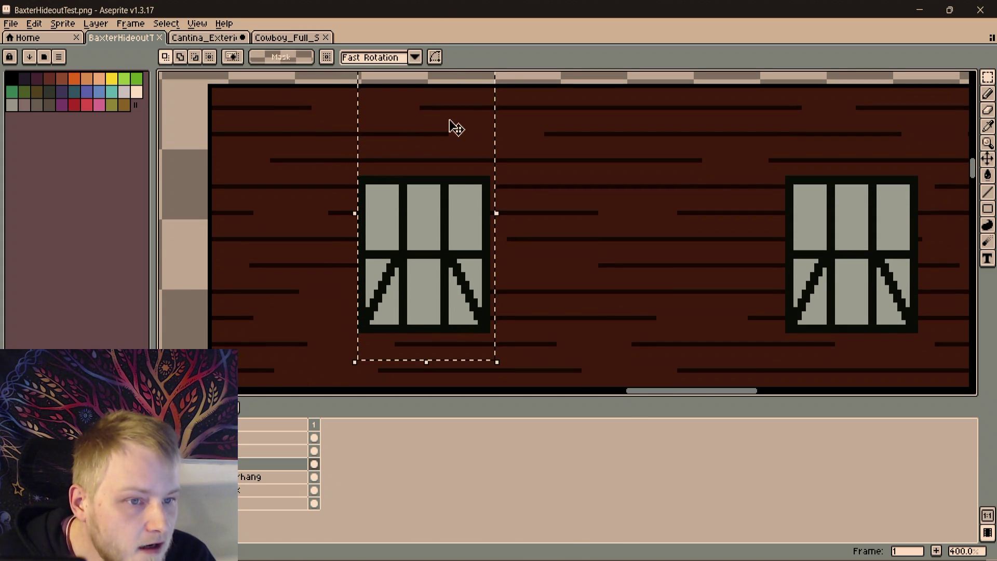
scroll(447, 140, up, 1)
click(450, 182)
key(Right)
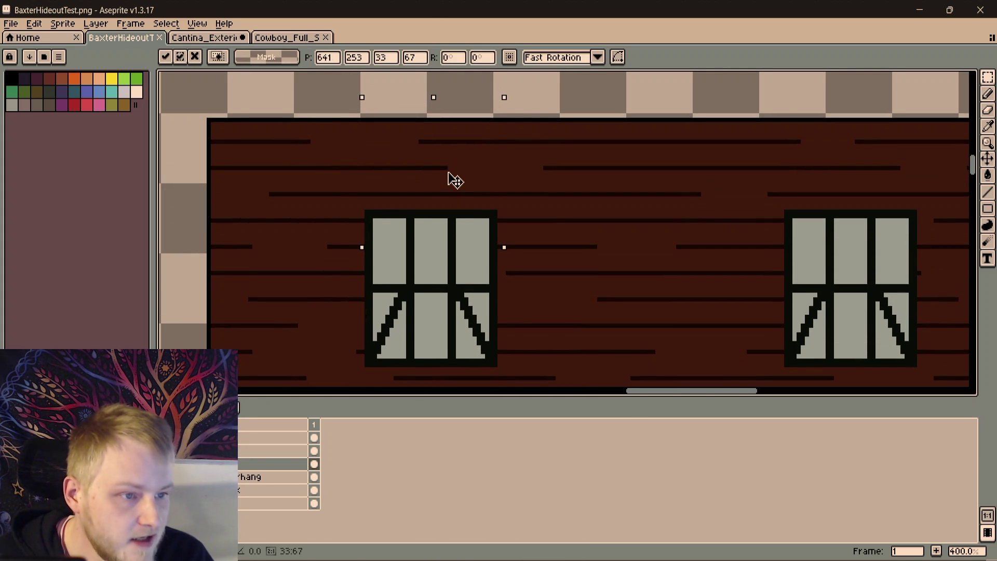
Step: Drop the left window in place and select the right upper window
scroll(545, 171, down, 1)
scroll(483, 196, right, 3)
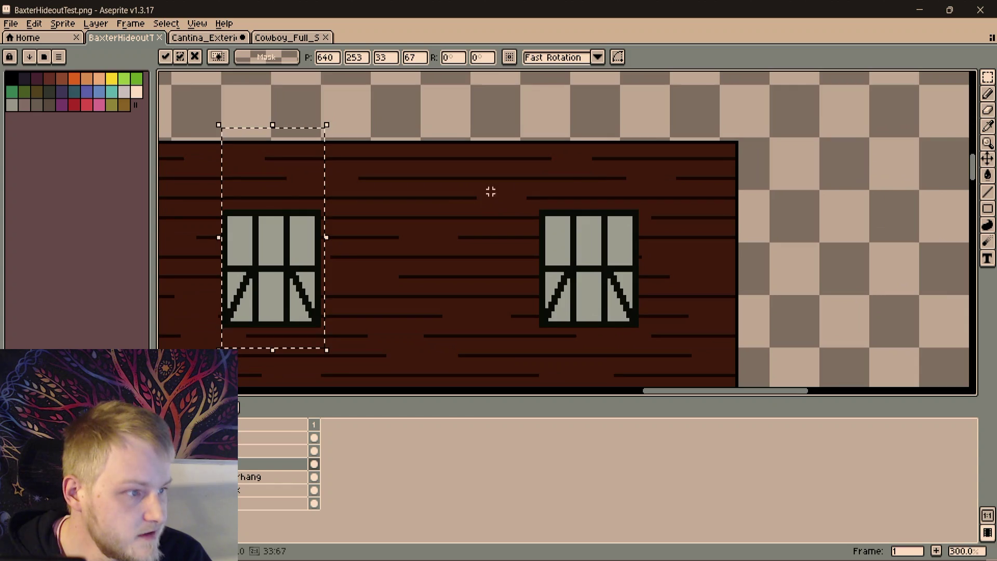
scroll(593, 174, up, 1)
scroll(616, 176, left, 1)
scroll(726, 151, down, 1)
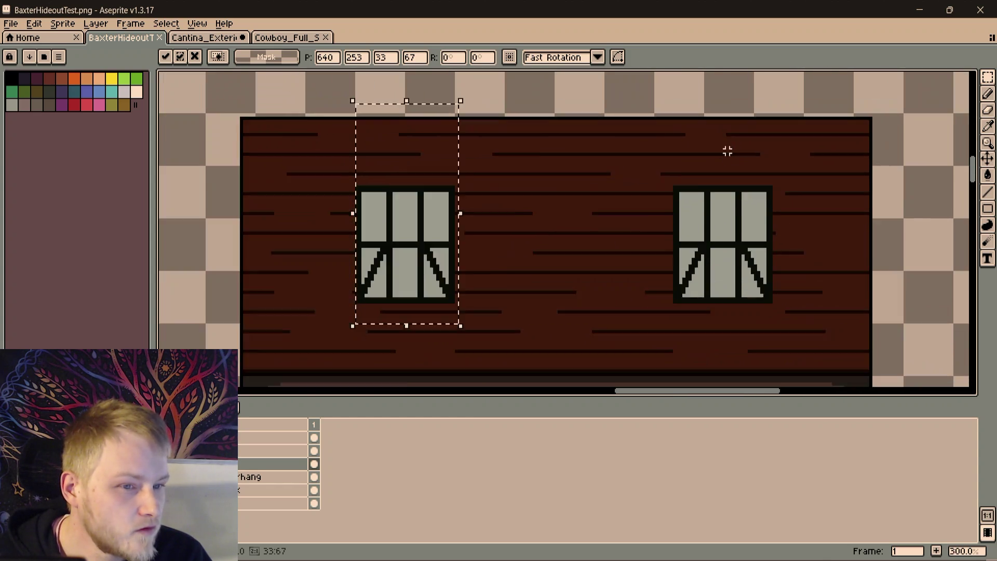
scroll(705, 151, down, 1)
scroll(723, 154, right, 2)
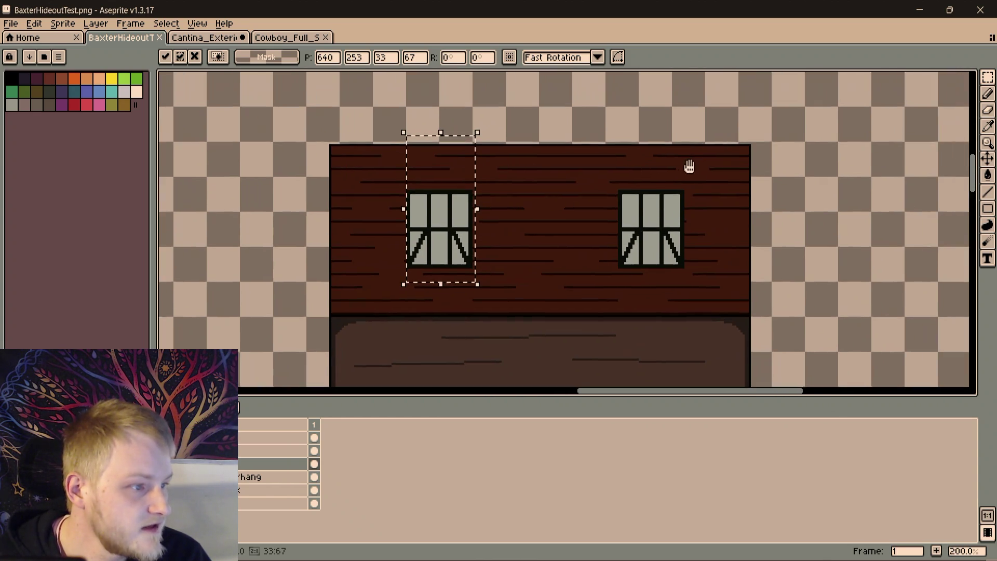
scroll(670, 166, up, 1)
drag(502, 172, 657, 344)
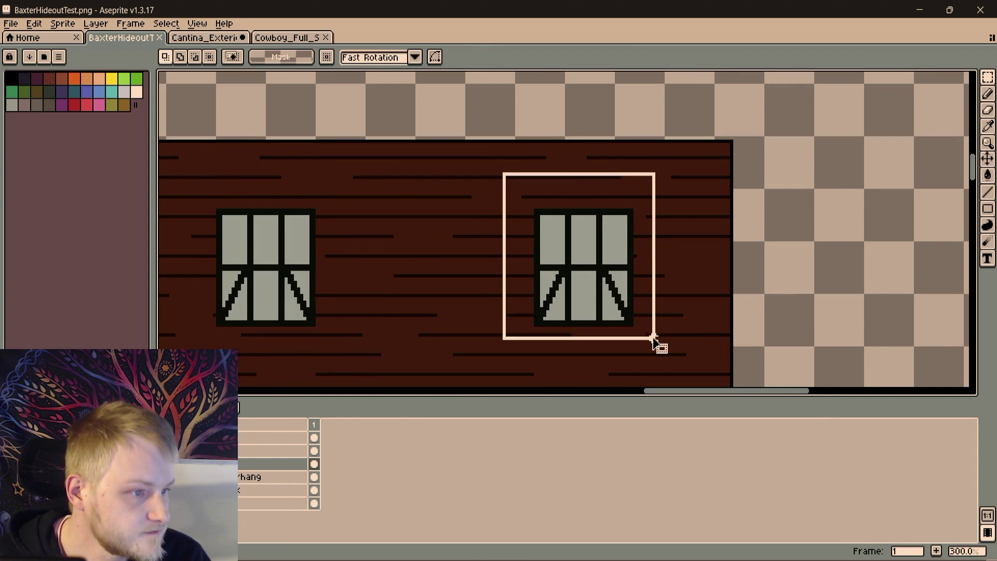
click(641, 115)
Step: Shift the right upper window slightly left and commit it in place
scroll(600, 252, up, 2)
scroll(615, 250, down, 3)
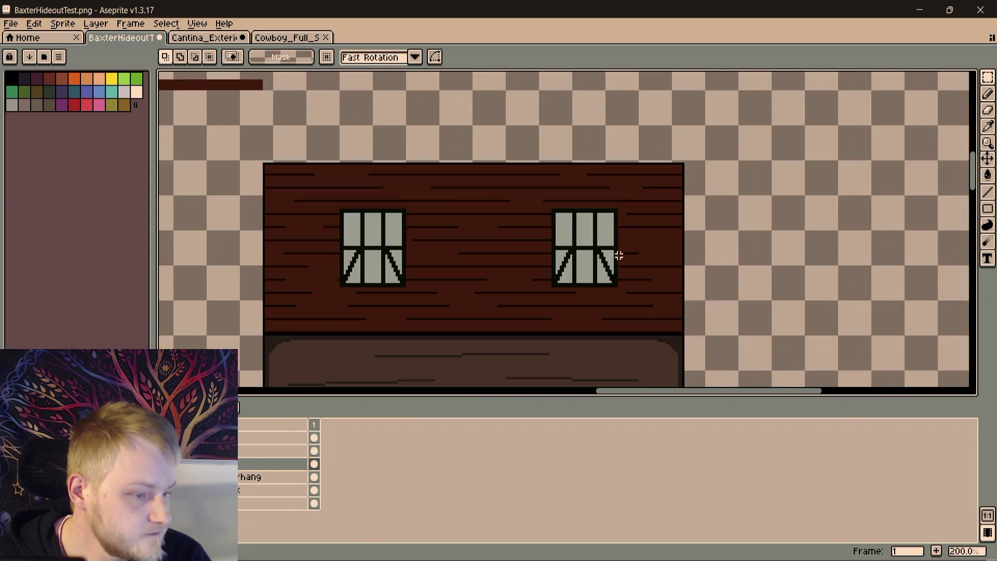
scroll(613, 323, up, 3)
scroll(613, 324, up, 6)
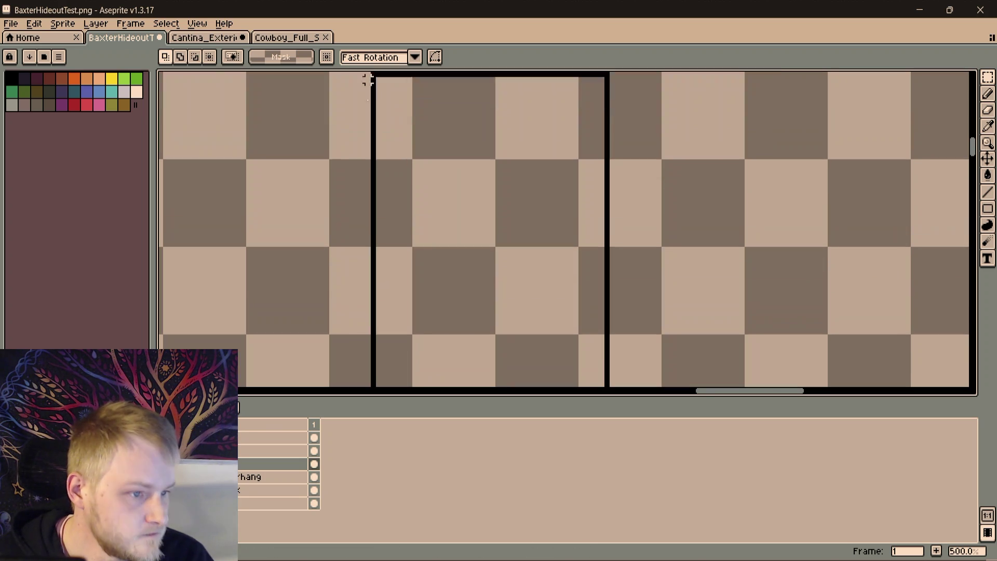
scroll(451, 142, down, 3)
scroll(452, 142, down, 2)
scroll(545, 204, down, 3)
mouse_move(626, 318)
mouse_down()
mouse_move(601, 319)
mouse_move(601, 329)
mouse_up()
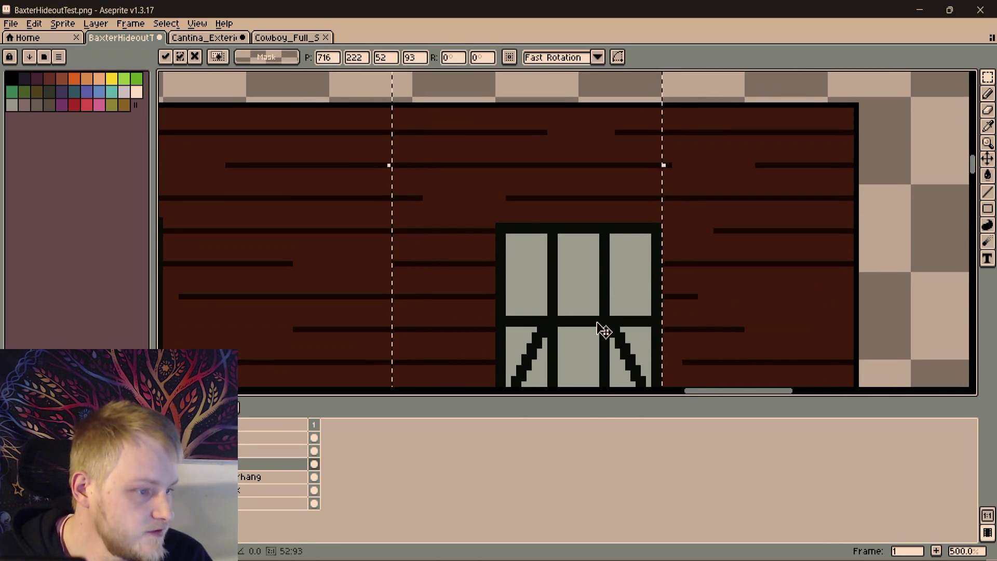
scroll(601, 329, down, 3)
scroll(617, 244, down, 2)
drag(573, 239, 585, 242)
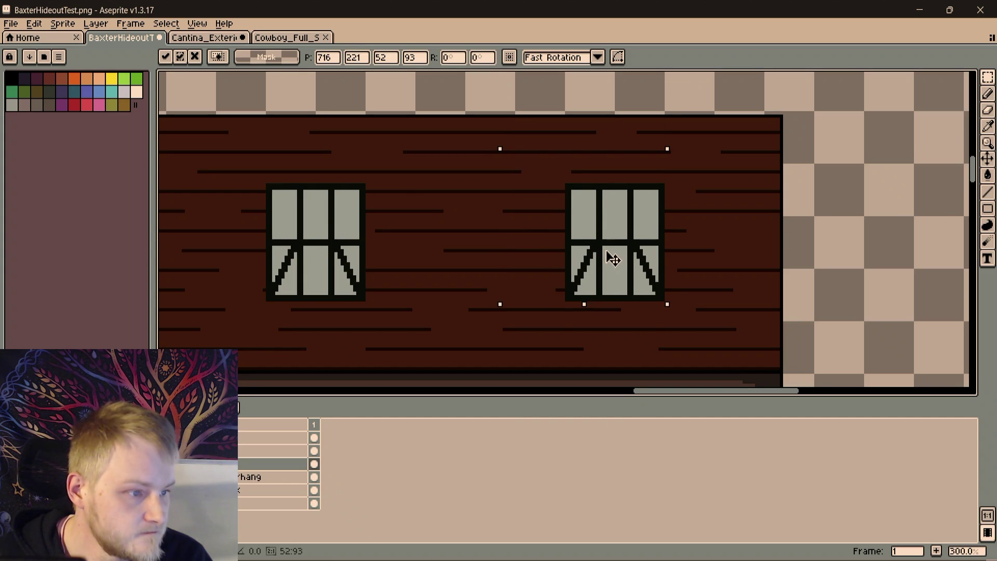
click(736, 242)
scroll(736, 242, down, 3)
scroll(784, 260, down, 2)
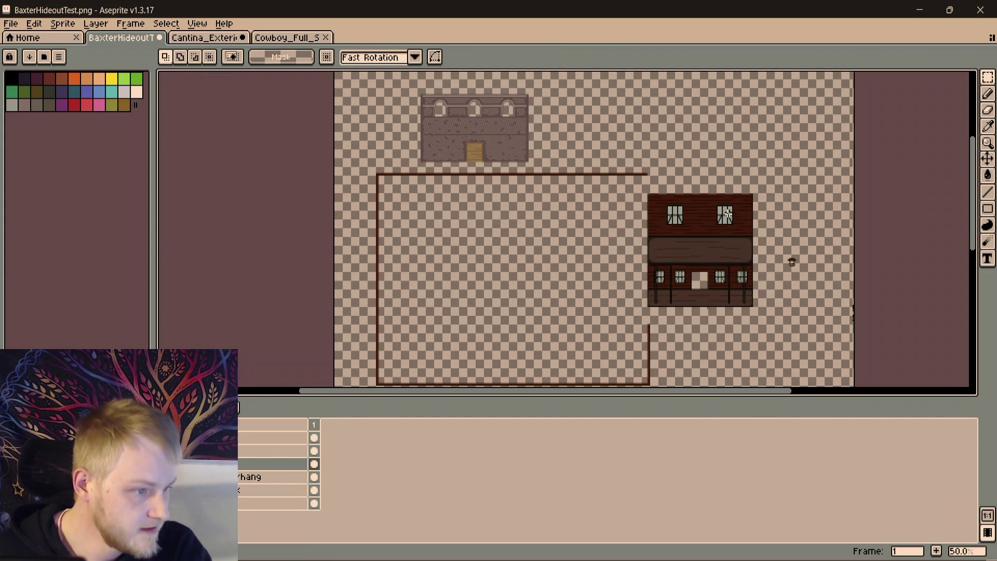
Step: Zoom out to review the whole hideout front and save BaxterHideoutTest.png
scroll(767, 289, up, 2)
scroll(724, 236, up, 1)
scroll(828, 327, up, 1)
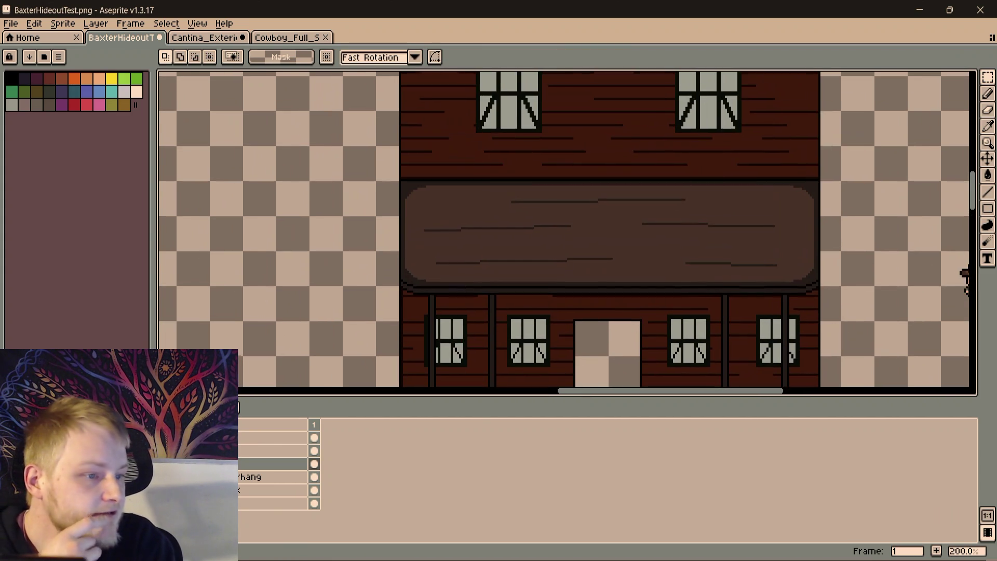
scroll(790, 233, down, 1)
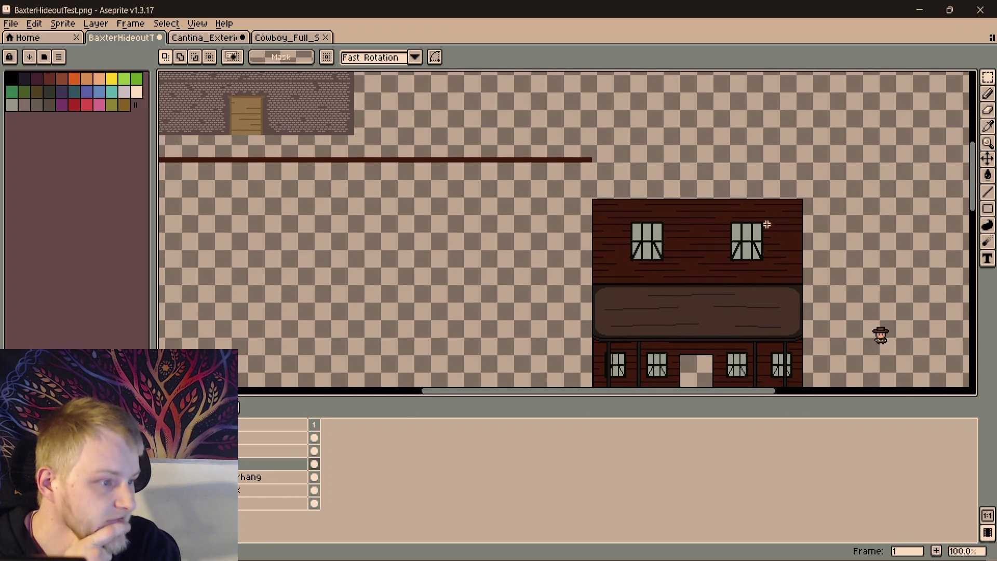
scroll(803, 226, down, 1)
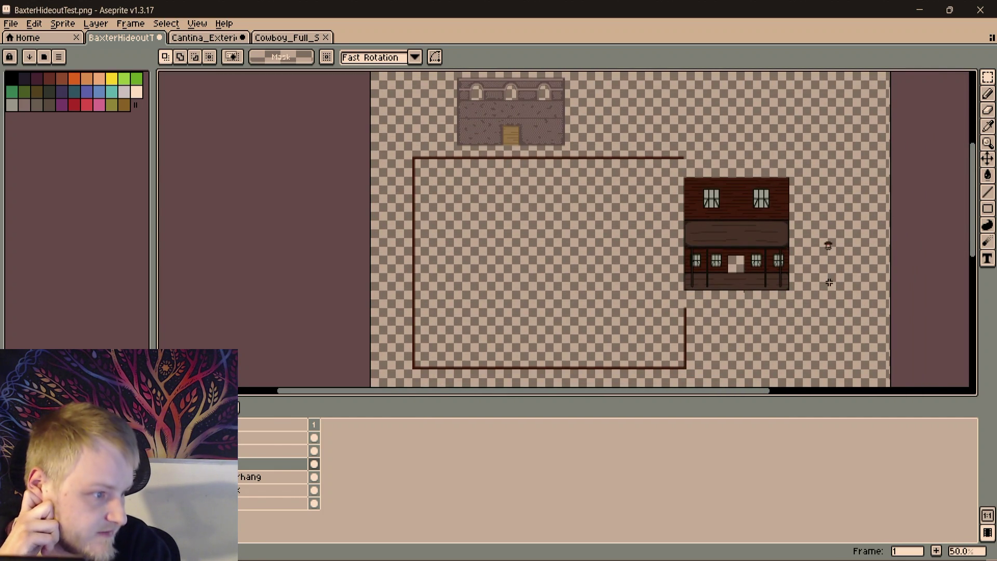
scroll(813, 283, up, 1)
key(ctrl+s)
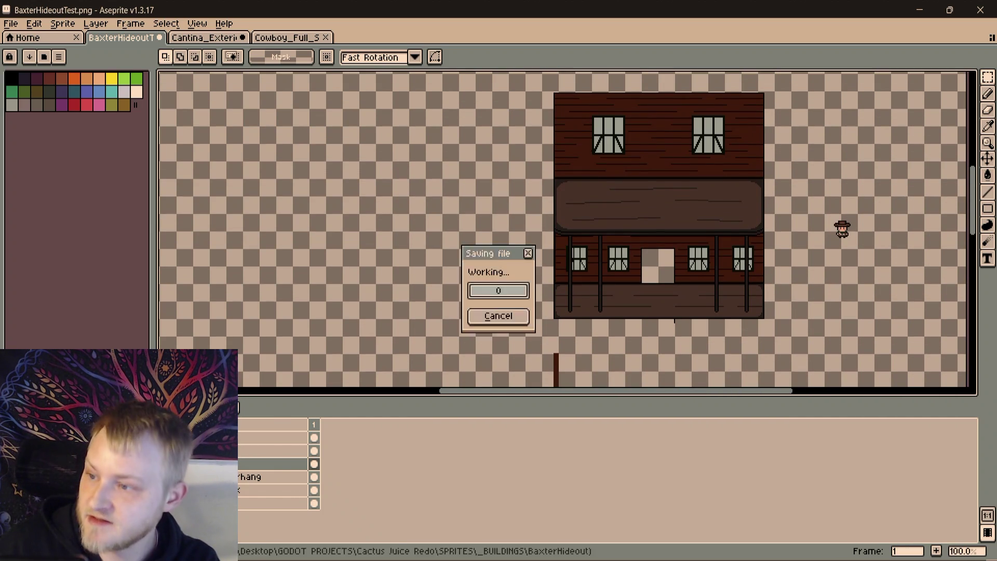
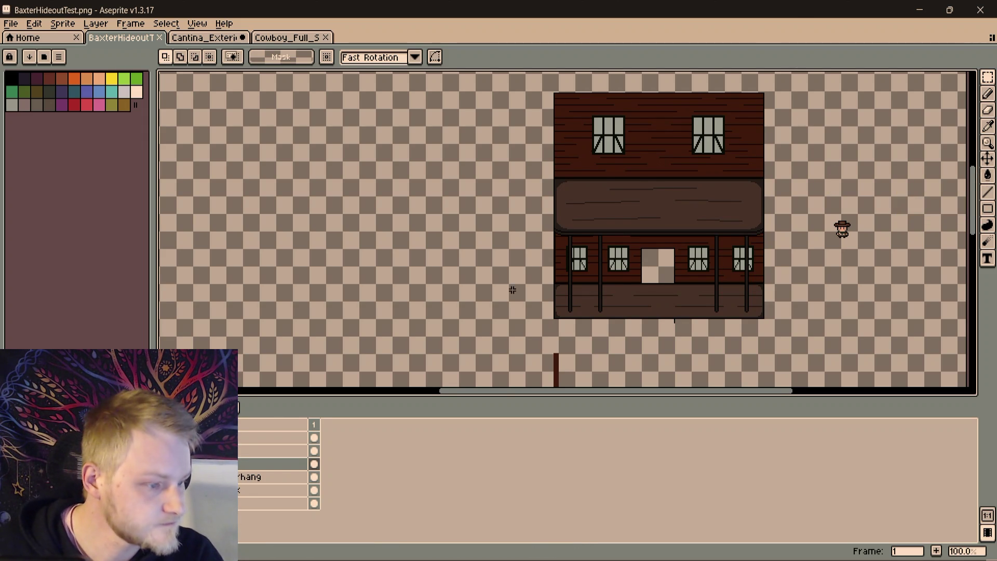
Step: Make the bottom layer active and try selecting a small area below the porch's lower edge
scroll(511, 286, up, 1)
drag(728, 312, 567, 267)
scroll(663, 284, up, 1)
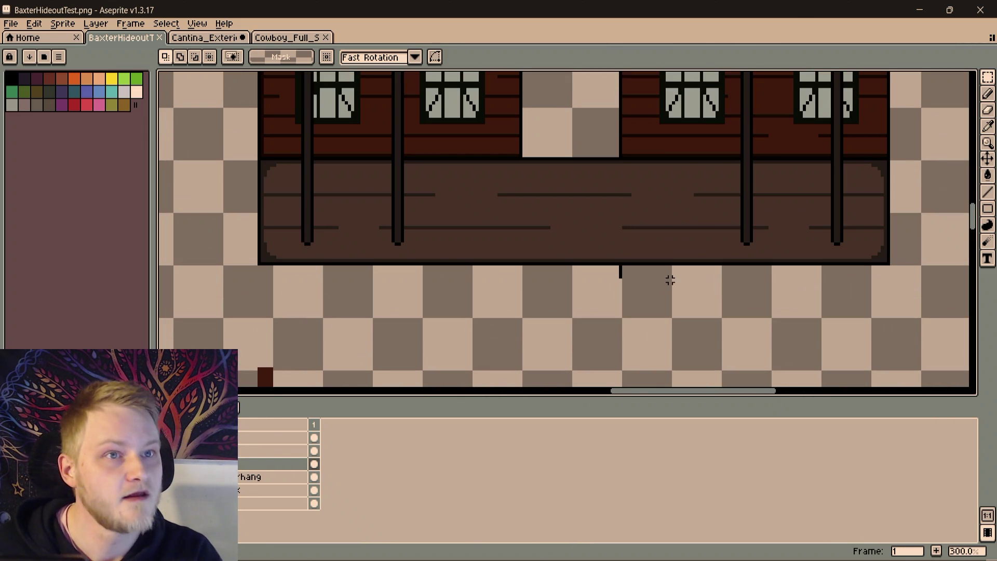
drag(668, 276, 550, 220)
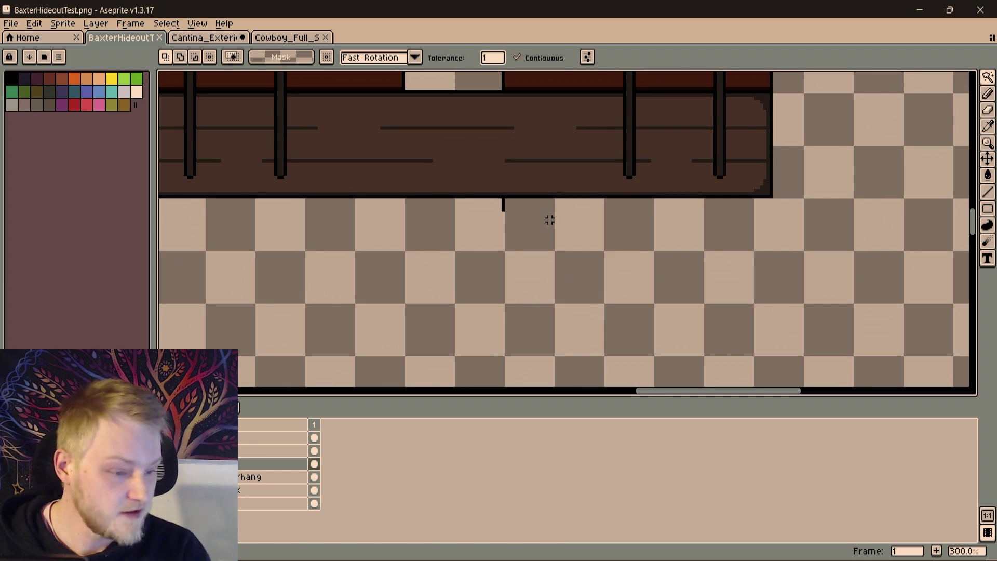
scroll(498, 217, up, 1)
mouse_move(499, 218)
mouse_down()
mouse_move(493, 226)
mouse_move(553, 248)
mouse_up()
click(543, 239)
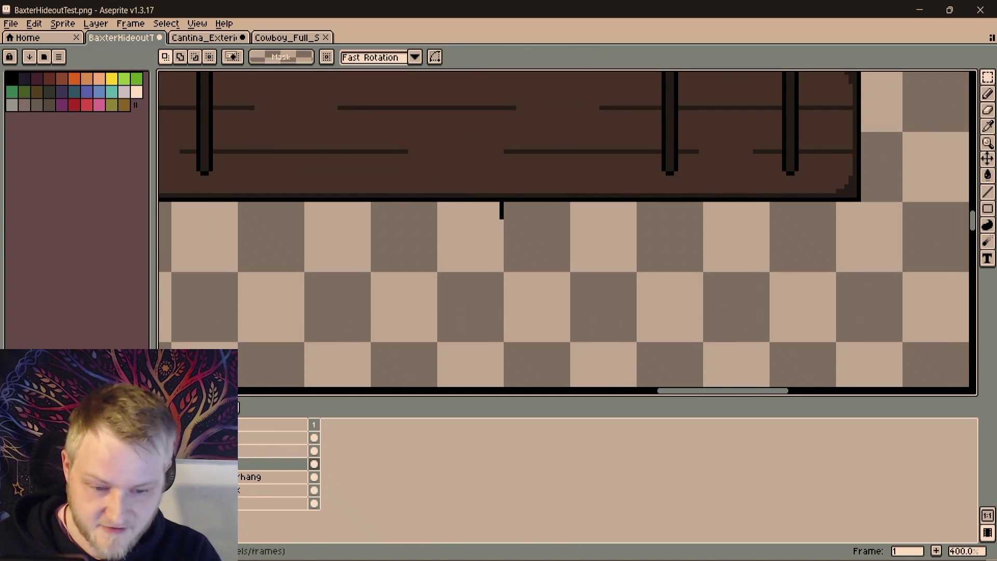
click(247, 503)
drag(376, 257, 374, 275)
scroll(407, 257, up, 1)
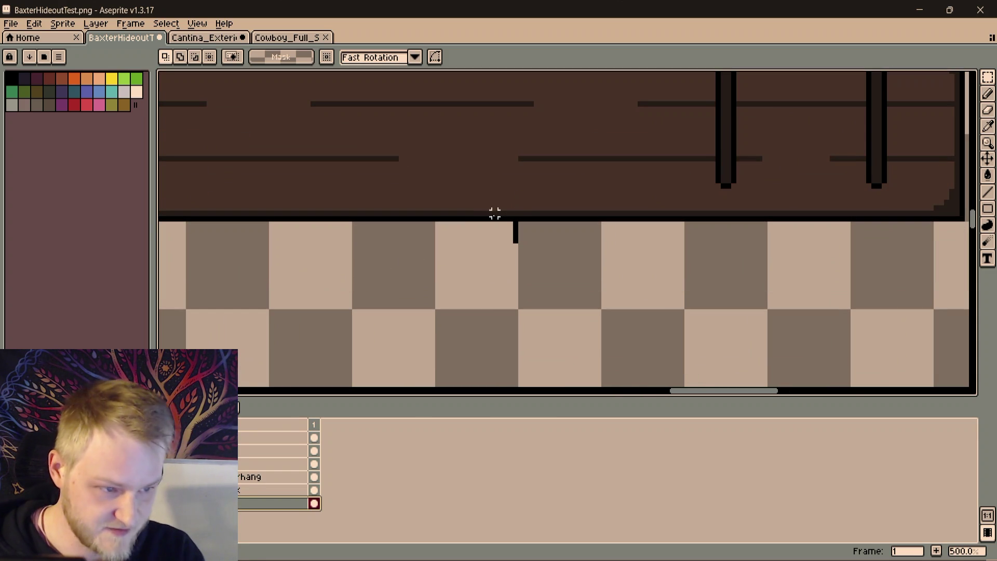
drag(478, 223, 583, 307)
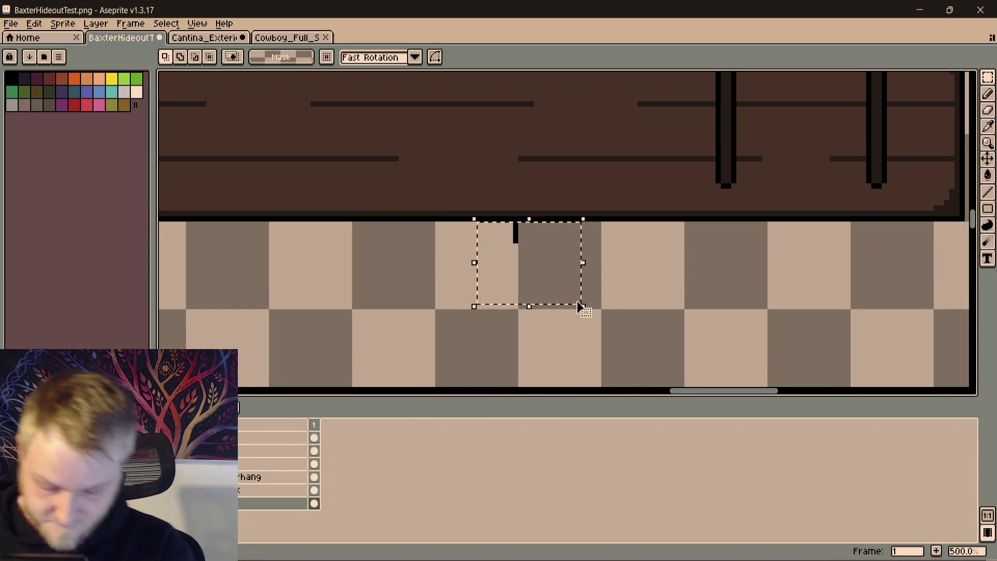
click(583, 307)
Step: Zoom out over the building and cowboy, then zoom back in on the porch's lower-left corner
scroll(638, 283, down, 2)
scroll(467, 363, down, 1)
scroll(256, 349, down, 1)
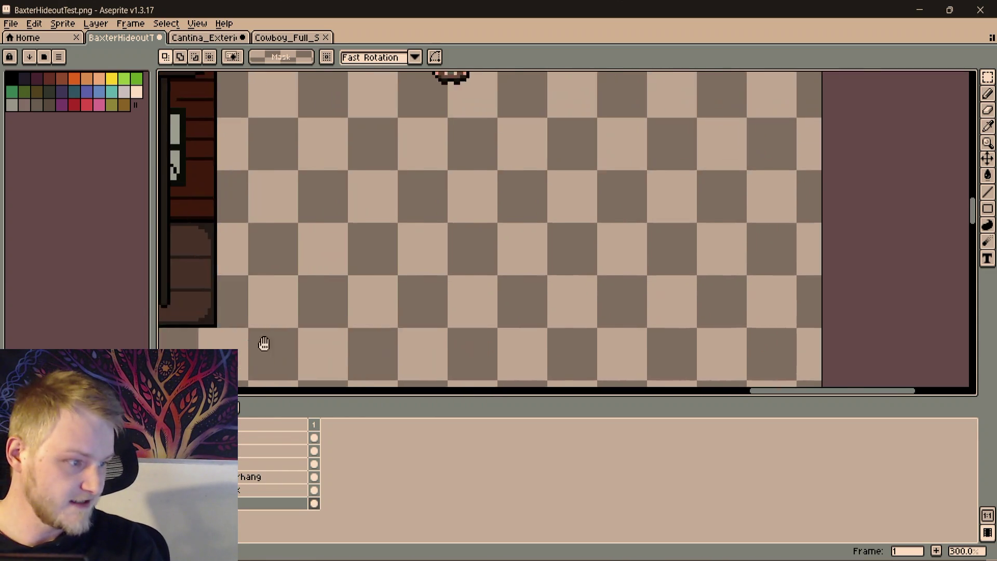
scroll(645, 255, down, 1)
scroll(645, 254, up, 5)
scroll(561, 245, up, 1)
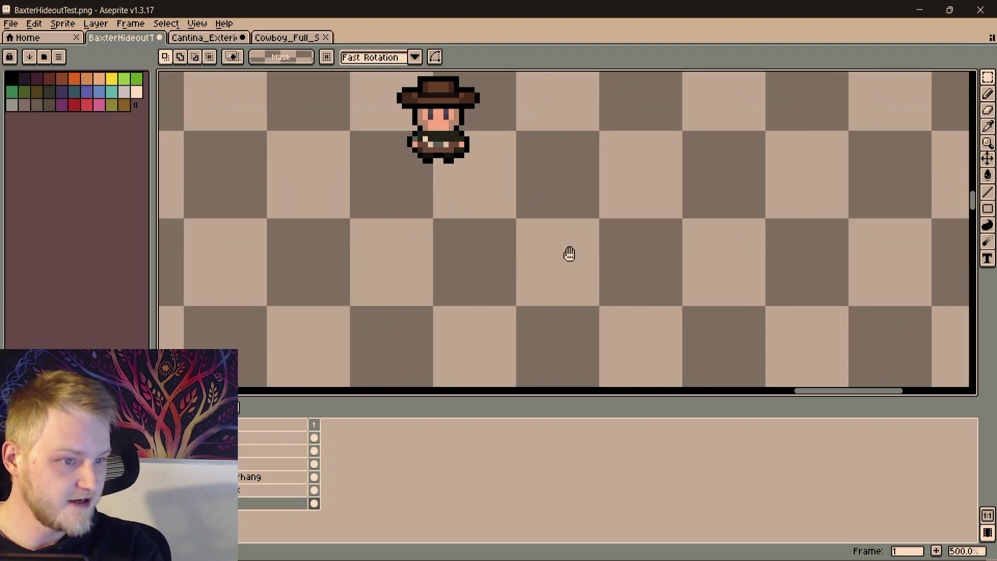
scroll(612, 358, up, 1)
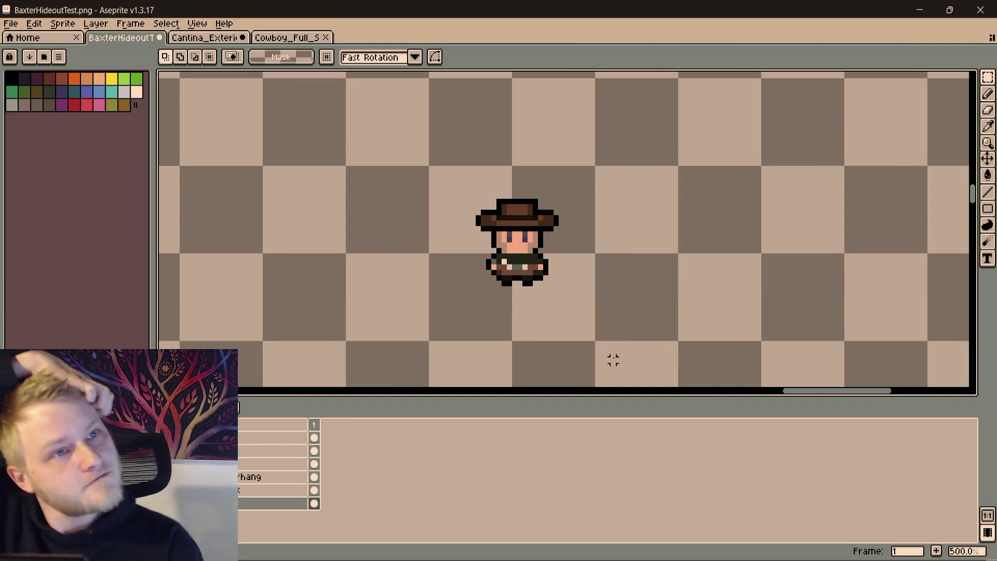
scroll(519, 343, down, 4)
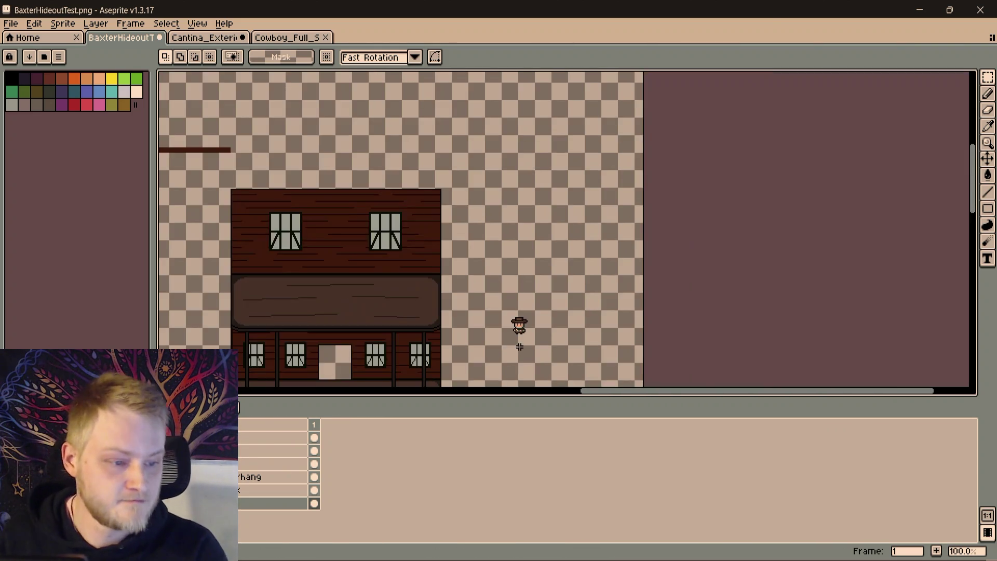
drag(374, 384, 578, 260)
scroll(578, 209, up, 2)
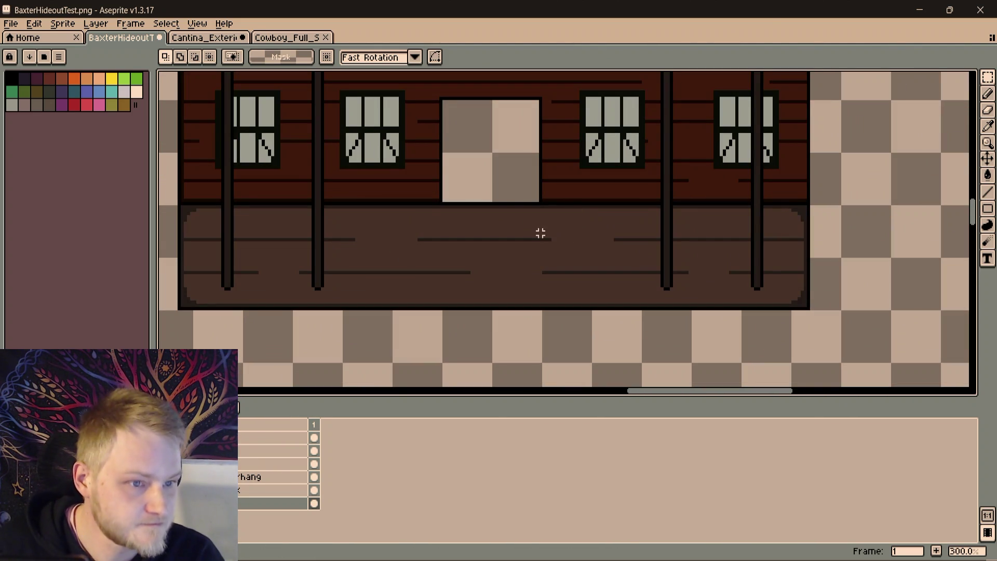
mouse_move(493, 174)
mouse_down()
mouse_move(540, 215)
mouse_move(552, 157)
mouse_up()
scroll(544, 188, down, 1)
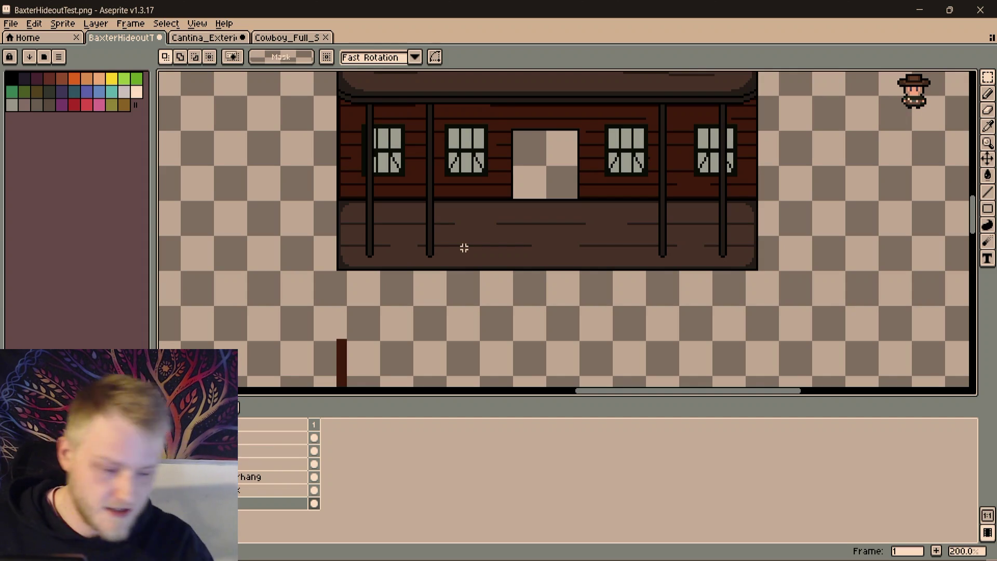
scroll(438, 248, up, 1)
scroll(439, 258, up, 2)
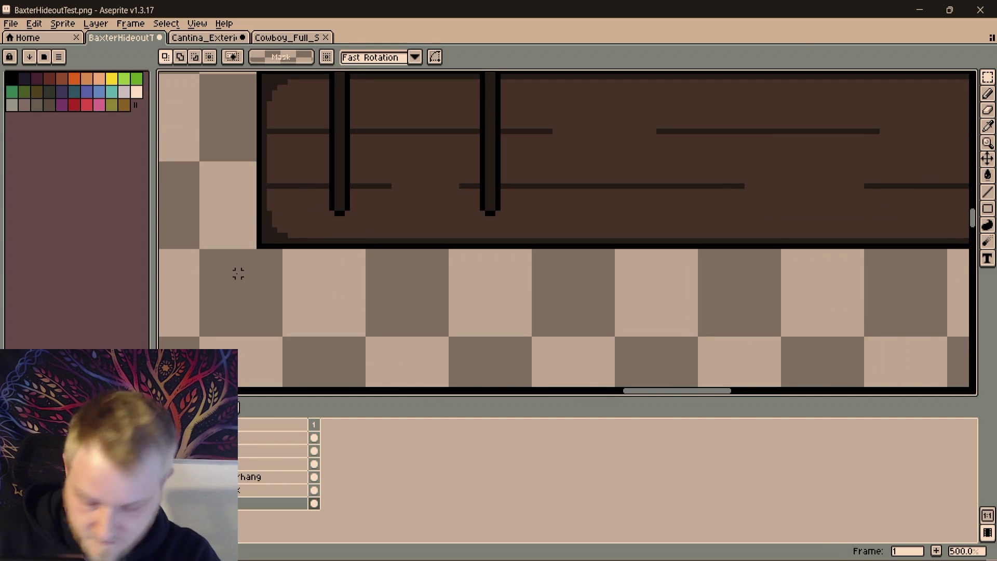
scroll(327, 292, up, 1)
drag(327, 292, 452, 294)
Step: Make the layer above the bottom one active and pick the porch's black outline colour
key(b)
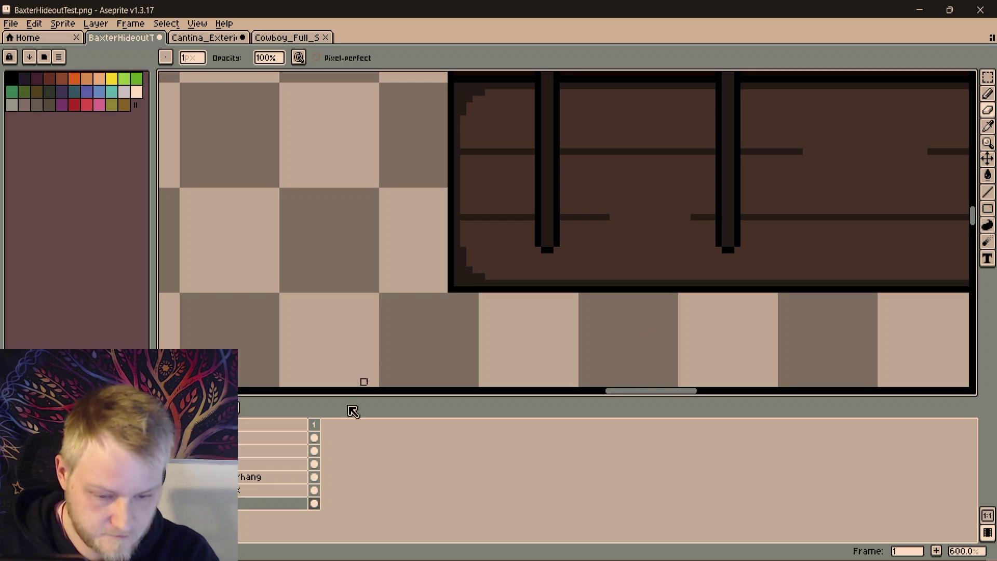
click(242, 491)
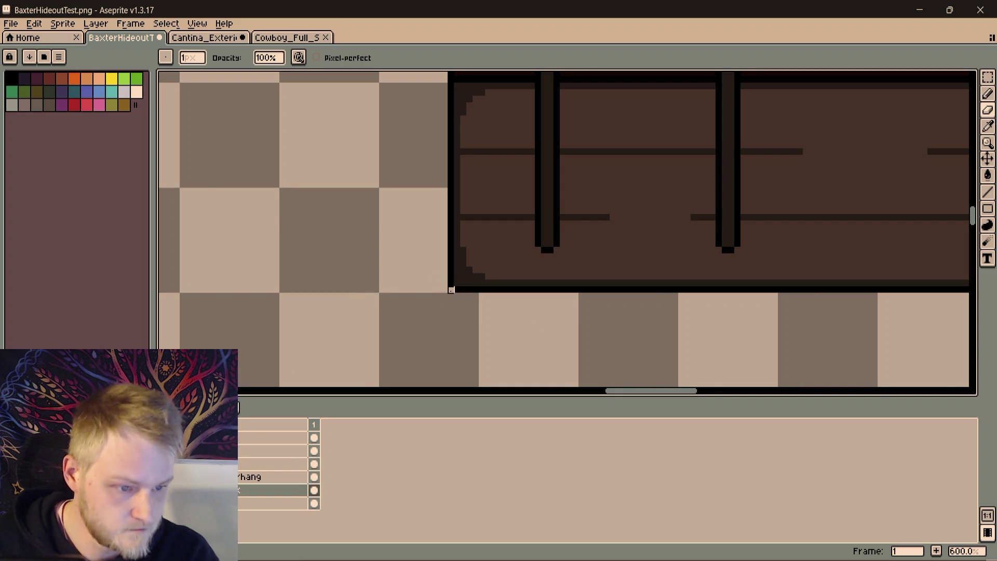
scroll(451, 289, down, 7)
scroll(560, 269, up, 6)
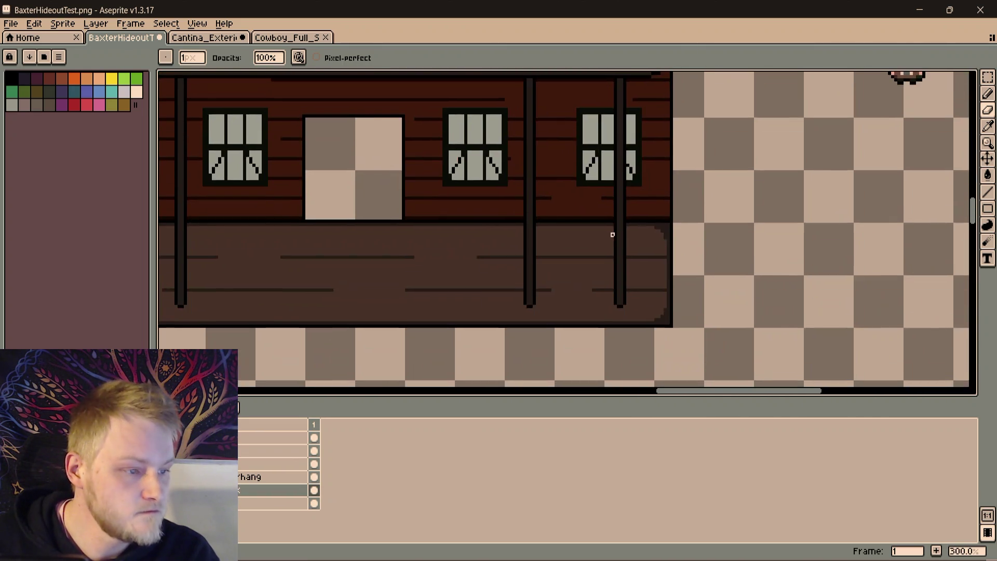
scroll(597, 205, up, 1)
scroll(529, 232, down, 3)
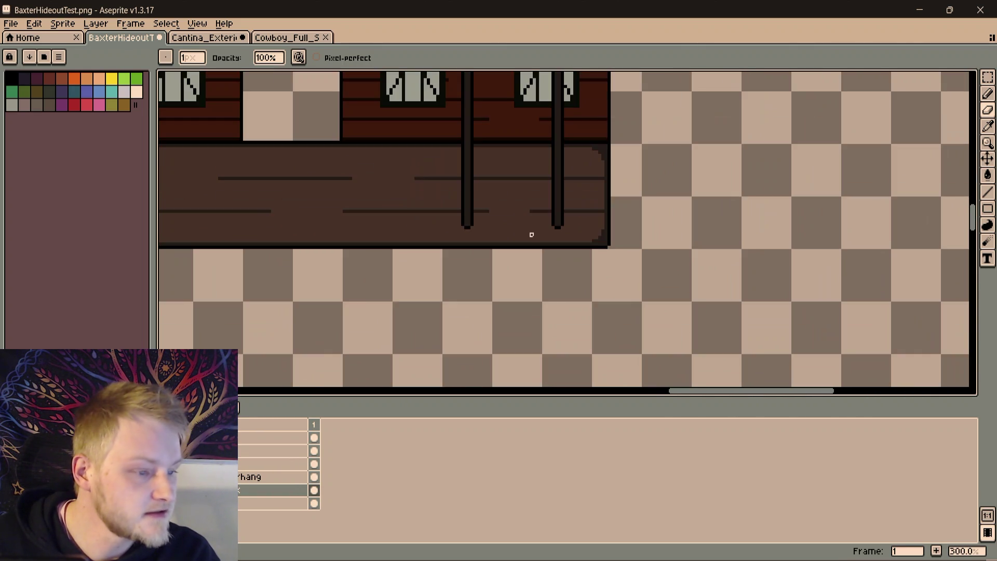
scroll(395, 236, left, 5)
scroll(189, 224, up, 2)
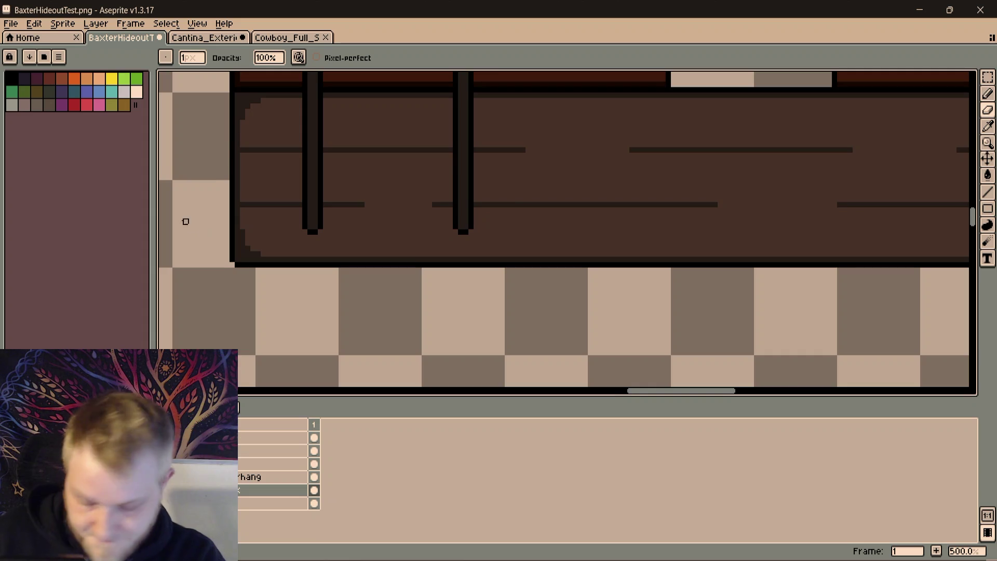
scroll(216, 247, up, 1)
scroll(280, 256, down, 1)
key(i)
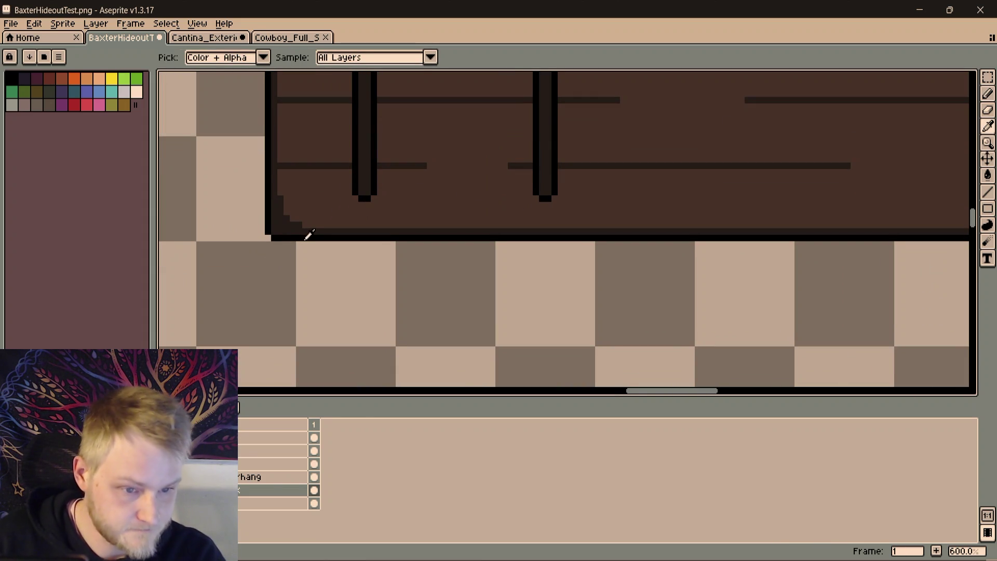
drag(295, 236, 323, 224)
Step: With the Pencil, add a thin black line along the porch's full bottom edge, ending at its left end
key(b)
scroll(309, 234, up, 1)
scroll(264, 194, up, 1)
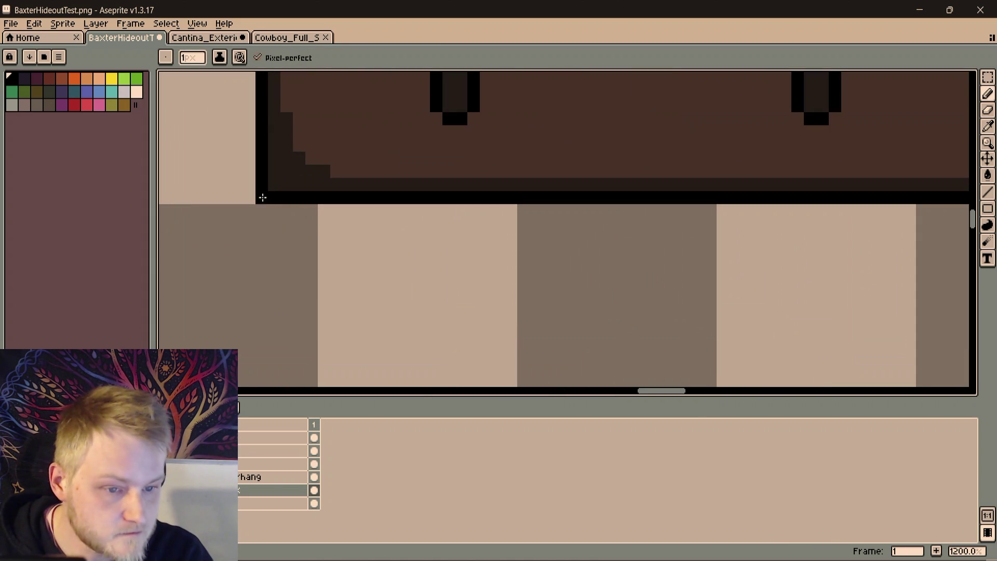
scroll(419, 262, down, 6)
scroll(628, 80, down, 1)
scroll(507, 267, up, 4)
scroll(551, 190, right, 2)
scroll(551, 190, up, 4)
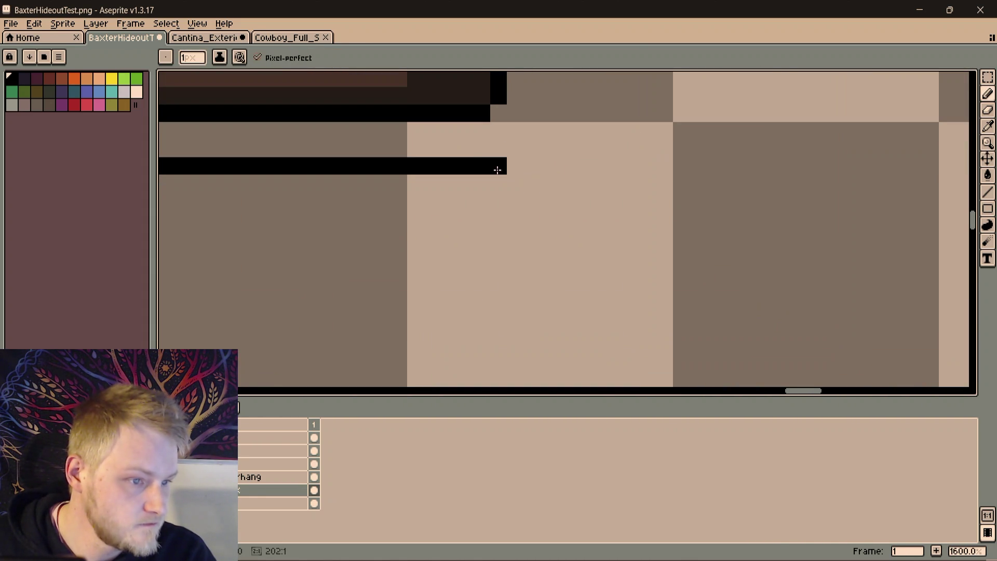
scroll(488, 156, down, 5)
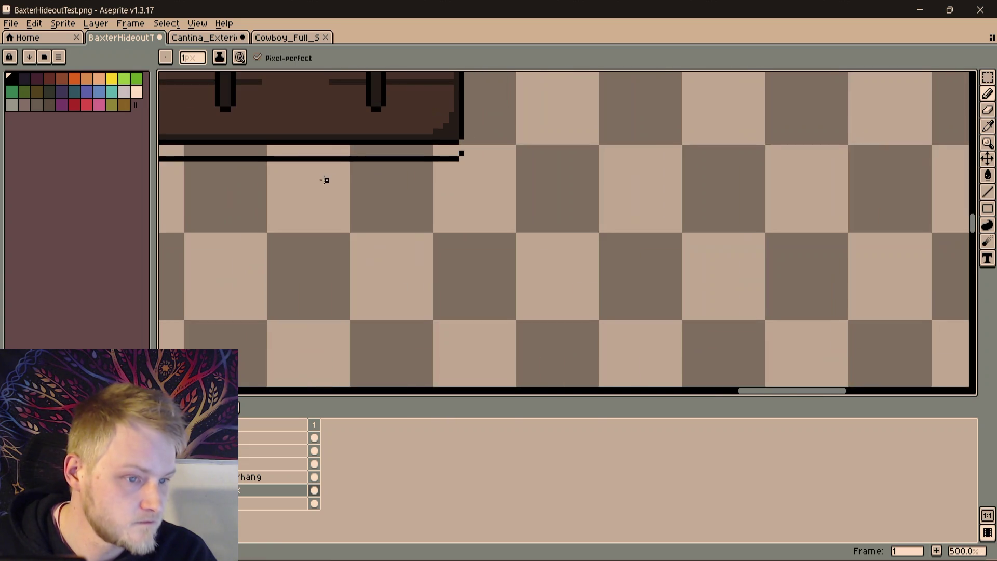
scroll(332, 178, left, 3)
scroll(538, 151, down, 1)
scroll(559, 187, left, 2)
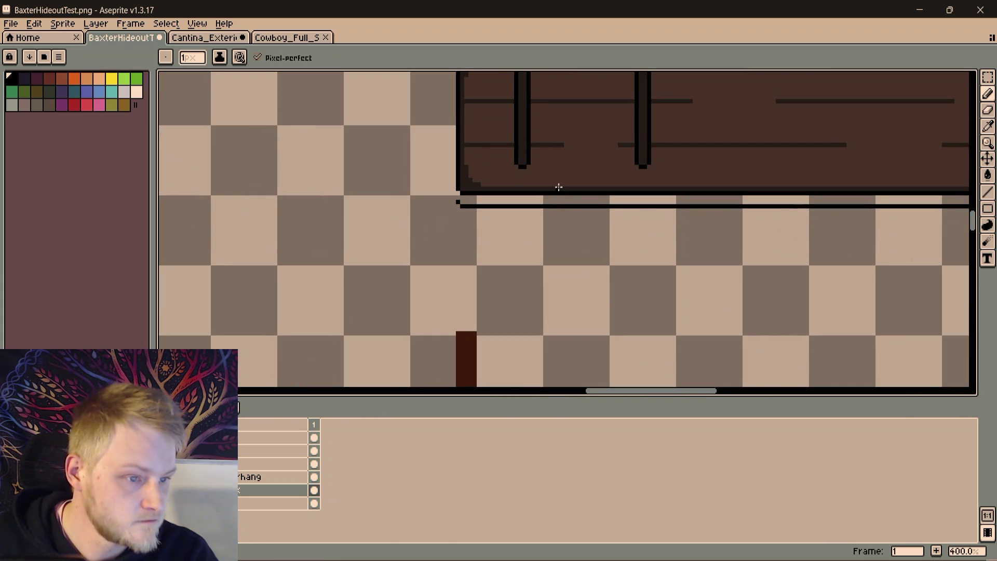
scroll(860, 204, down, 2)
scroll(649, 111, down, 1)
scroll(419, 223, up, 2)
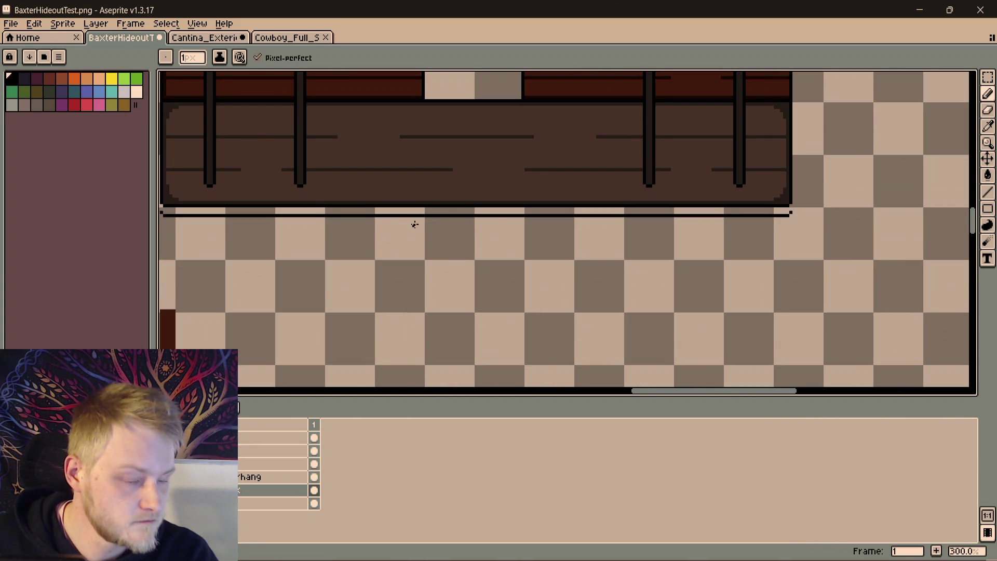
scroll(414, 223, up, 1)
scroll(414, 225, up, 1)
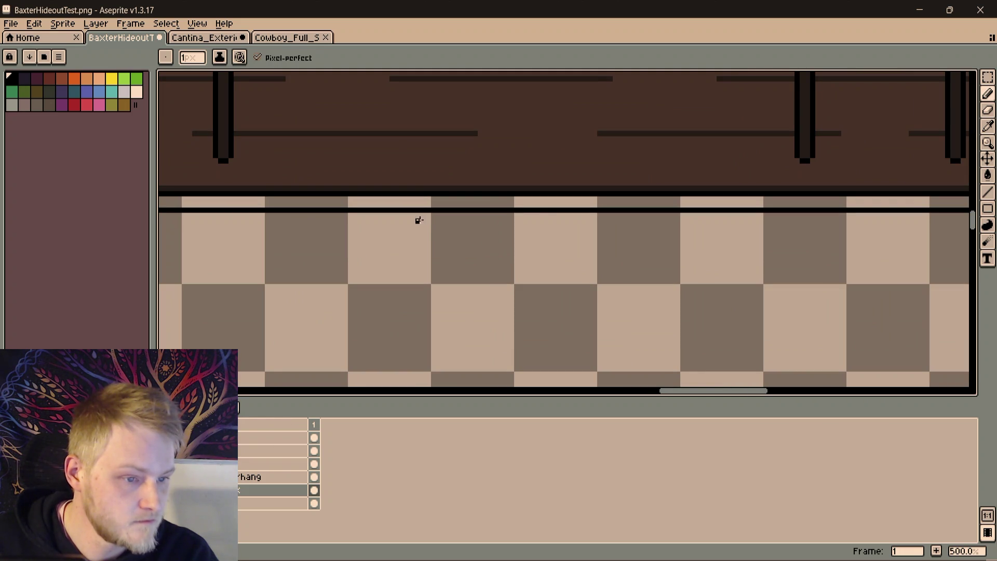
scroll(429, 220, down, 2)
scroll(631, 122, down, 2)
scroll(429, 220, up, 2)
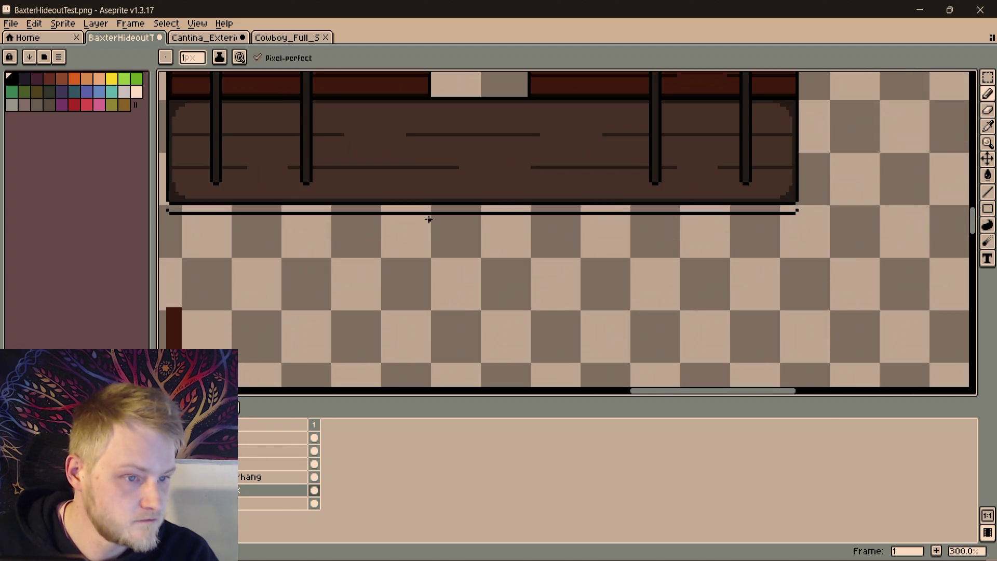
drag(212, 226, 307, 213)
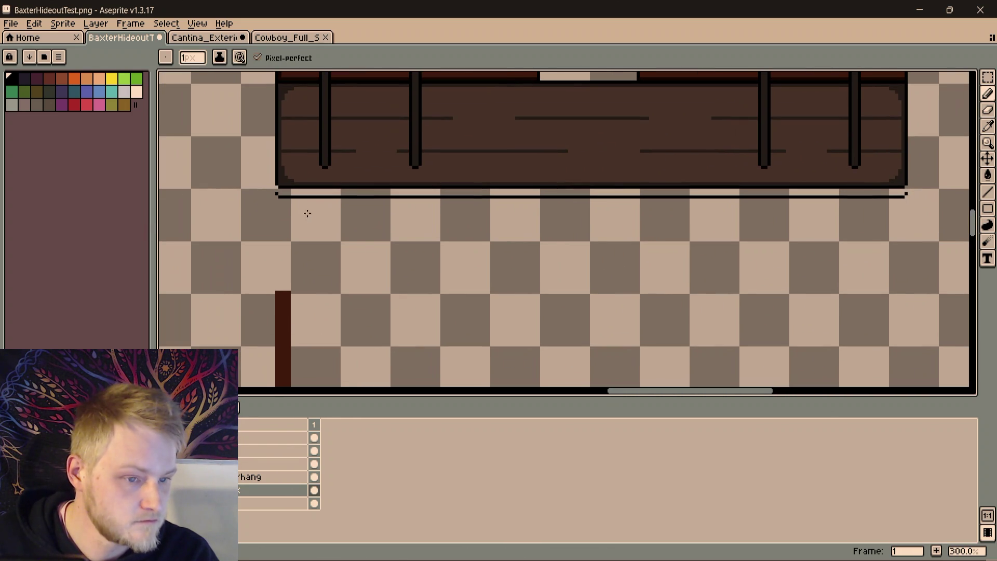
Step: Undo the first black line and redraw it along the porch floor's bottom
key(v)
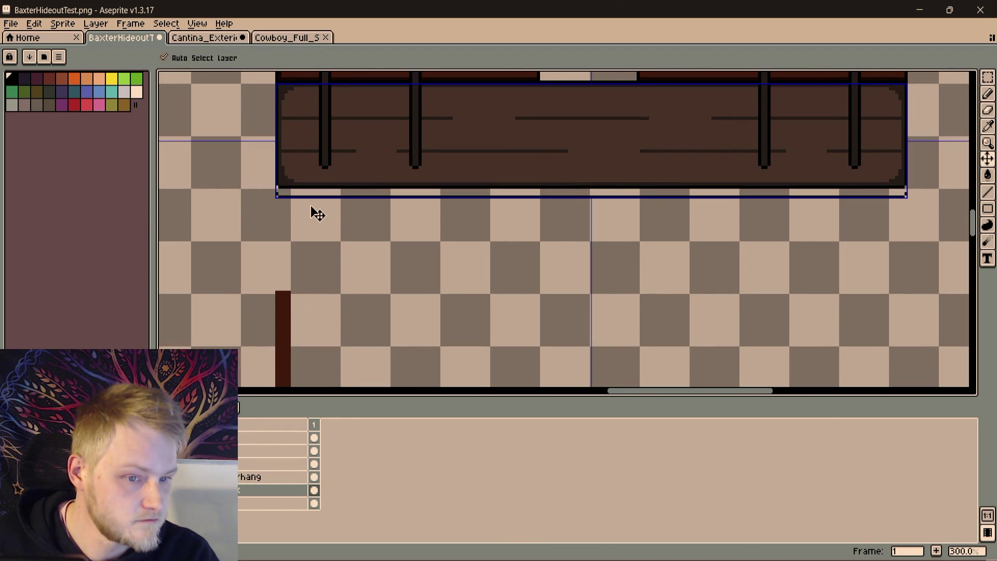
key(ctrl+z)
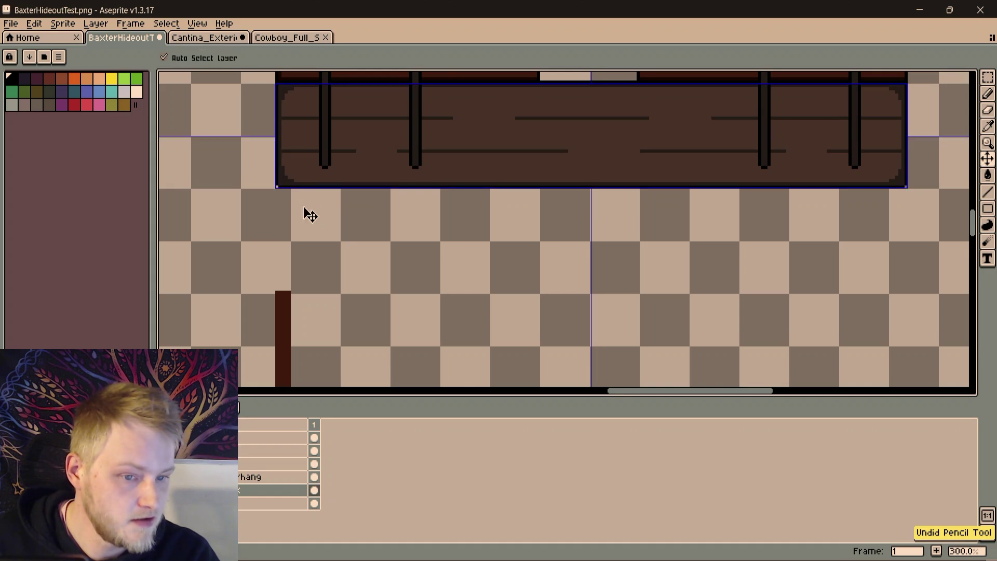
key(b)
scroll(282, 195, up, 3)
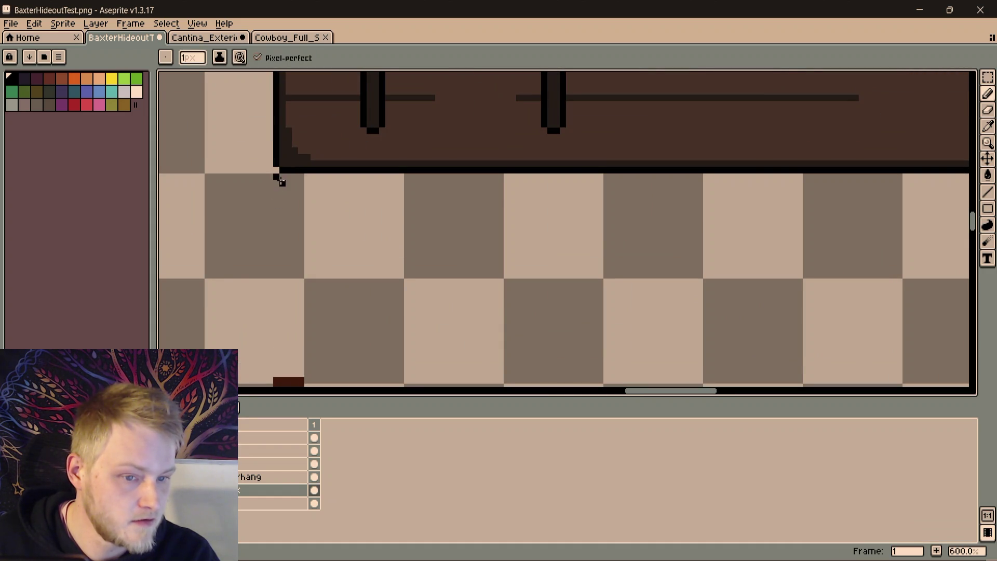
scroll(281, 180, down, 4)
scroll(566, 197, up, 4)
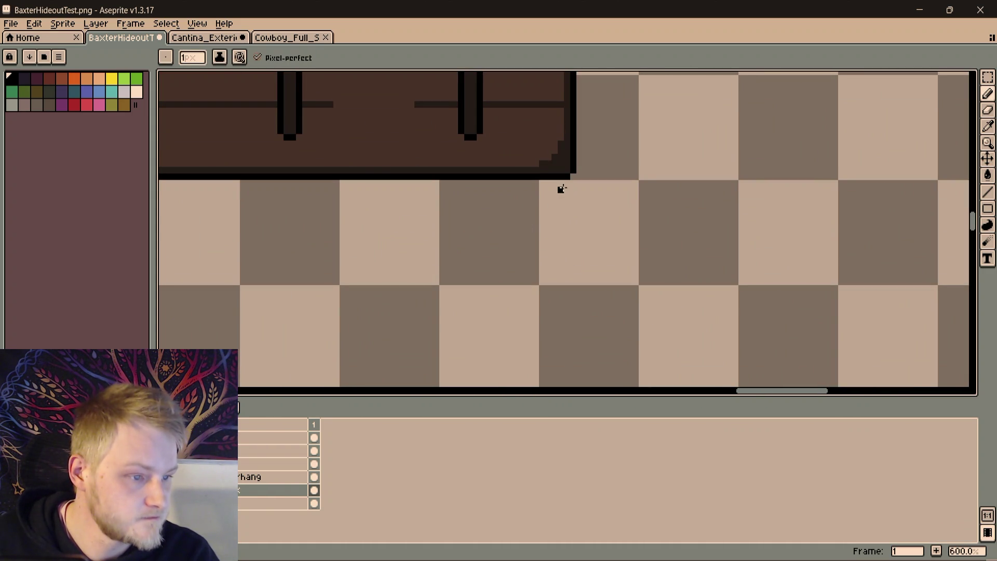
shift+click(562, 189)
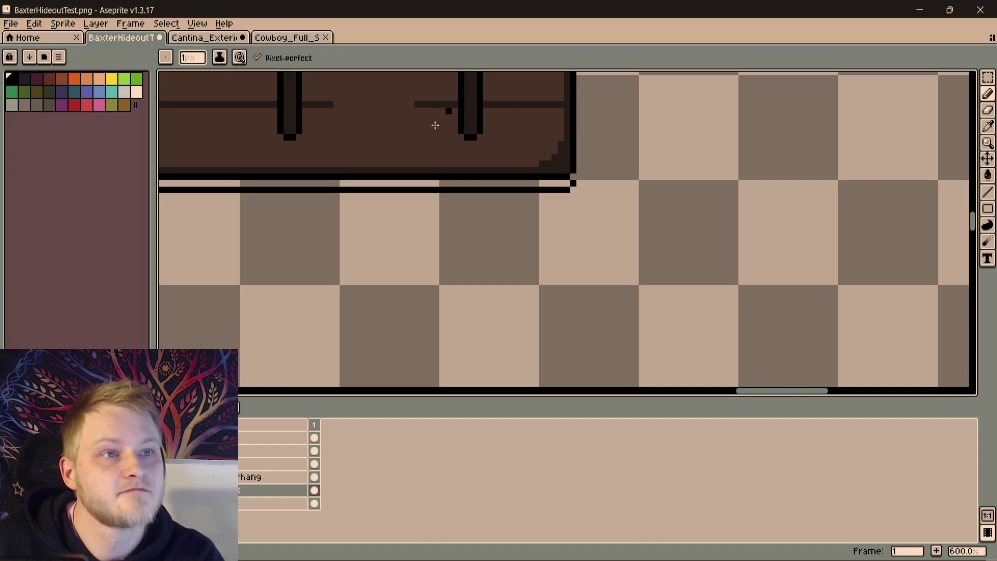
Step: Bucket-fill the light stripe between the two black lines with brown
scroll(446, 162, left, 3)
scroll(481, 174, up, 1)
scroll(481, 174, up, 2)
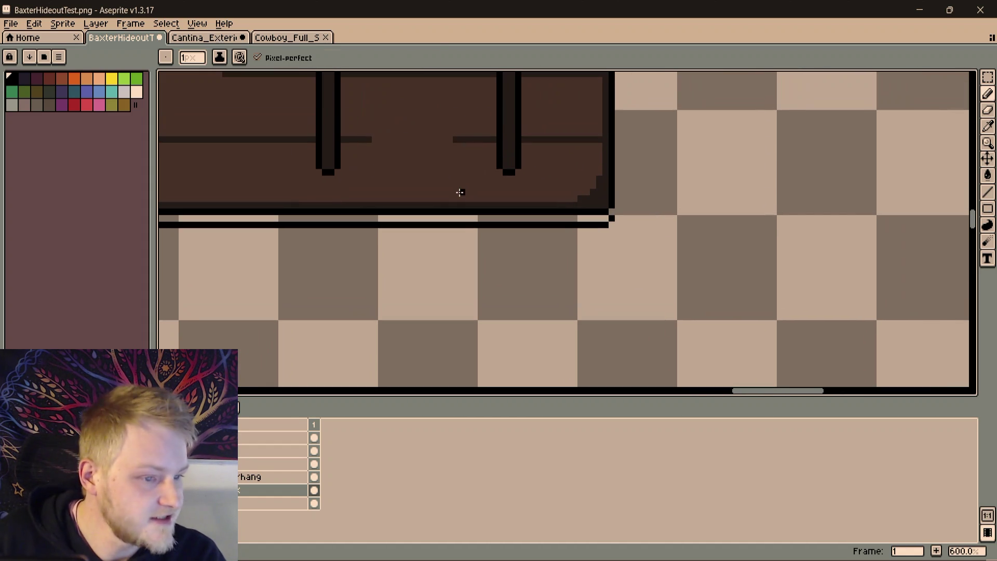
key(i)
scroll(474, 183, left, 1)
key(g)
click(501, 229)
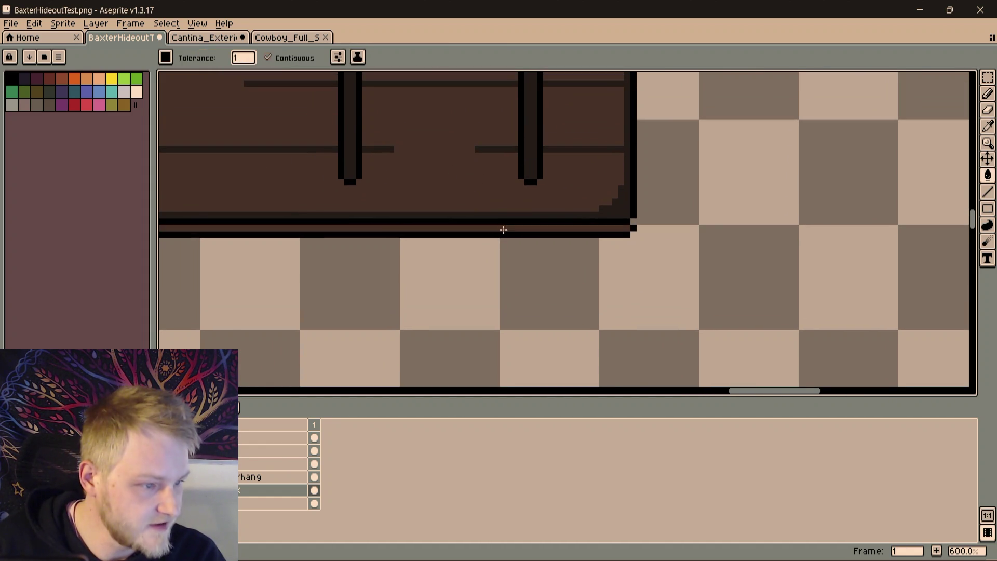
Step: Check the whole porch from its left end and save BaxterHideoutTest.png
scroll(416, 231, down, 3)
scroll(384, 260, up, 1)
scroll(363, 241, up, 2)
drag(193, 226, 466, 280)
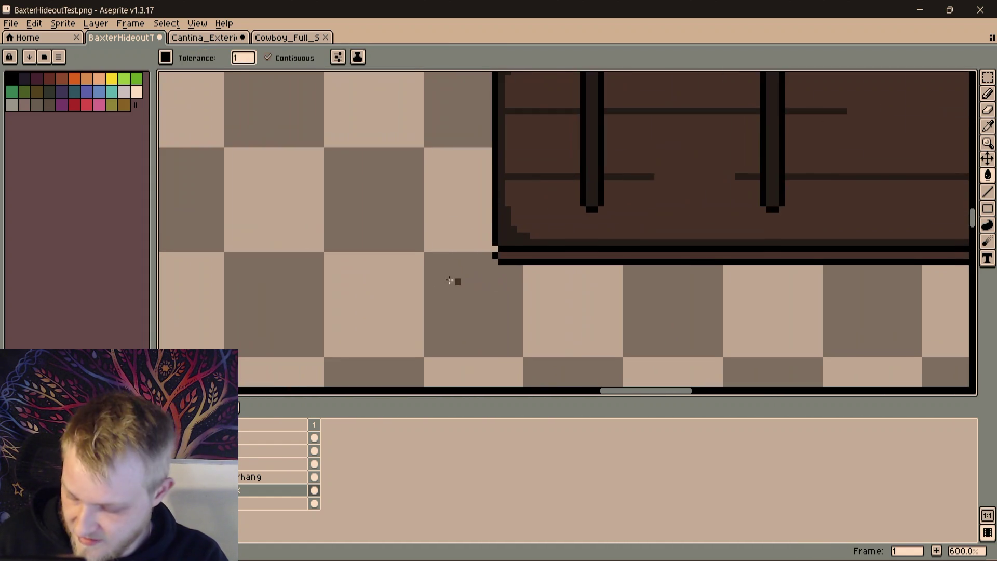
scroll(414, 276, up, 1)
scroll(405, 248, up, 2)
key(b)
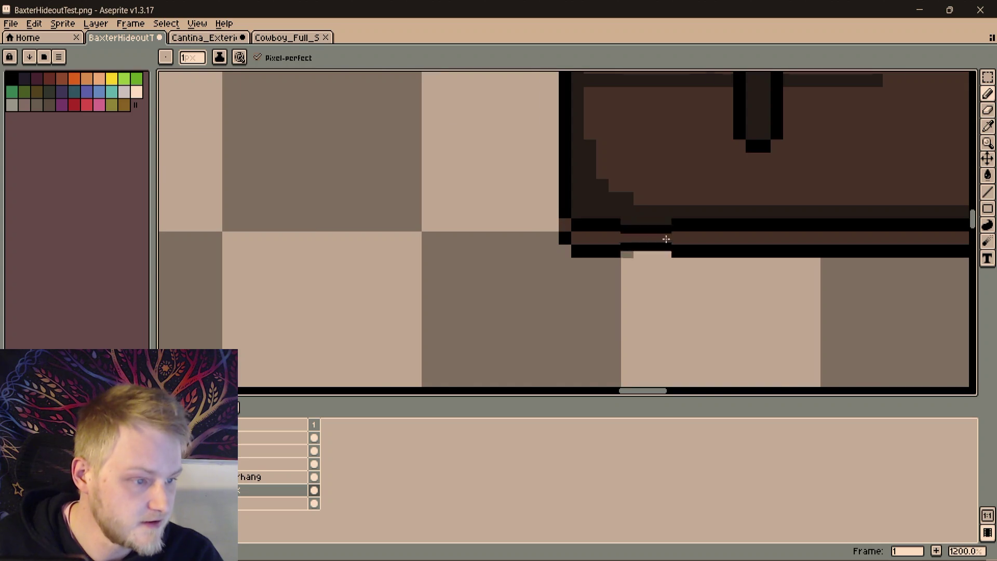
scroll(652, 233, down, 4)
scroll(734, 239, up, 3)
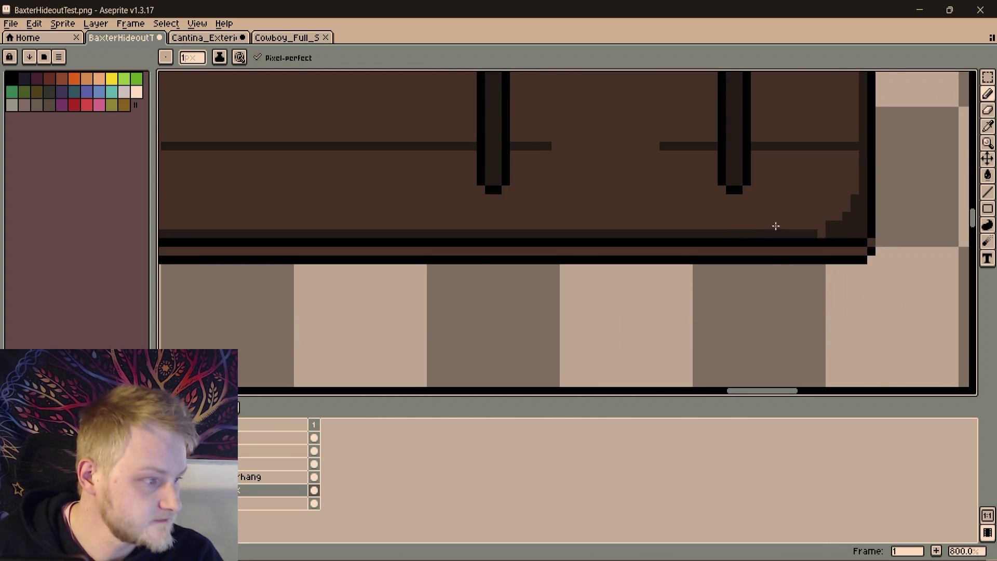
scroll(624, 208, down, 4)
mouse_move(415, 185)
mouse_down()
mouse_move(504, 209)
mouse_move(517, 196)
mouse_up()
key(ctrl+s)
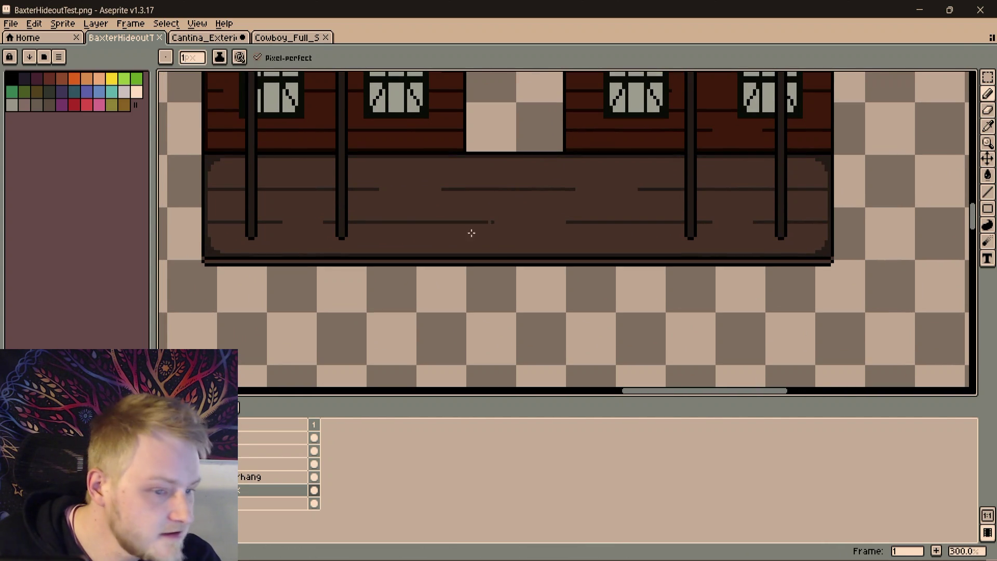
Step: Inspect the new porch base from its lower-left corner to its right end
scroll(288, 252, up, 1)
scroll(273, 243, up, 2)
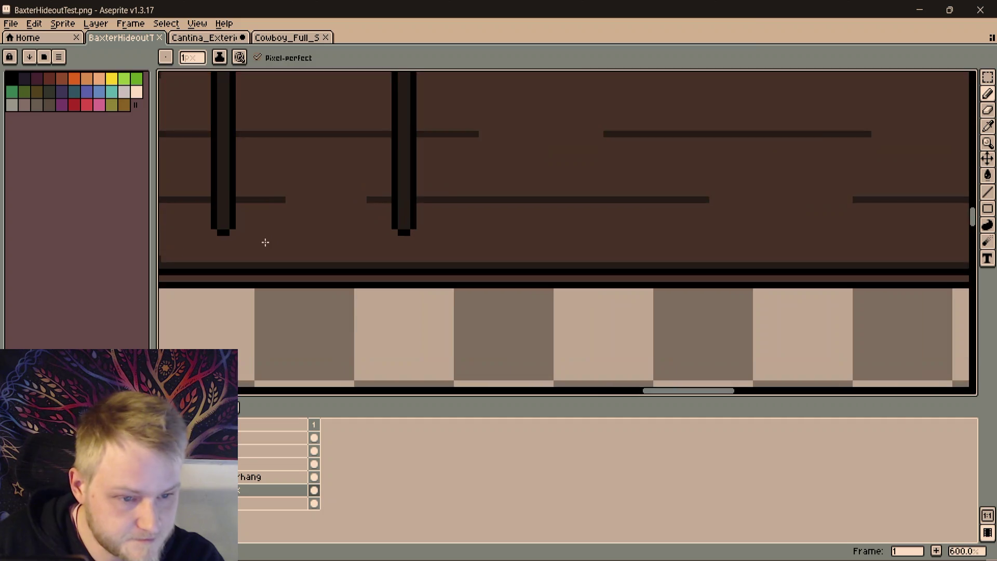
drag(265, 240, 691, 276)
key(i)
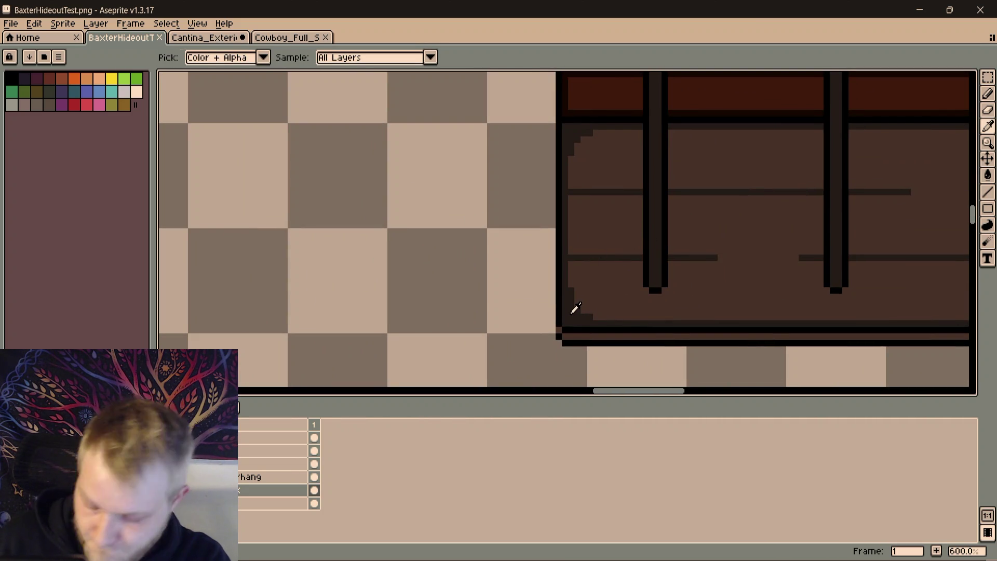
drag(575, 309, 581, 235)
key(b)
drag(878, 201, 273, 216)
scroll(274, 216, down, 1)
scroll(666, 232, up, 1)
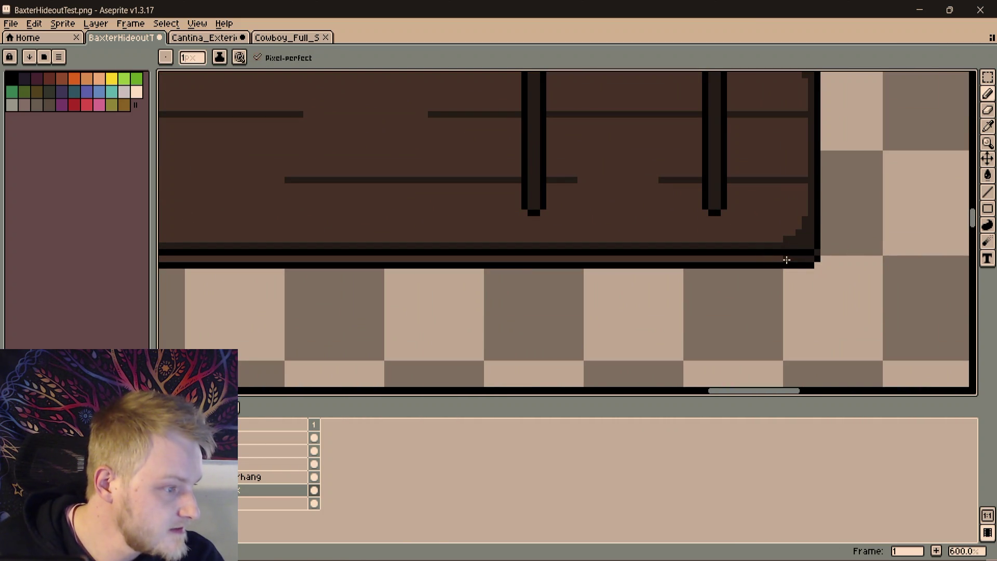
scroll(782, 260, down, 2)
drag(657, 266, 917, 246)
scroll(751, 229, up, 4)
scroll(848, 262, down, 1)
scroll(848, 263, down, 2)
scroll(340, 263, right, 5)
scroll(455, 265, down, 1)
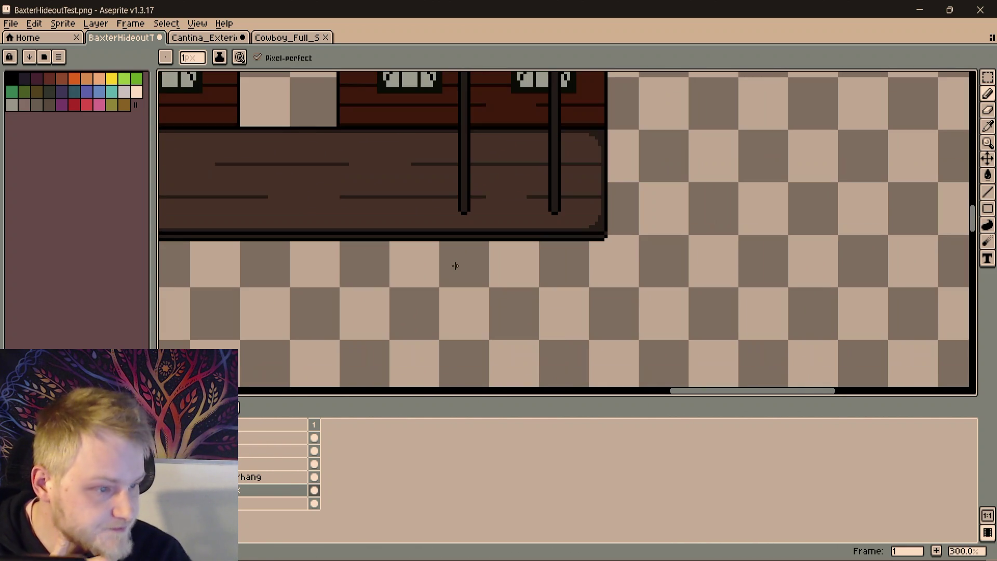
scroll(455, 266, left, 2)
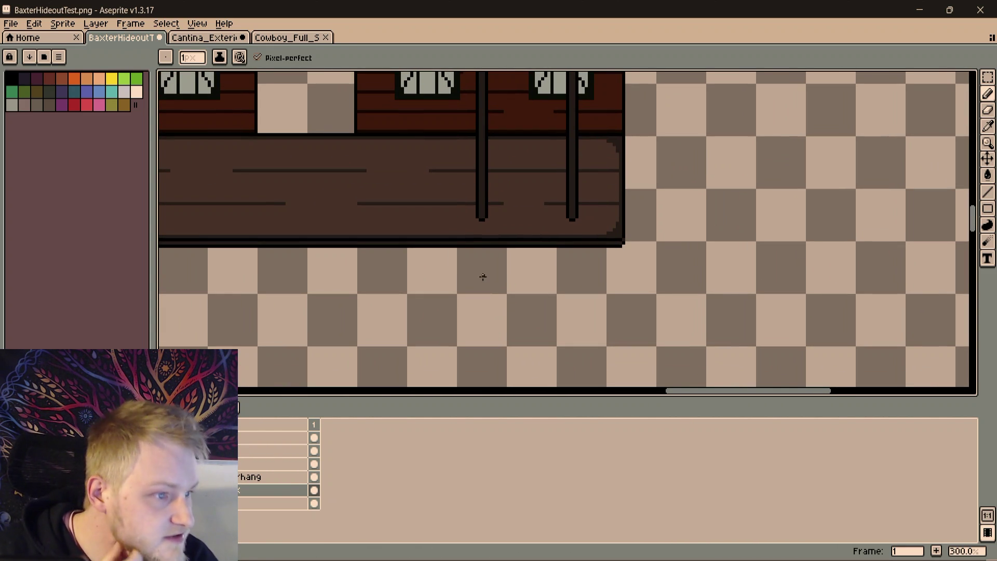
drag(407, 257, 538, 262)
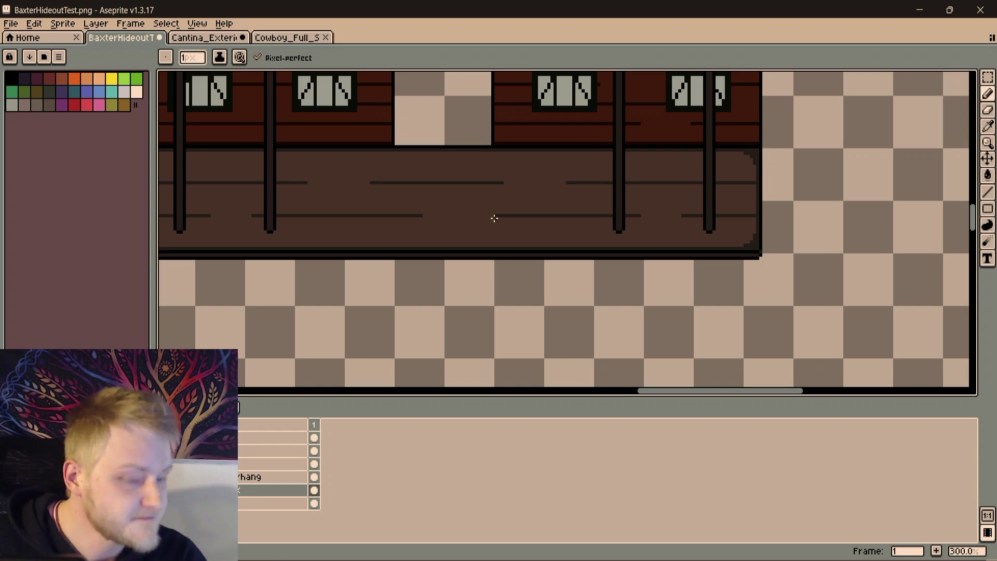
Step: Look over the building's left side, the roof above the door, and the windowed wall
mouse_move(351, 174)
mouse_down()
mouse_move(416, 156)
mouse_move(546, 222)
mouse_up()
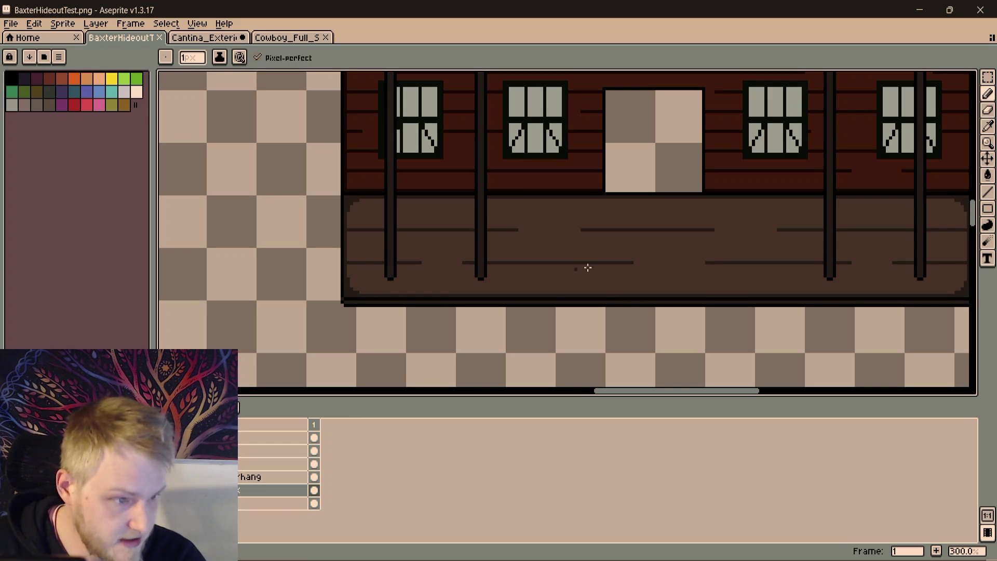
drag(606, 259, 486, 298)
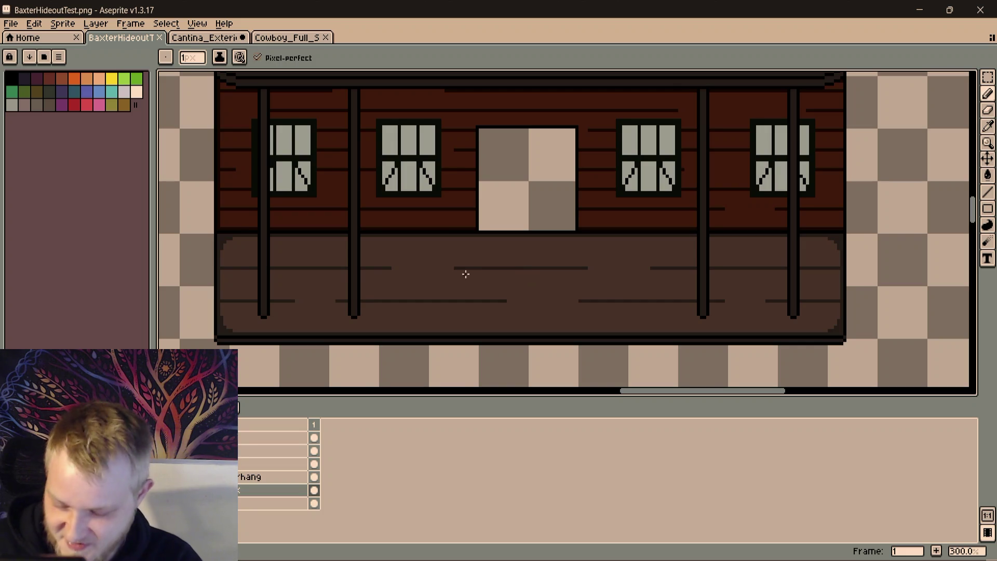
scroll(468, 276, up, 3)
scroll(555, 270, left, 3)
scroll(555, 270, up, 4)
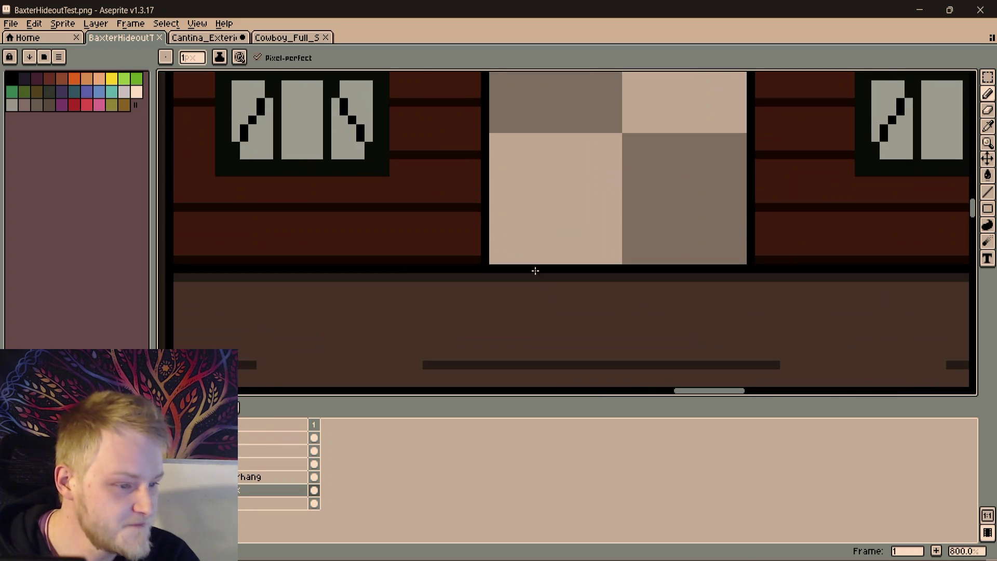
key(i)
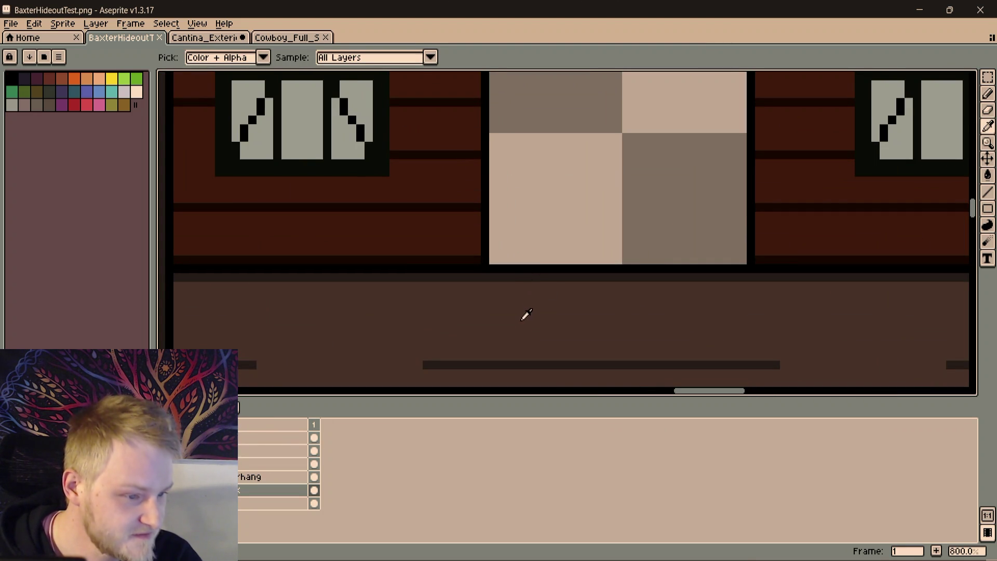
scroll(513, 269, up, 1)
scroll(501, 292, up, 1)
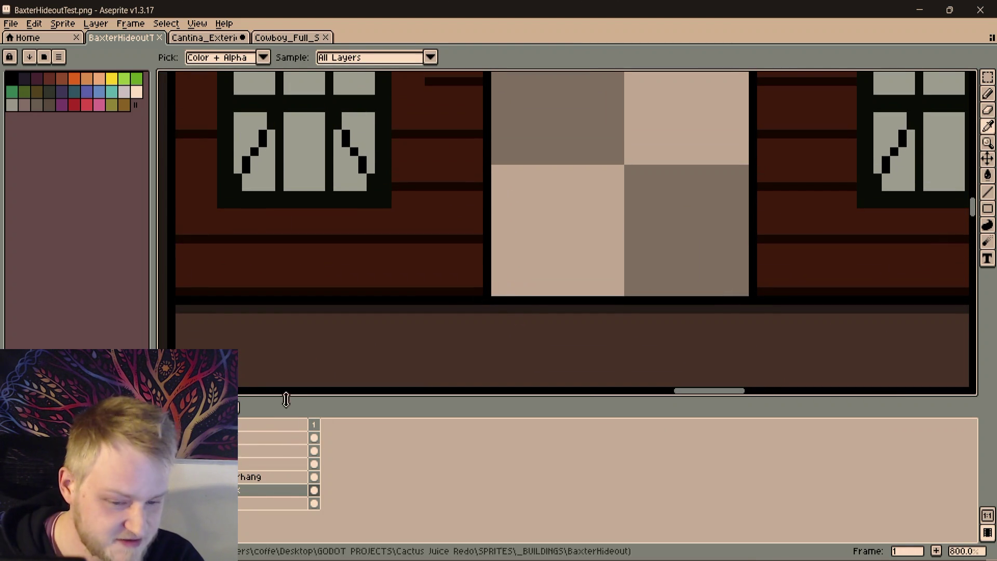
scroll(646, 195, down, 9)
scroll(640, 220, up, 1)
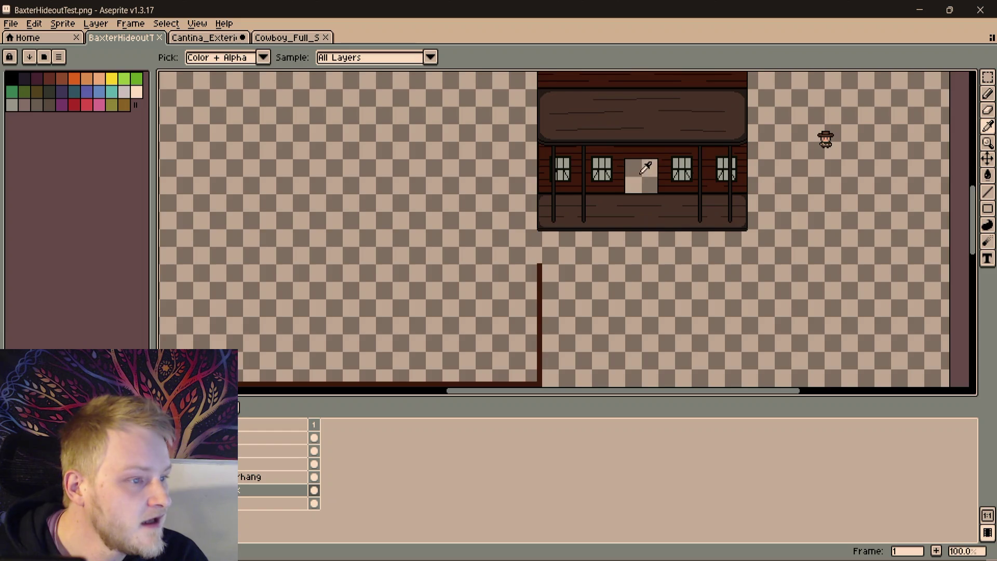
scroll(618, 269, up, 2)
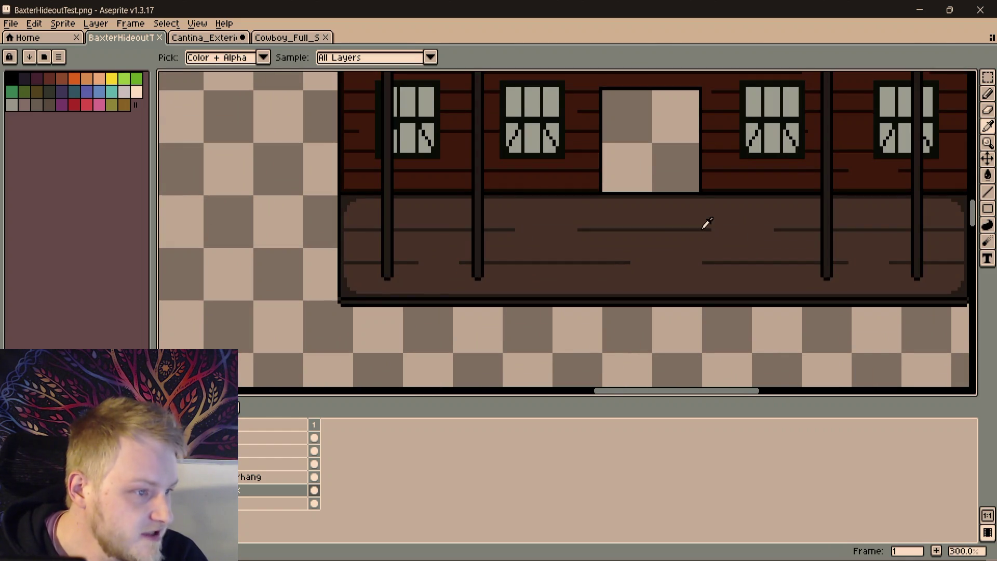
drag(698, 121, 604, 273)
scroll(614, 230, down, 2)
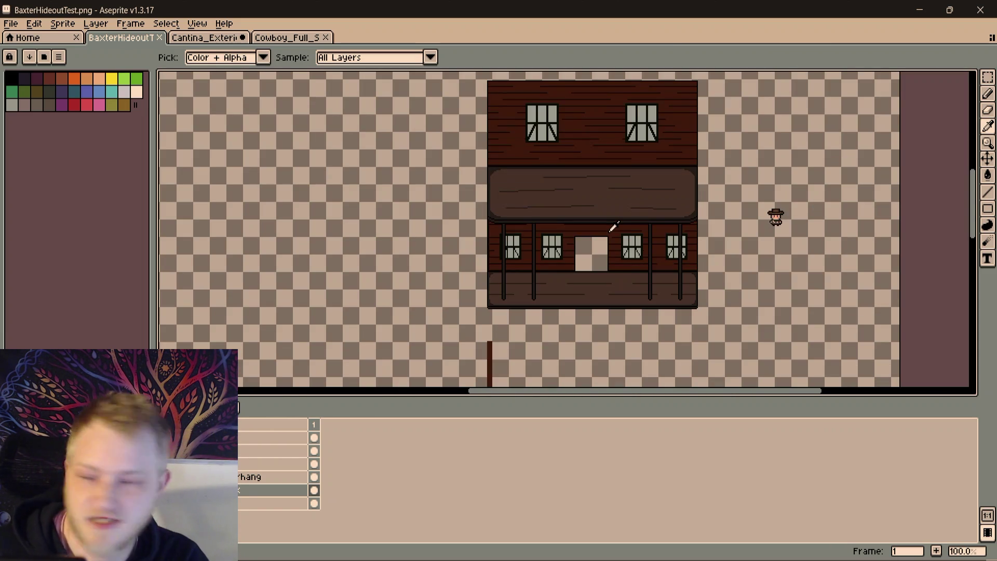
scroll(592, 278, up, 3)
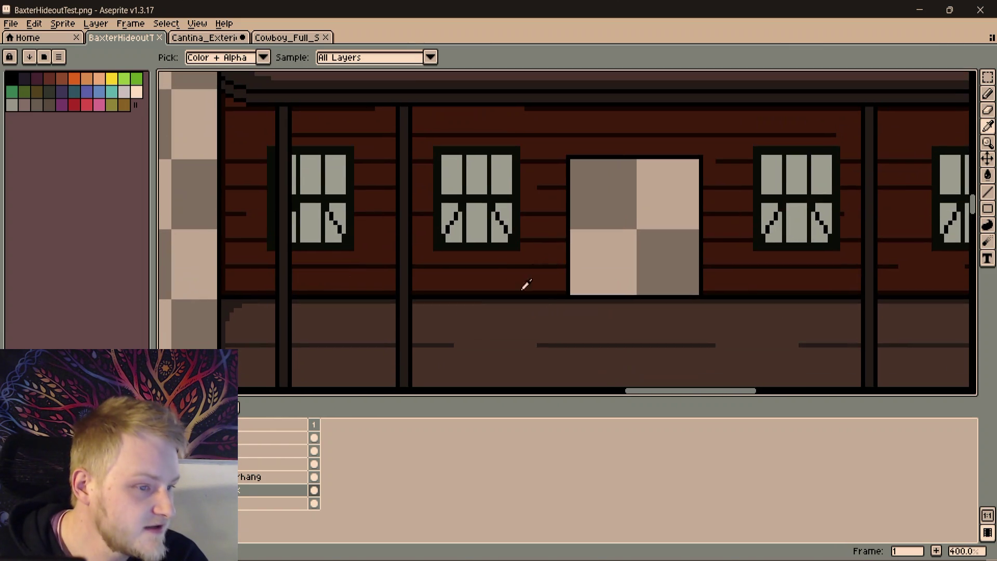
drag(401, 270, 439, 285)
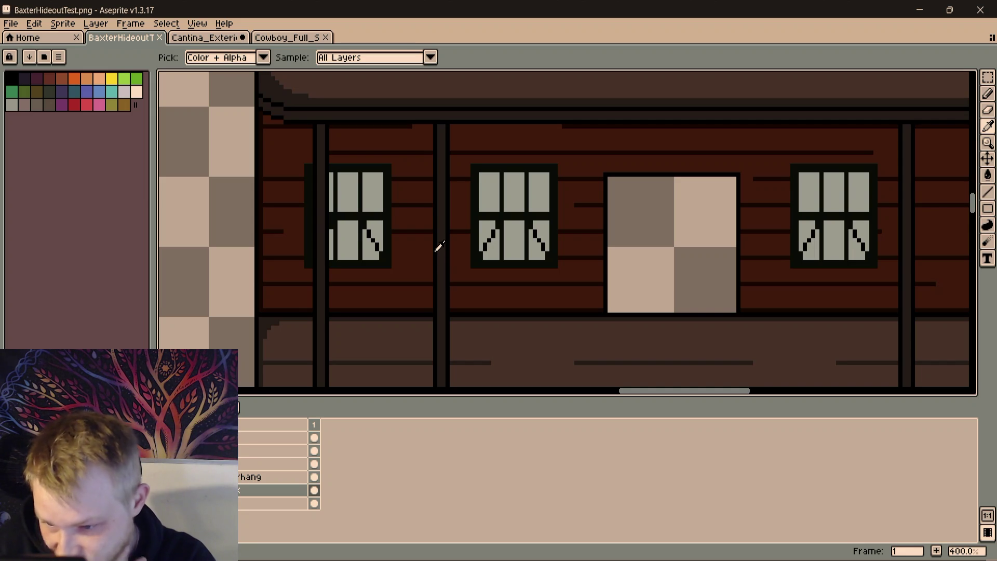
scroll(467, 254, down, 2)
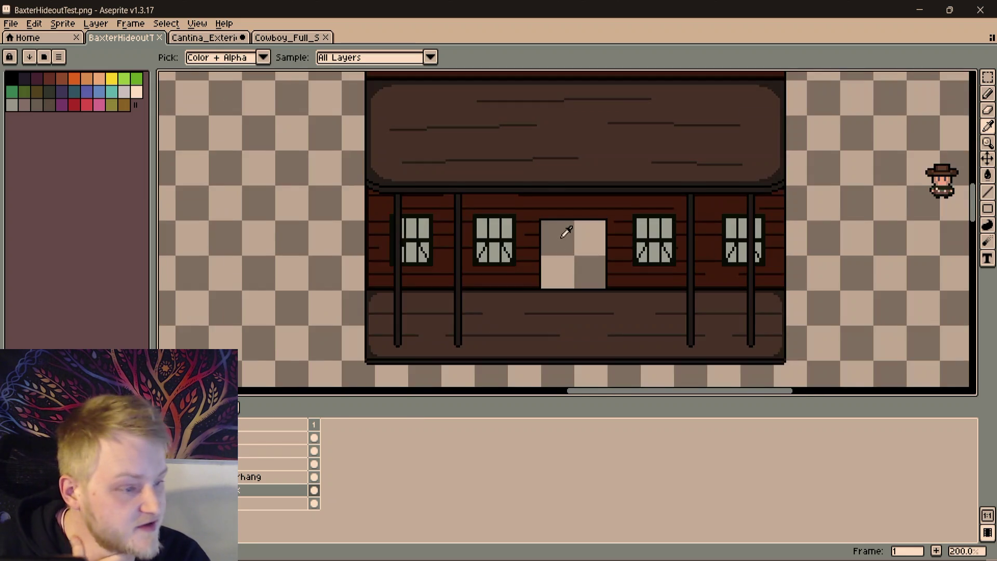
drag(563, 229, 513, 295)
scroll(508, 271, up, 1)
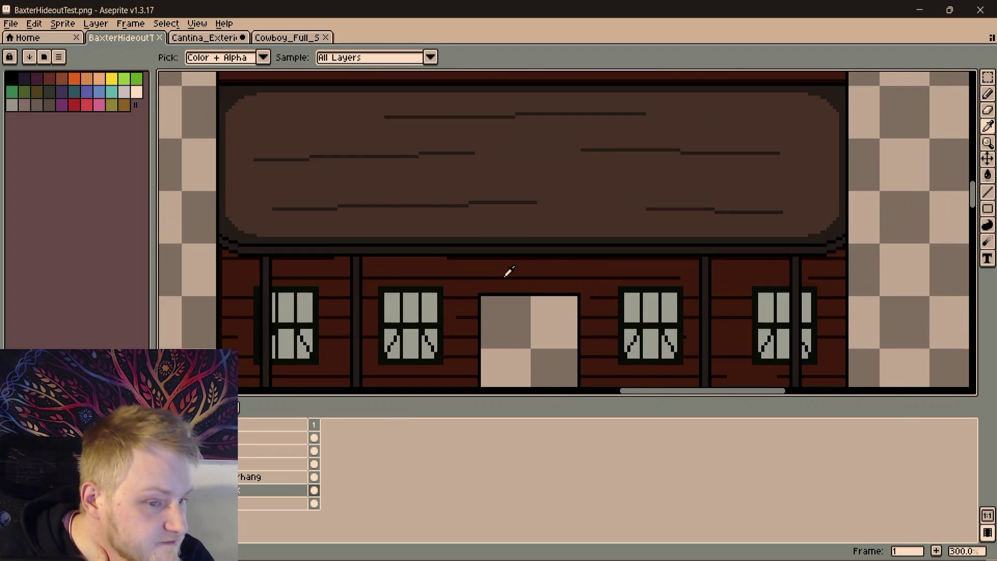
scroll(521, 260, up, 2)
scroll(539, 256, down, 2)
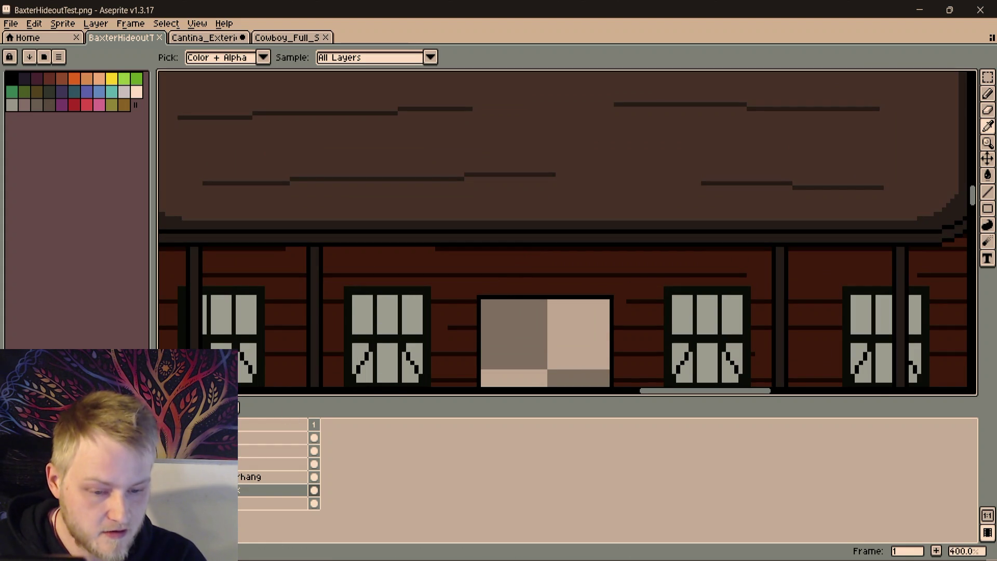
Step: Hide the roof layer in the Layers panel to reveal the upper wall
click(8, 477)
scroll(596, 137, up, 1)
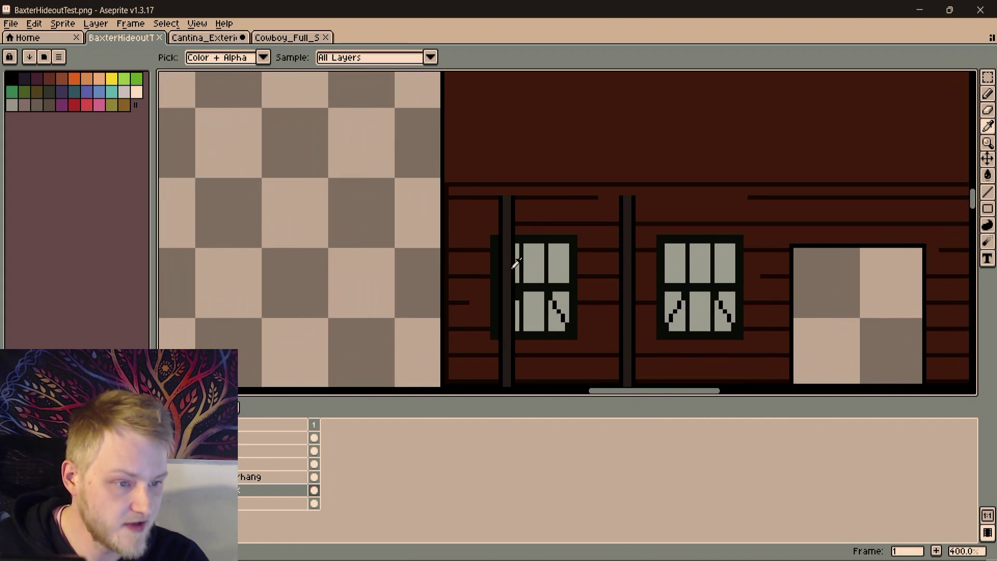
scroll(596, 138, up, 1)
Step: With the Pencil, paint brown over the dark wall beam, the short beam piece and the long wall line
key(b)
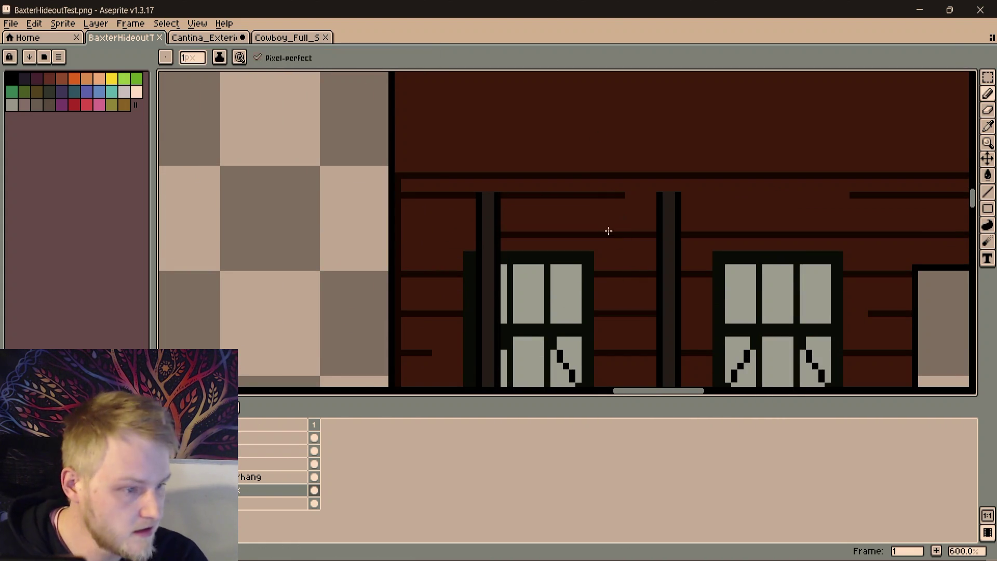
scroll(612, 224, up, 3)
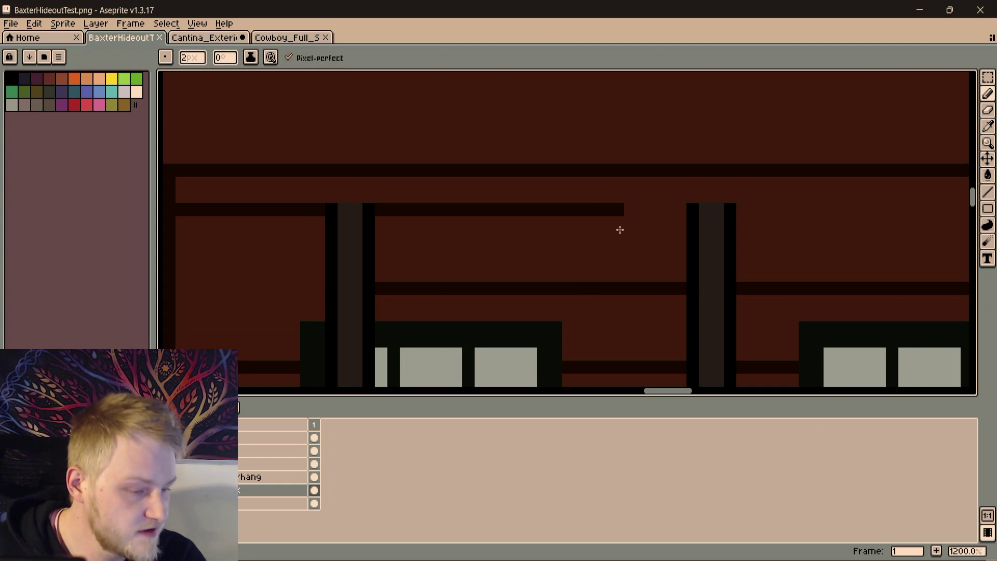
drag(622, 210, 409, 208)
mouse_move(294, 208)
mouse_down()
mouse_move(306, 210)
mouse_move(196, 211)
mouse_up()
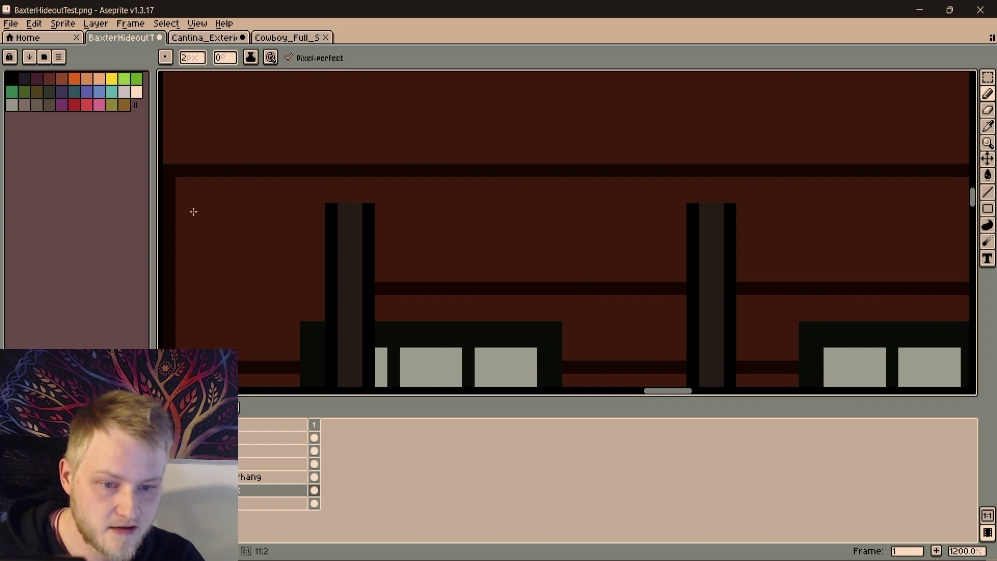
scroll(362, 271, down, 3)
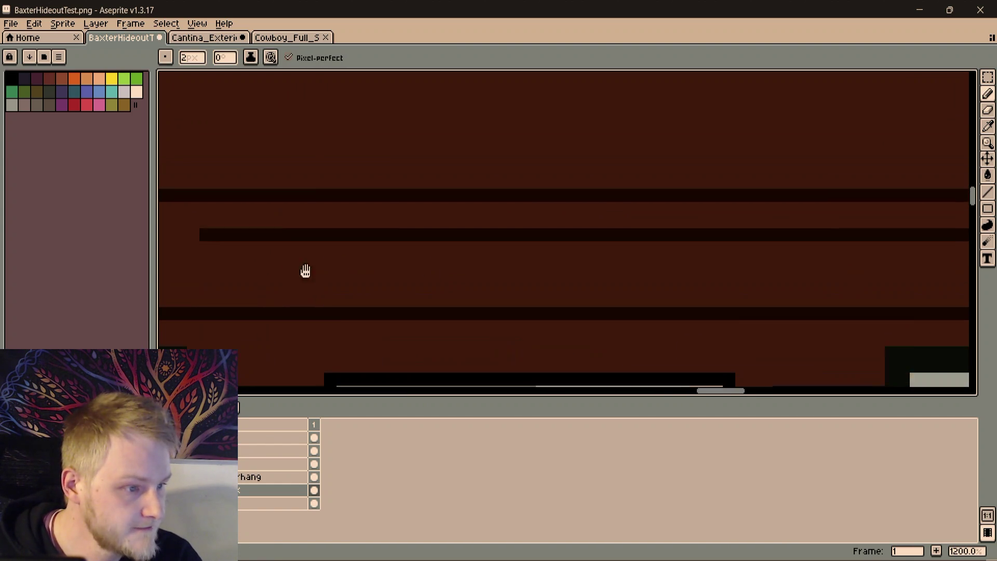
drag(236, 251, 724, 252)
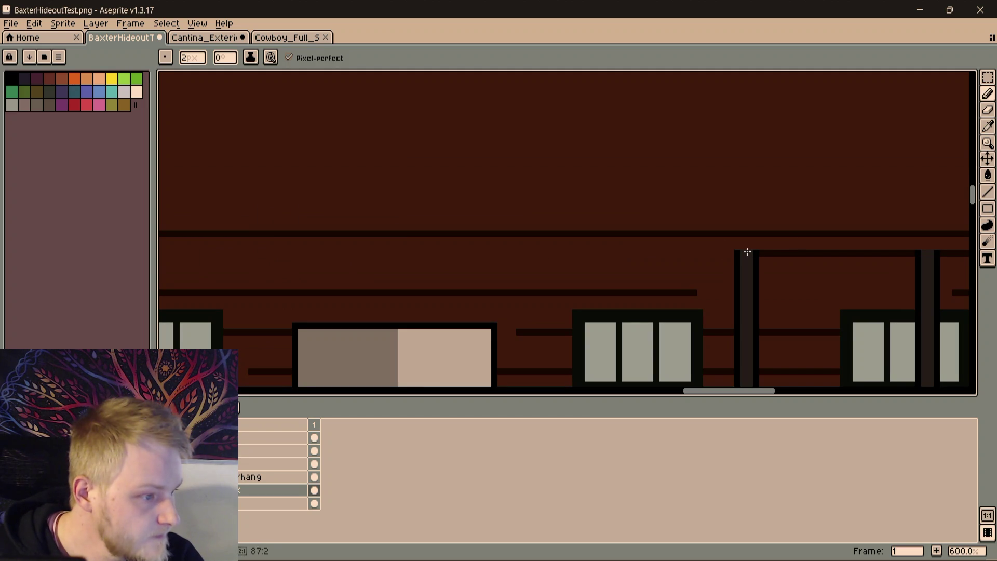
Step: Paint brown over the remaining dark line beside the pillar
scroll(732, 253, up, 2)
scroll(603, 254, up, 2)
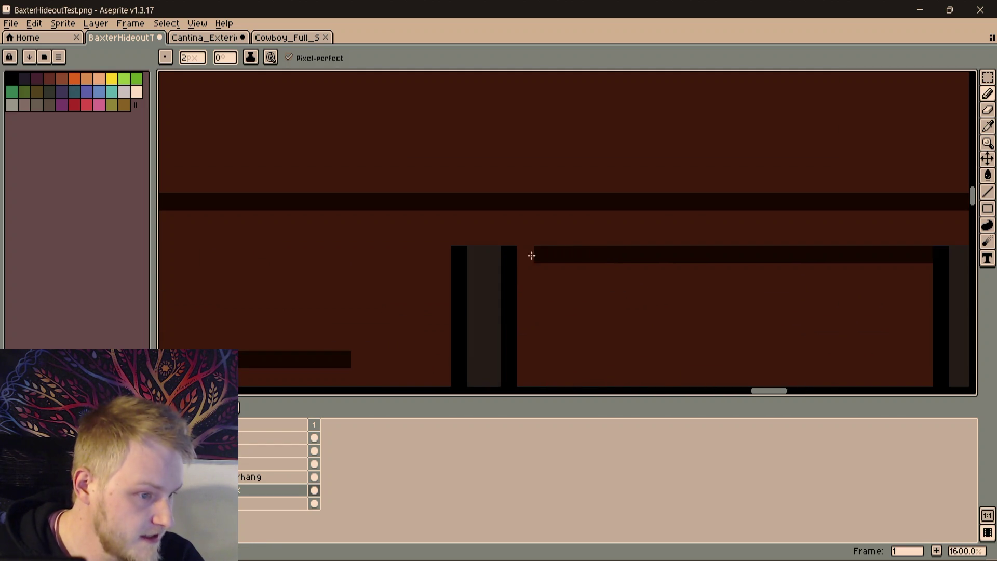
scroll(536, 255, up, 1)
scroll(770, 261, right, 3)
shift+click(730, 232)
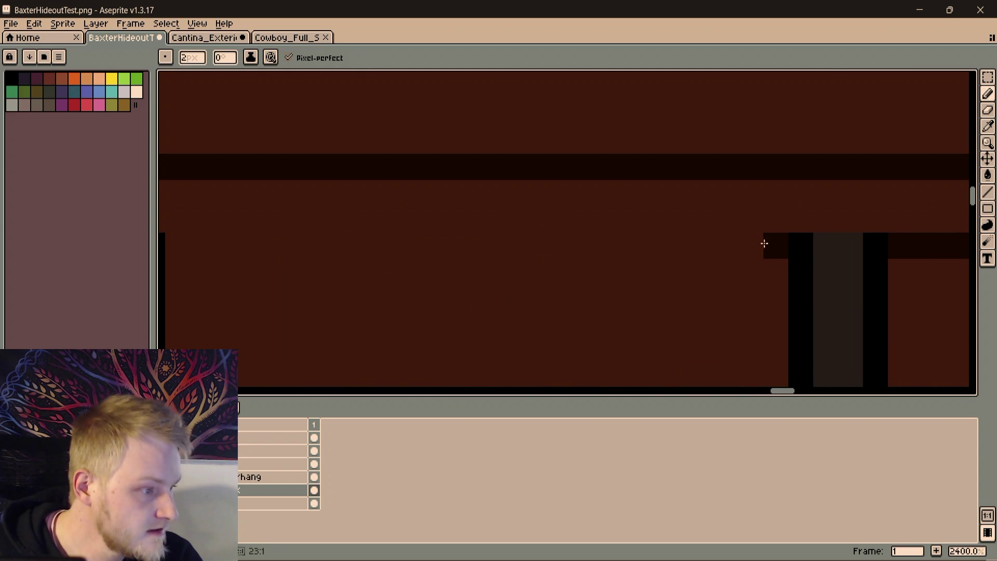
mouse_move(746, 247)
mouse_down()
mouse_move(378, 282)
mouse_move(688, 278)
mouse_up()
Step: Make the roof overhang layer visible again and save the hideout sprite
scroll(443, 267, down, 6)
scroll(814, 131, down, 1)
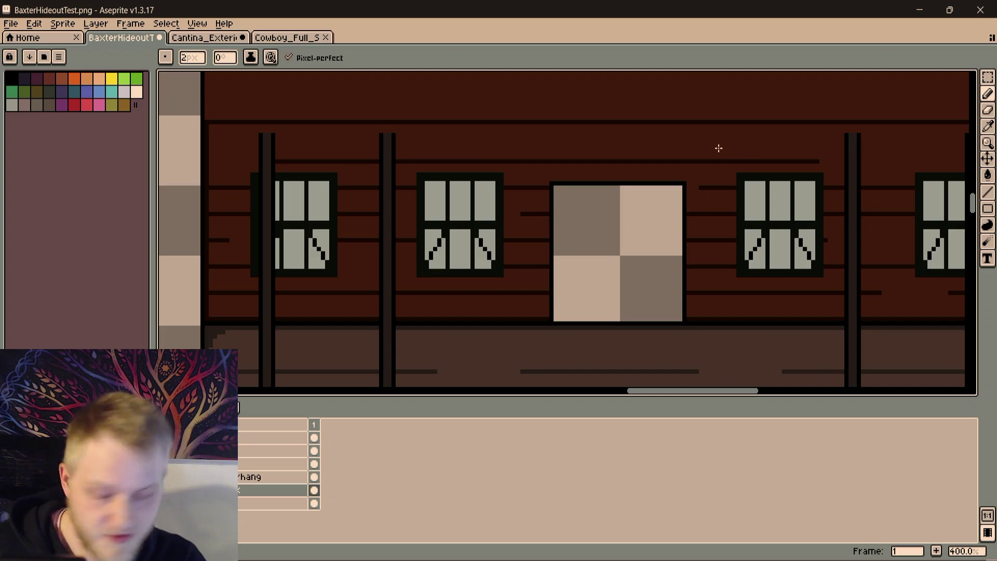
click(177, 476)
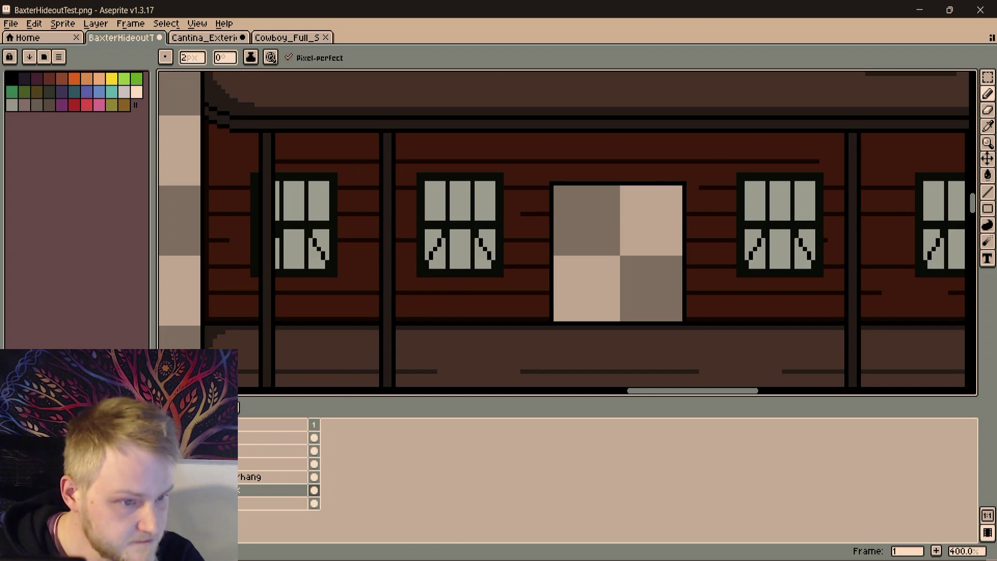
key(ctrl+s)
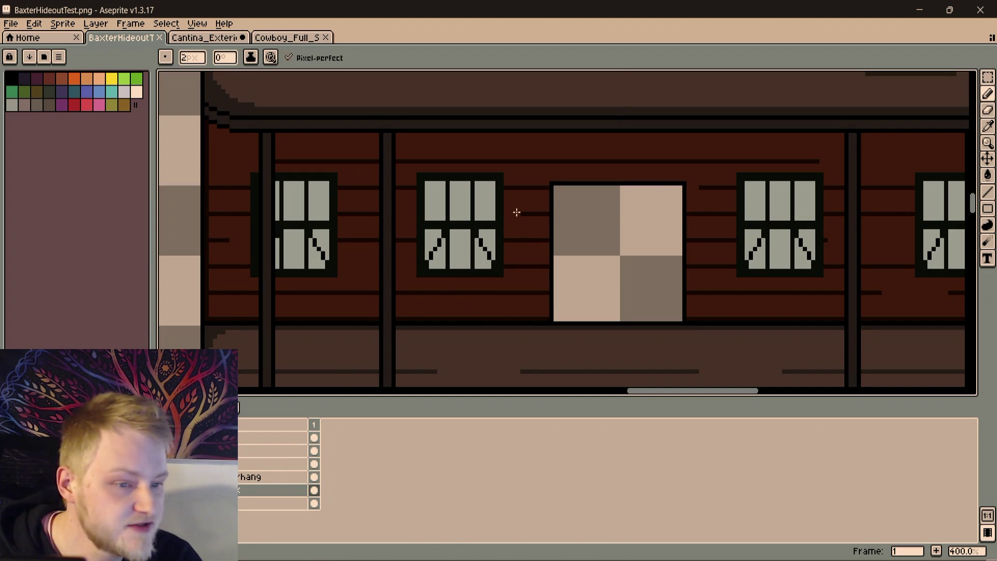
Step: Inspect the roof line and the building's right edge, ending with the Pencil tool active
drag(517, 212, 551, 306)
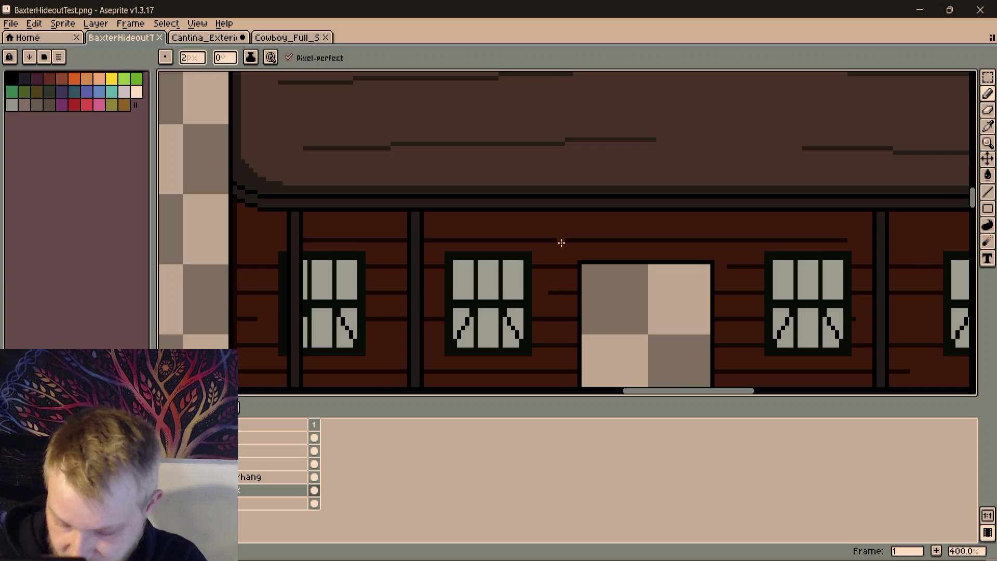
scroll(561, 242, up, 1)
scroll(741, 234, up, 1)
scroll(526, 214, left, 5)
key(i)
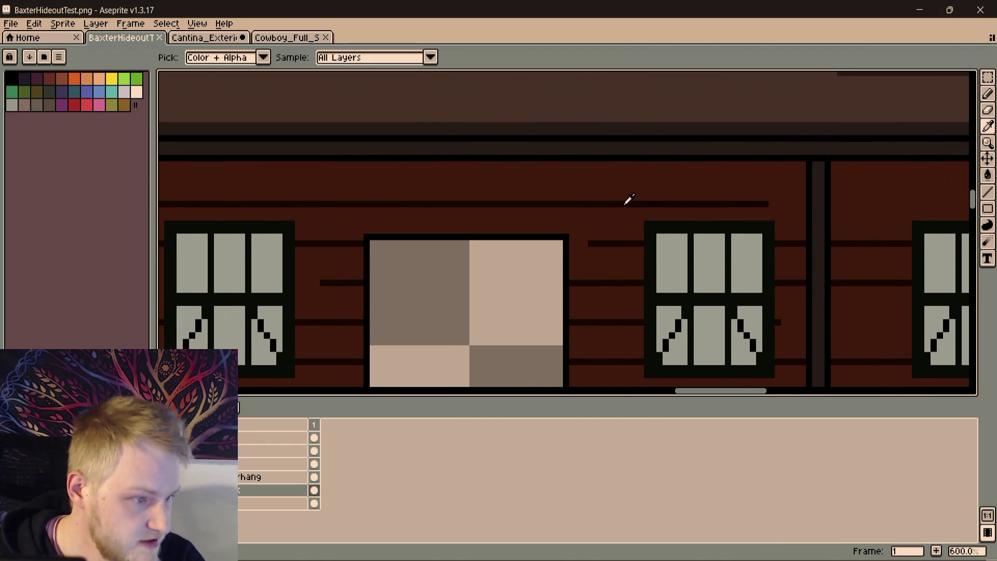
drag(629, 200, 772, 249)
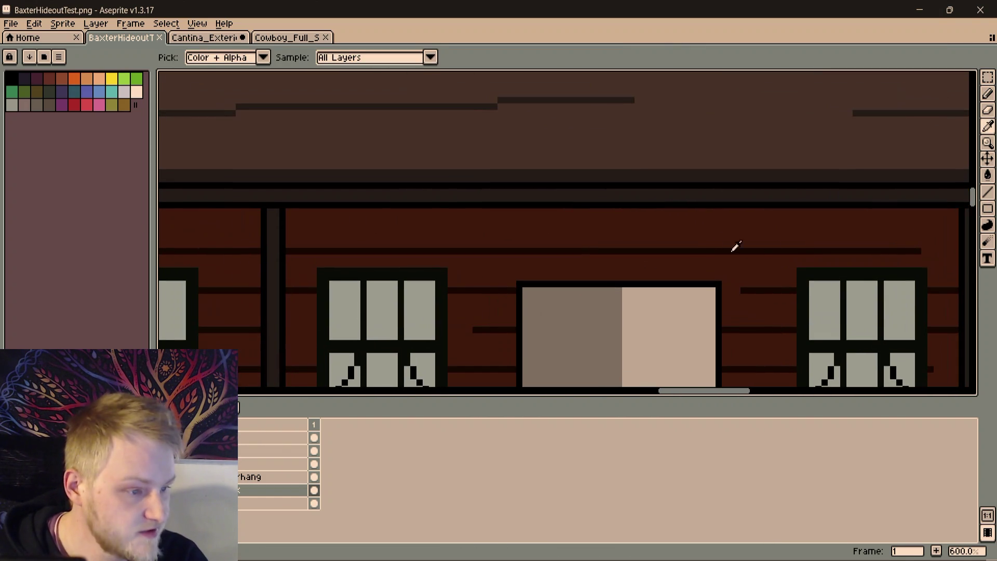
scroll(550, 194, down, 2)
scroll(544, 191, down, 1)
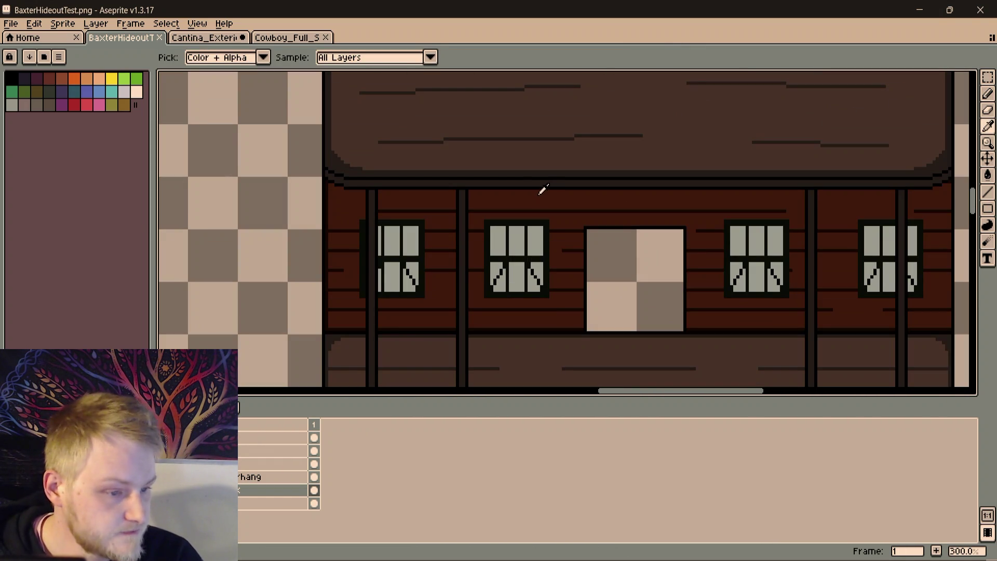
scroll(968, 190, up, 1)
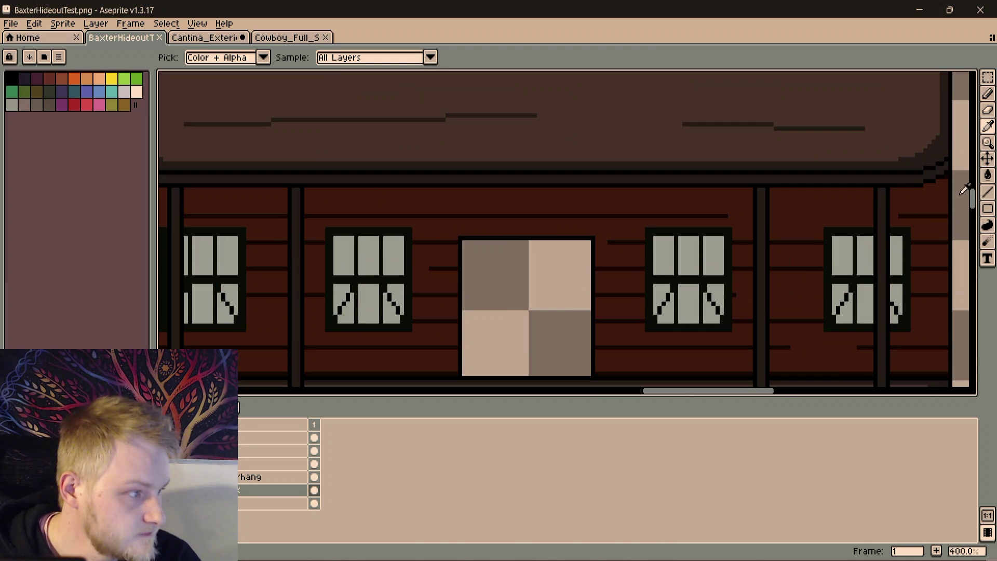
drag(963, 193, 730, 197)
scroll(731, 198, up, 3)
key(v)
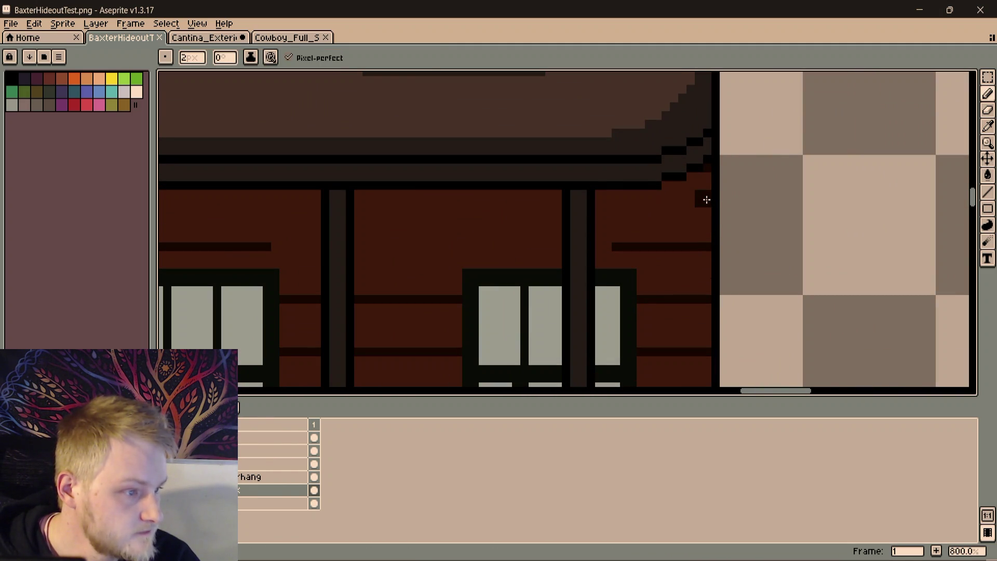
scroll(703, 212, down, 5)
key(b)
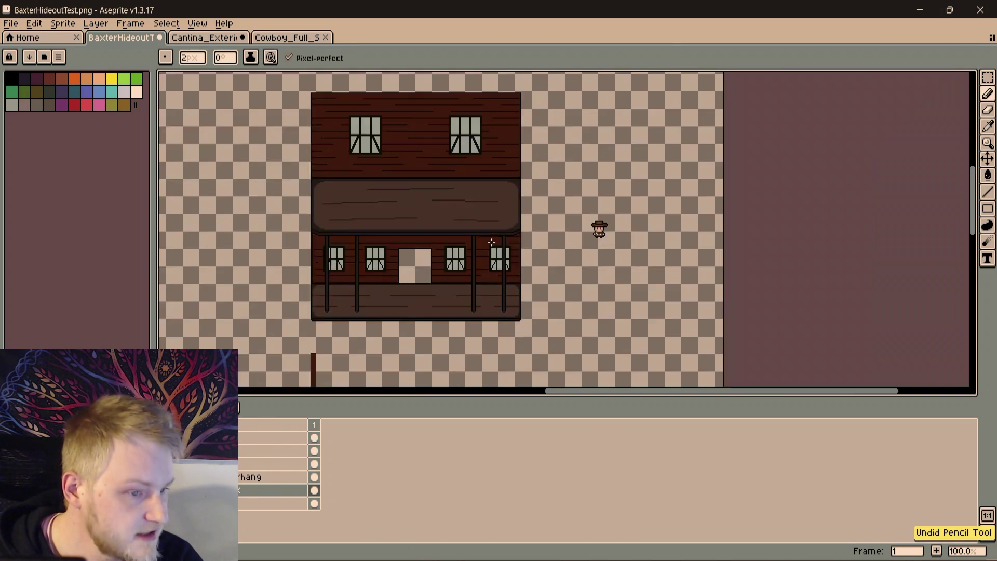
scroll(596, 225, down, 2)
scroll(785, 271, up, 4)
key(ctrl+z)
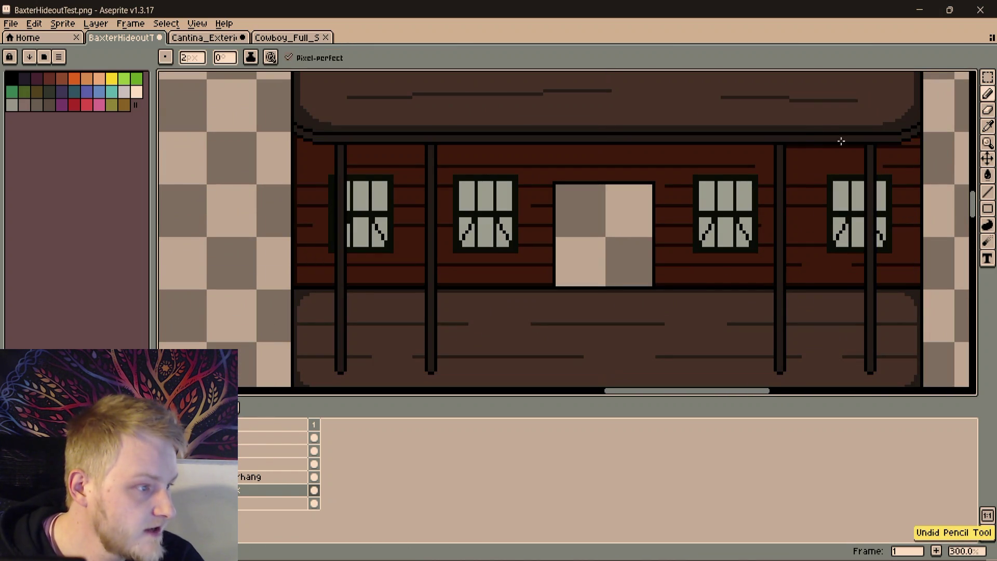
key(ctrl+z)
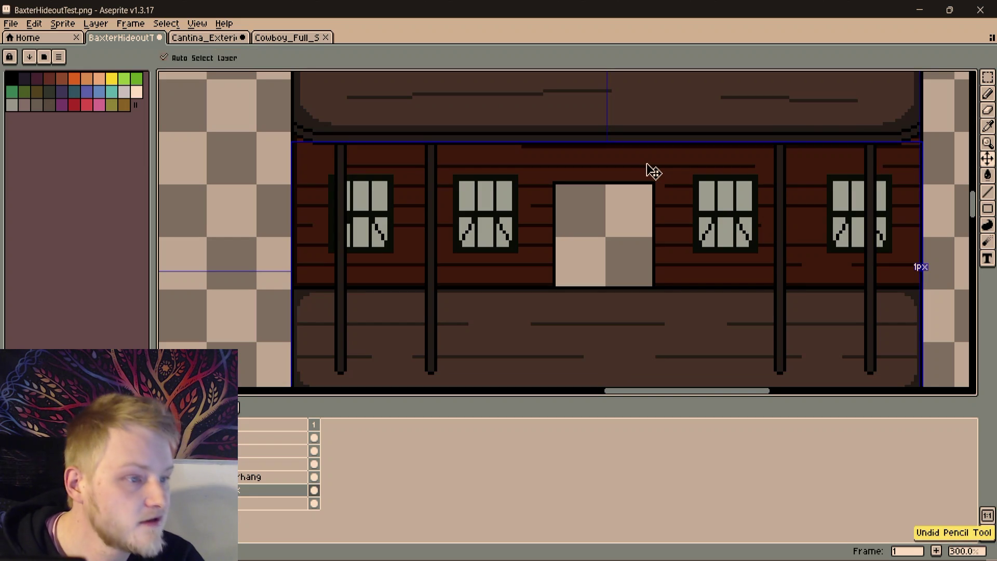
drag(631, 173, 690, 181)
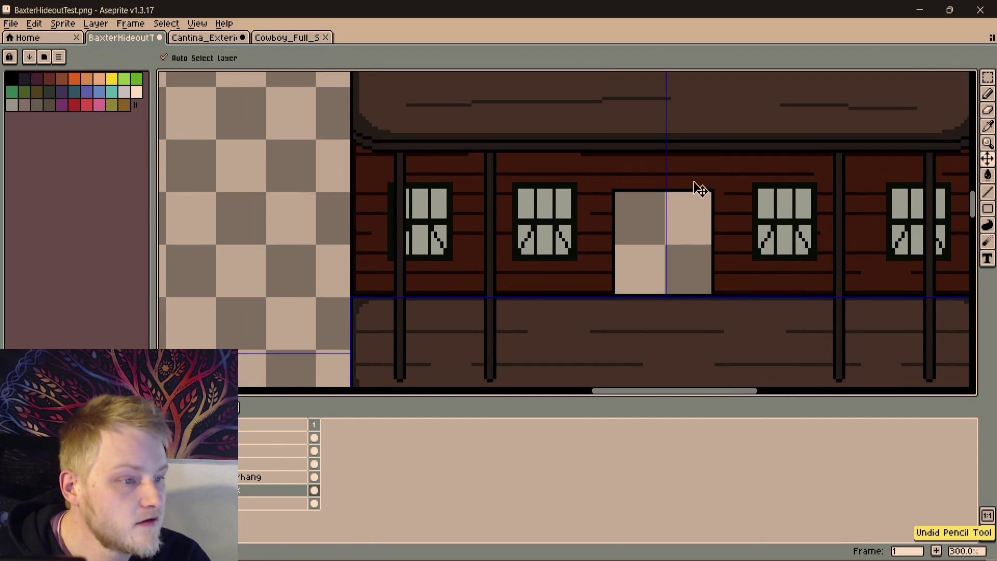
drag(710, 172, 649, 207)
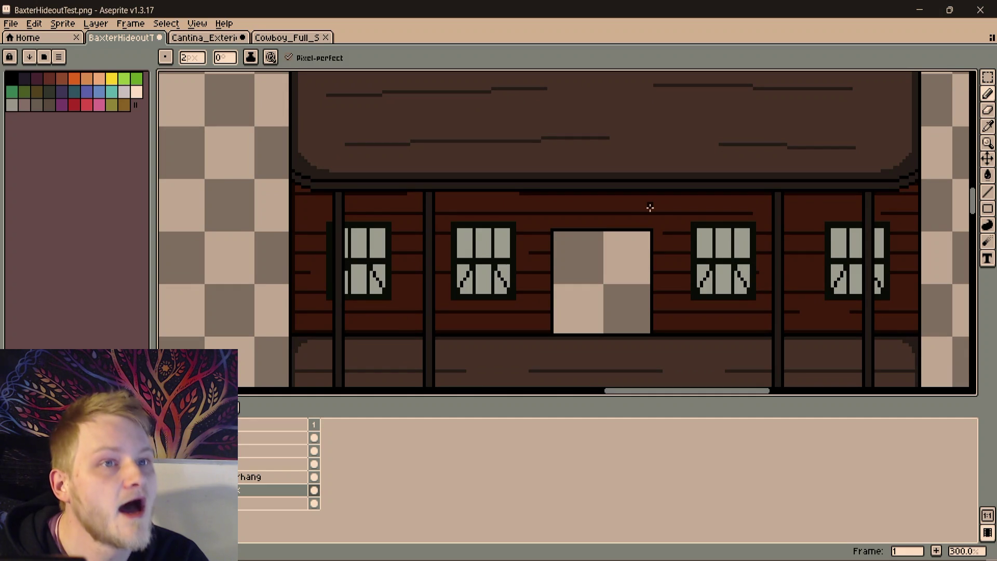
key(ctrl+y)
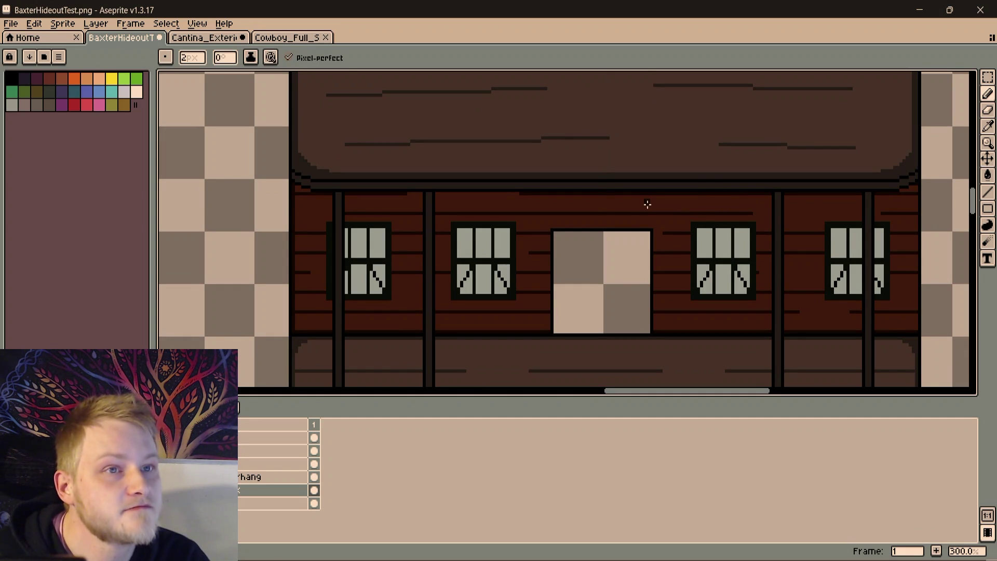
key(ctrl+y)
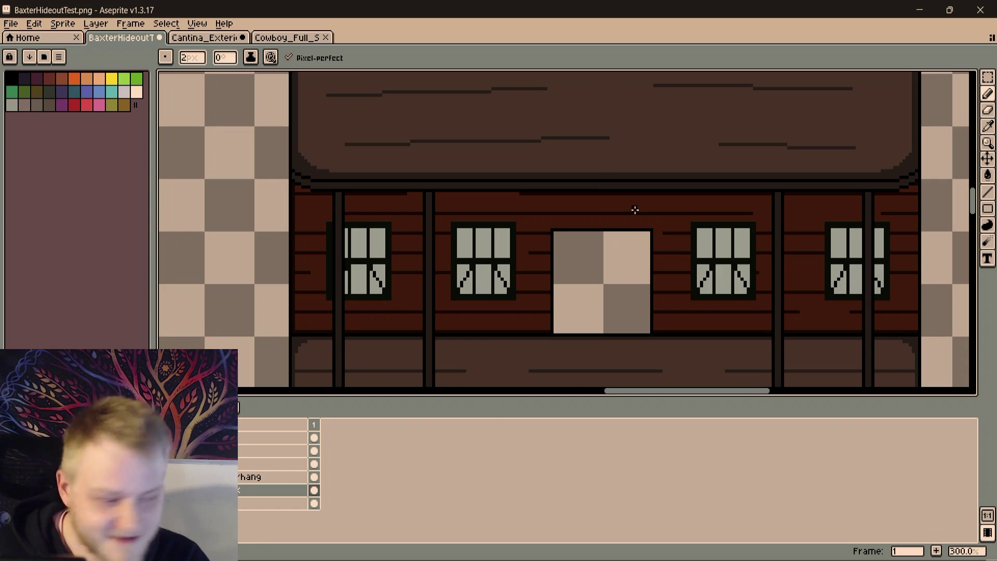
scroll(578, 226, up, 1)
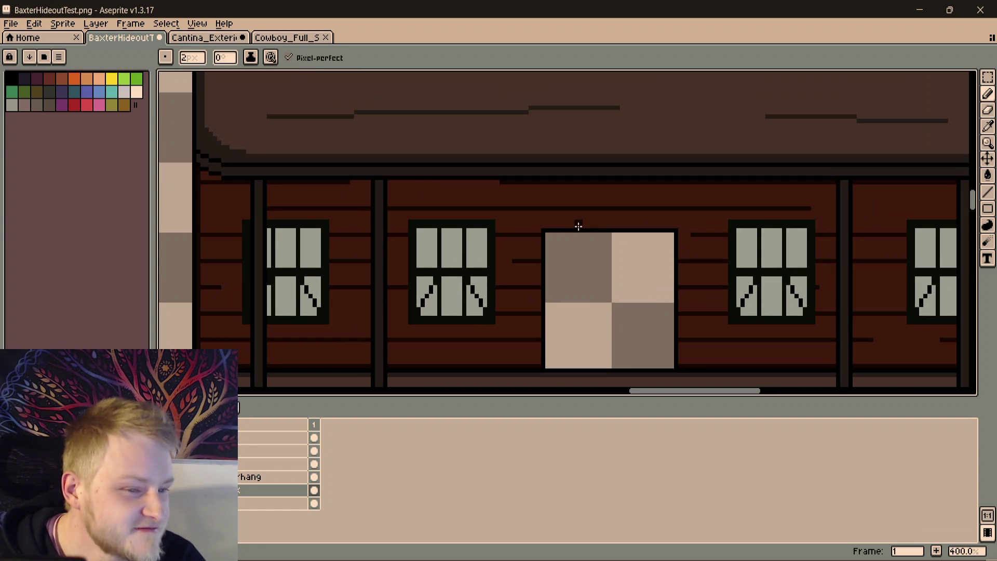
drag(623, 274, 572, 232)
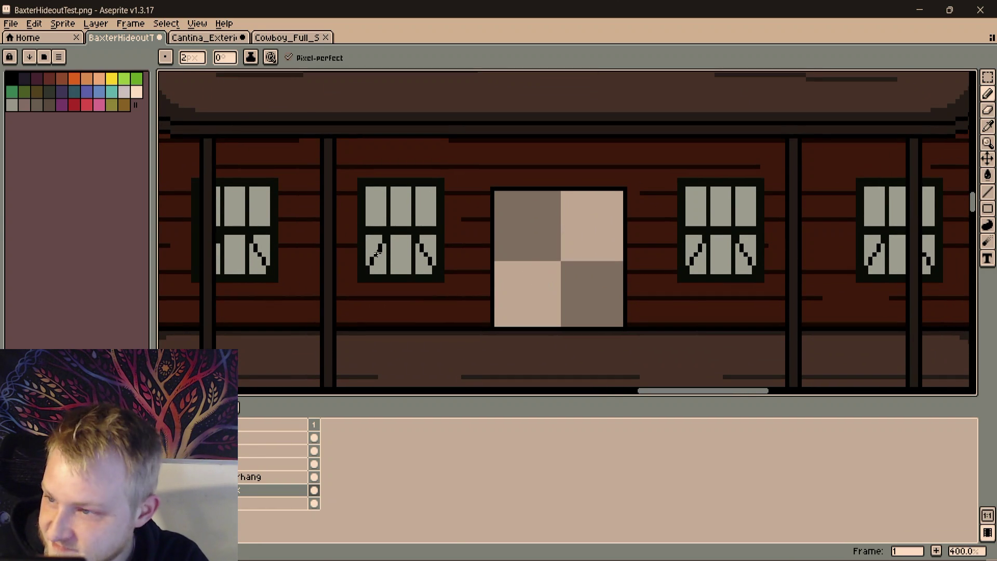
scroll(511, 223, down, 2)
drag(641, 183, 500, 253)
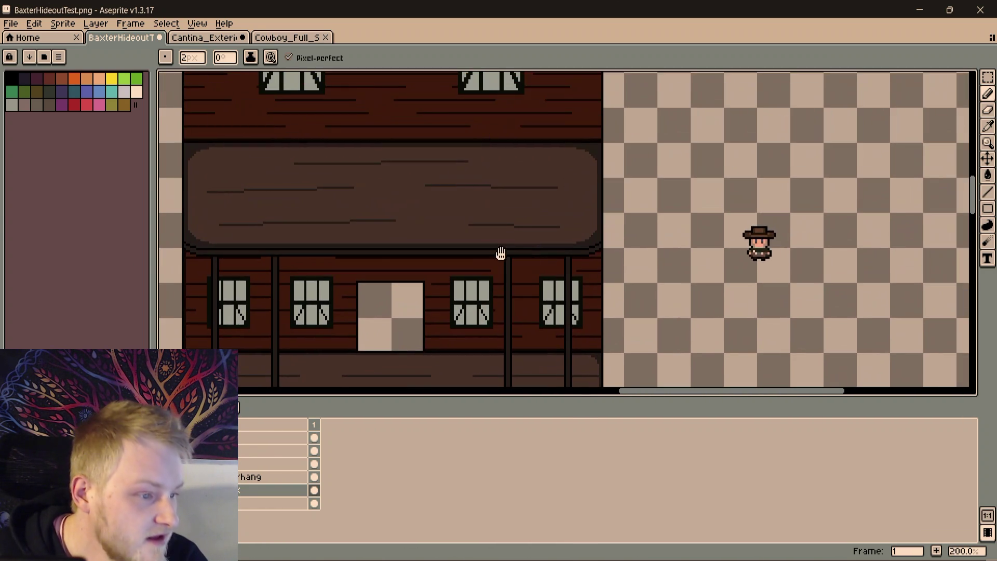
scroll(500, 253, down, 1)
scroll(498, 245, down, 1)
drag(563, 244, 668, 307)
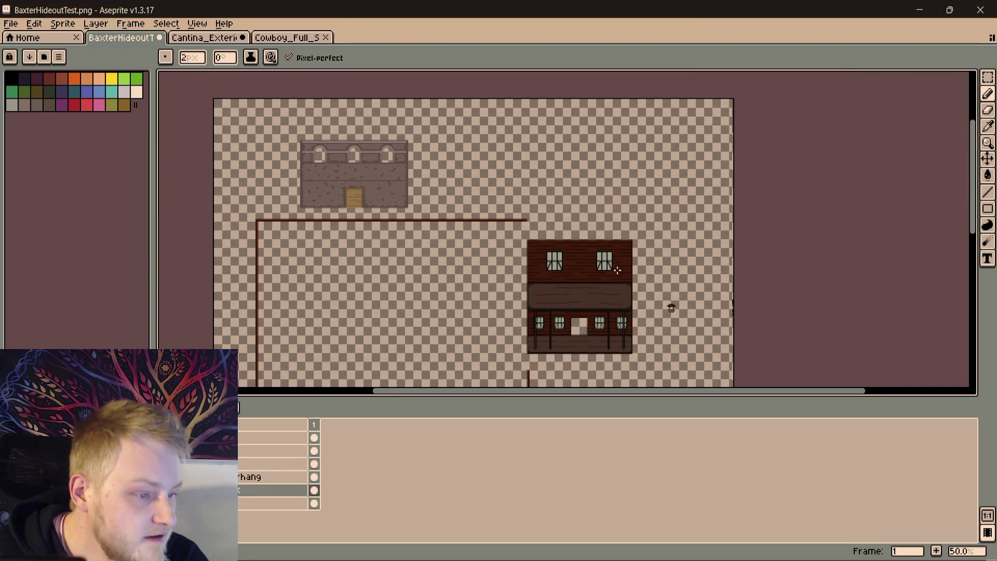
scroll(621, 220, up, 2)
scroll(655, 166, down, 1)
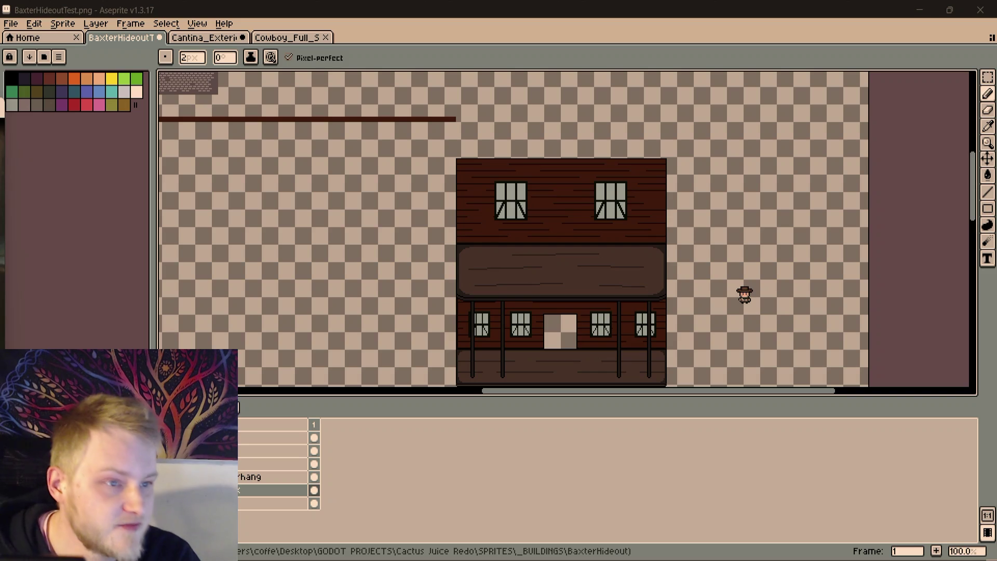
click(538, 5)
key(ctrl+s)
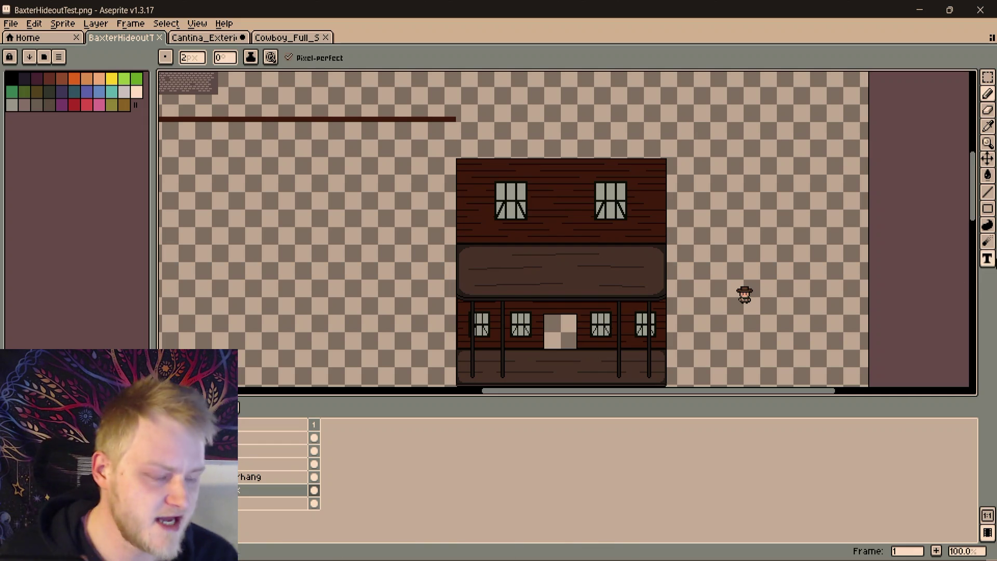
Step: Minimize the Aseprite window
click(919, 14)
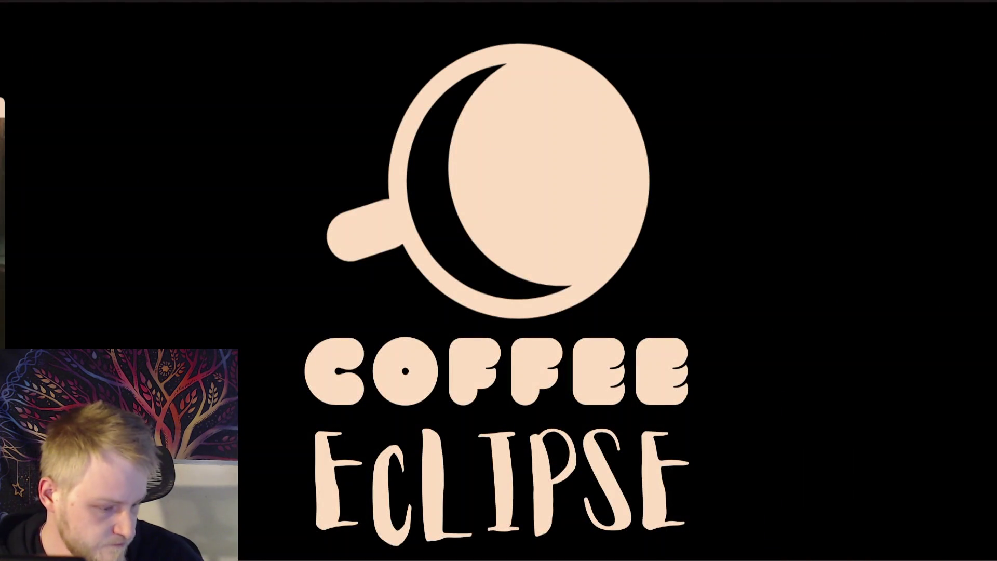
click(656, 506)
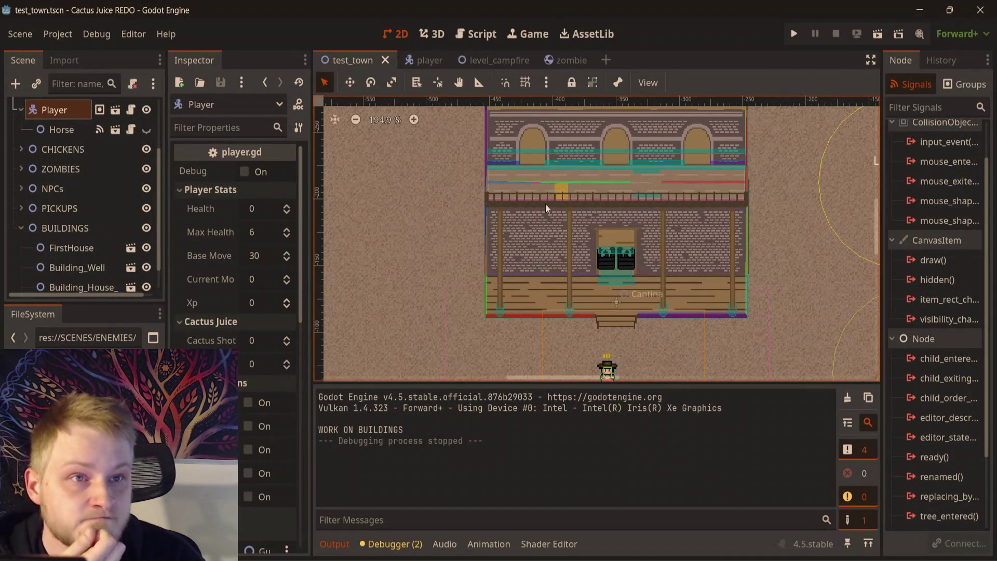
scroll(705, 199, down, 5)
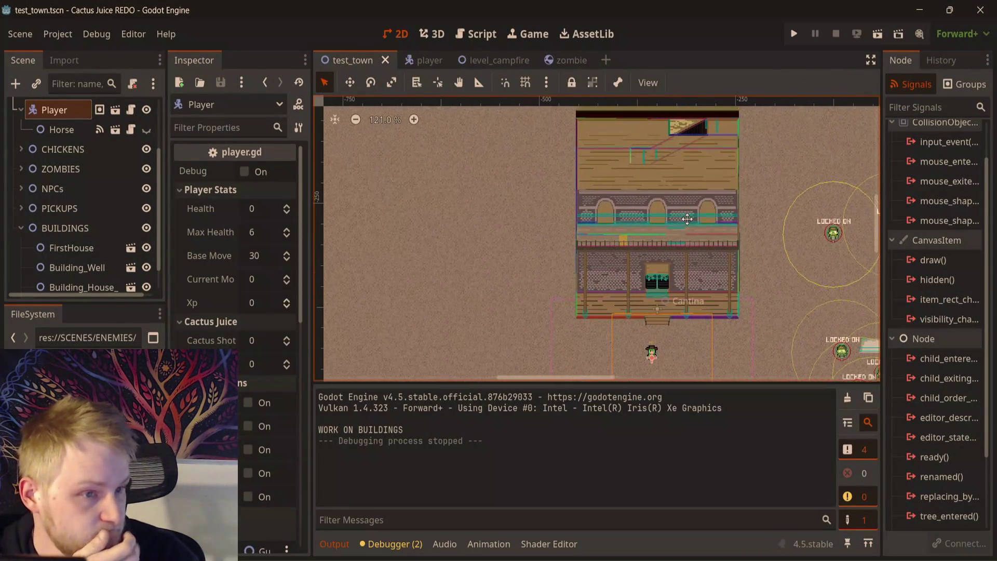
drag(689, 219, 677, 218)
scroll(99, 231, down, 1)
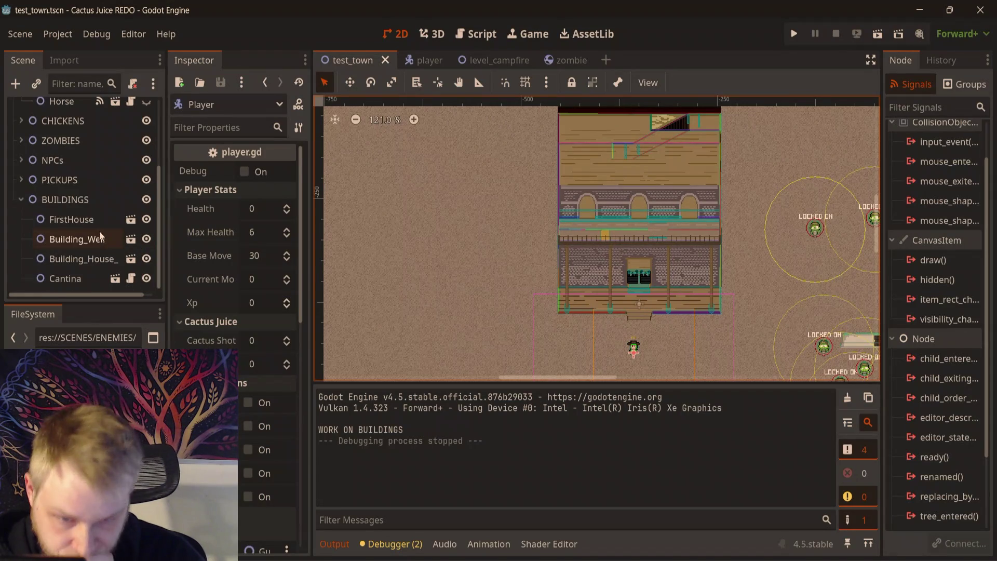
scroll(61, 234, up, 4)
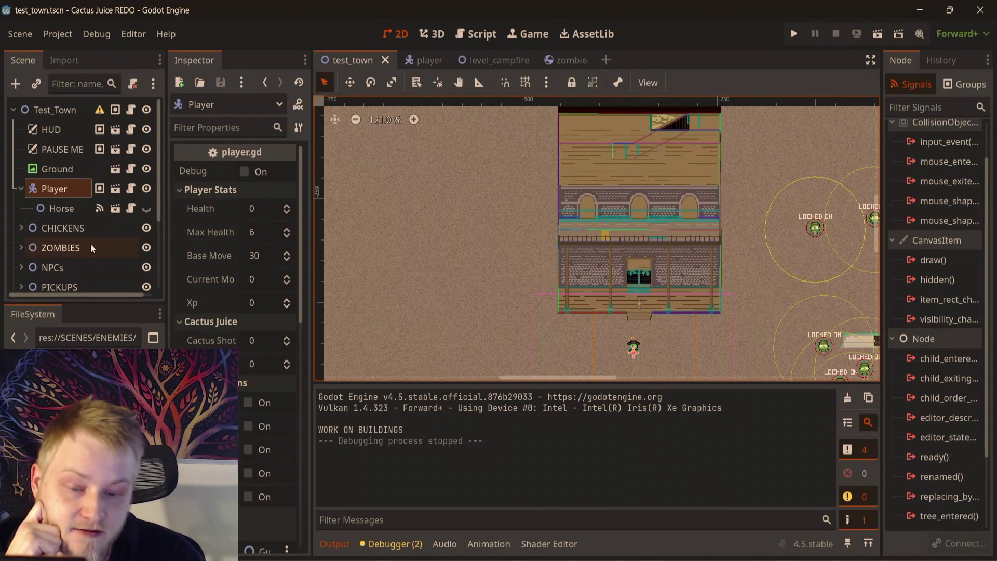
scroll(107, 223, down, 1)
scroll(140, 194, down, 1)
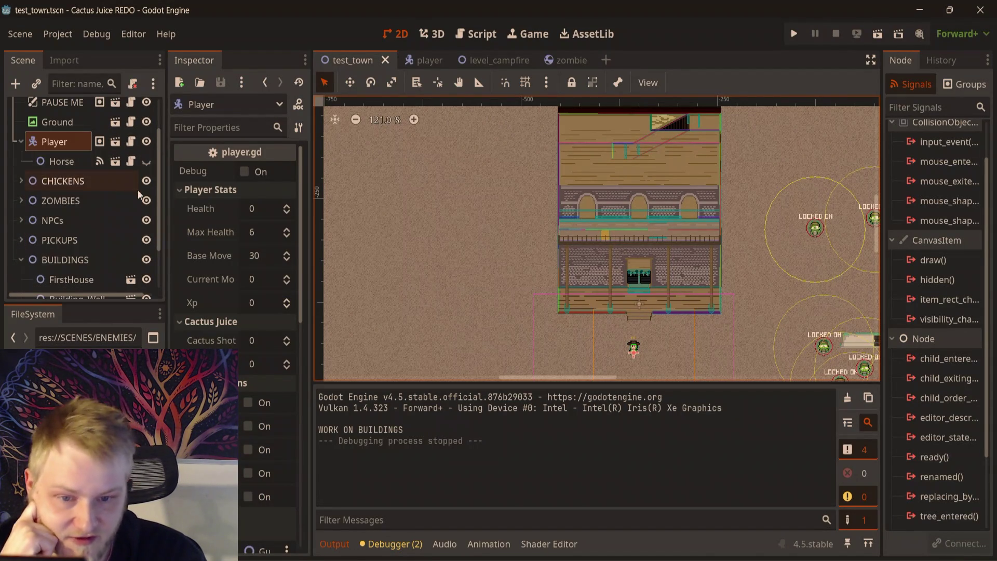
scroll(139, 194, down, 2)
click(21, 194)
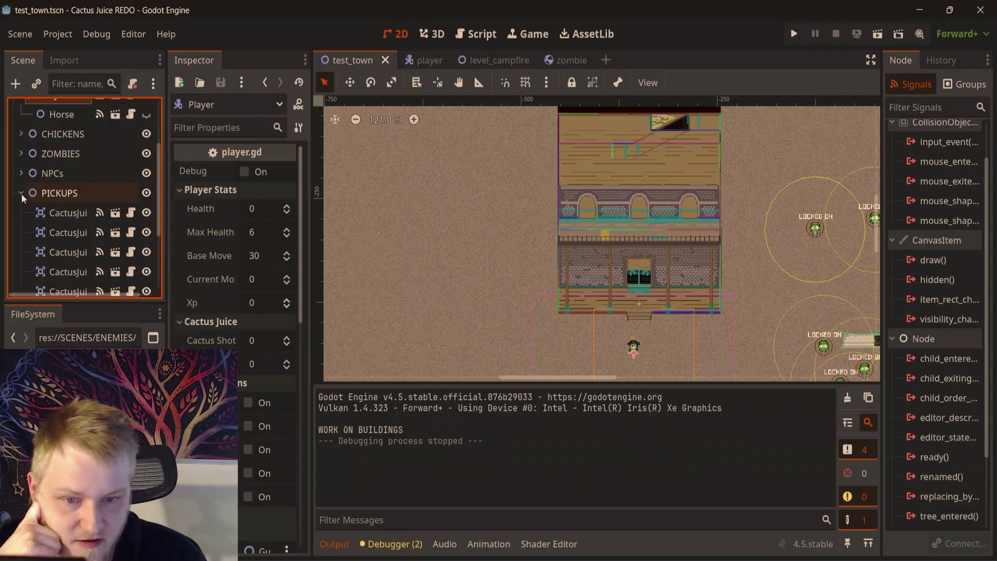
click(21, 194)
click(21, 175)
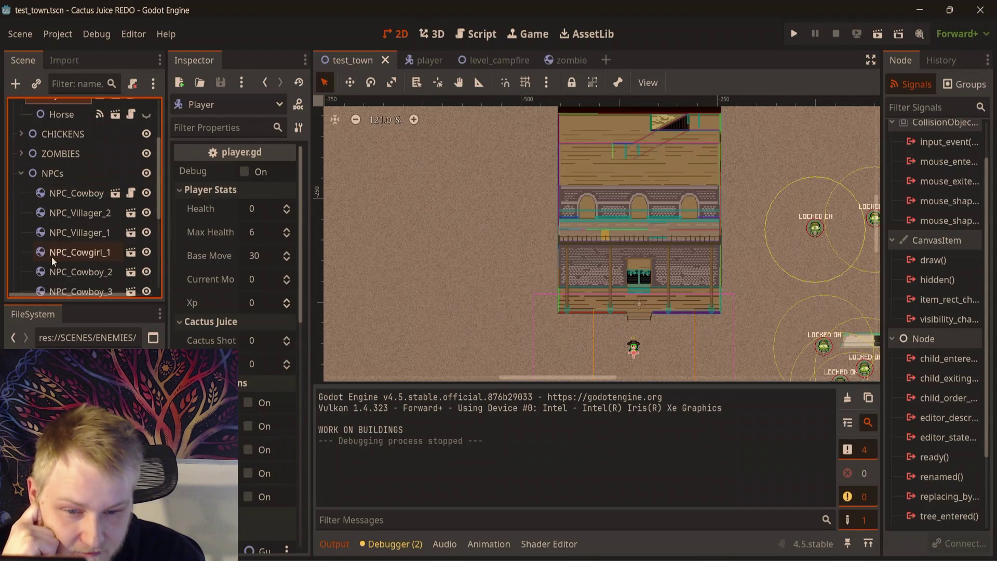
scroll(67, 260, down, 2)
scroll(65, 269, down, 1)
scroll(67, 268, down, 3)
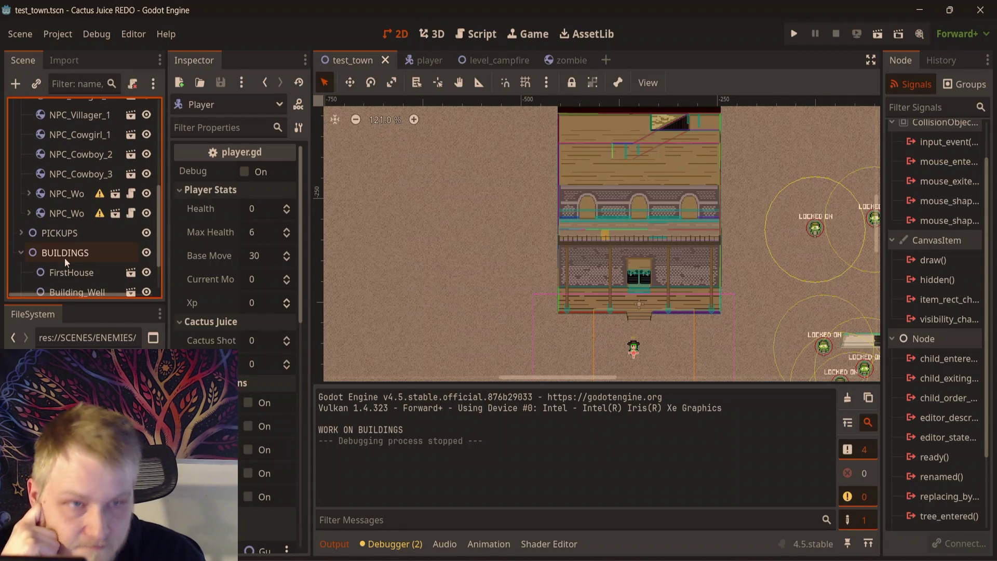
scroll(70, 250, up, 1)
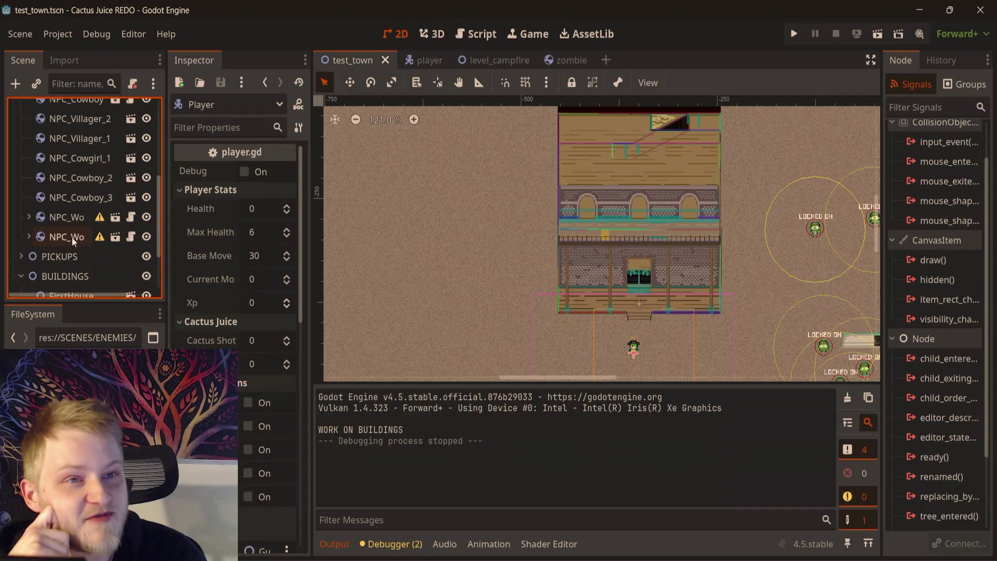
scroll(72, 236, up, 4)
scroll(72, 233, up, 4)
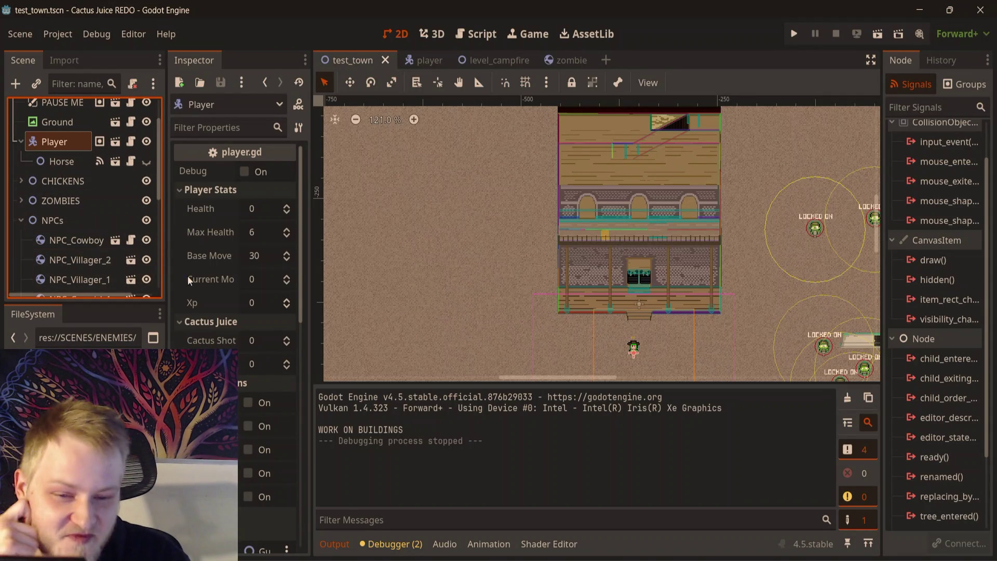
scroll(99, 249, up, 3)
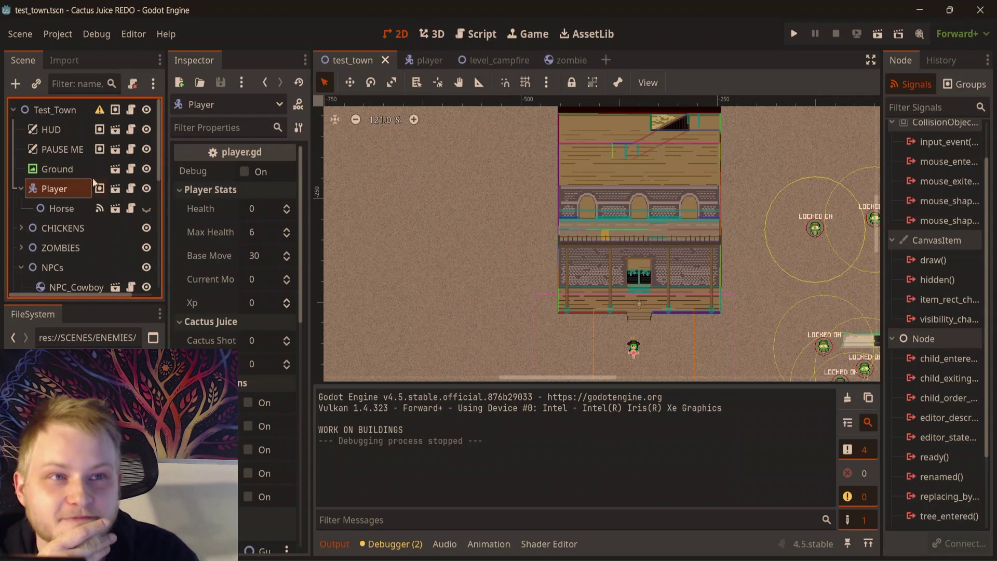
scroll(94, 179, down, 3)
scroll(95, 180, down, 2)
scroll(95, 180, down, 8)
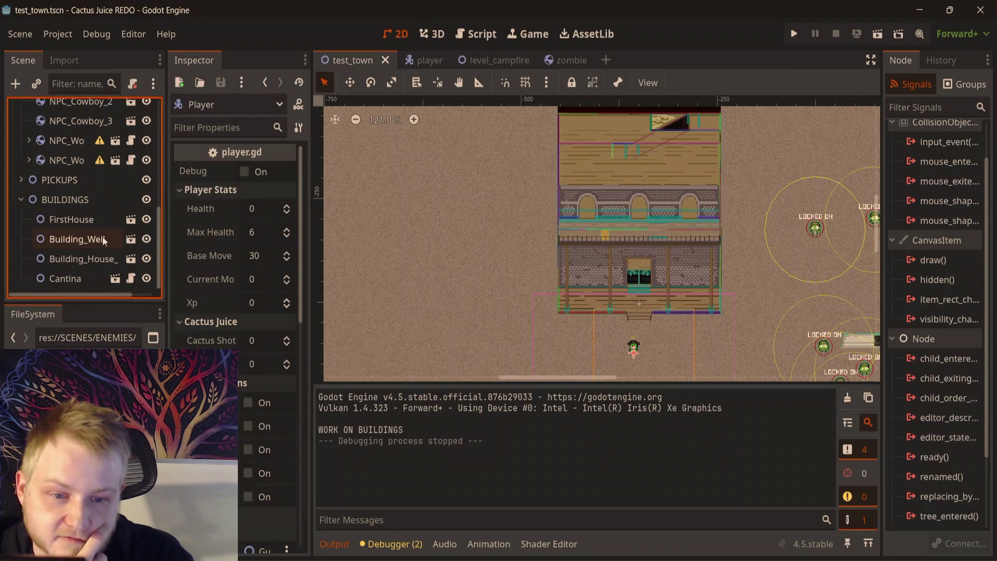
scroll(62, 223, up, 2)
scroll(79, 220, up, 2)
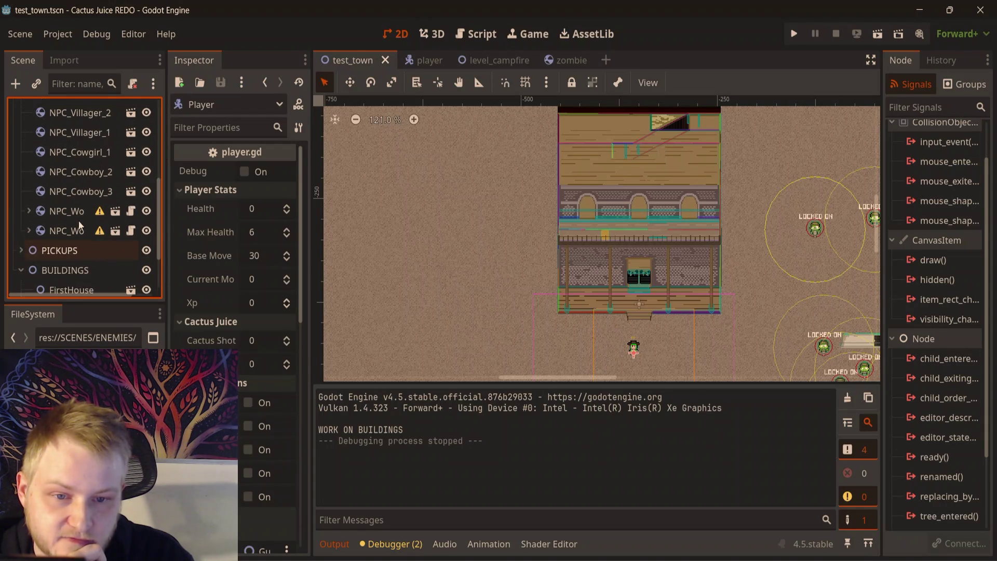
scroll(79, 220, up, 2)
click(29, 258)
click(30, 257)
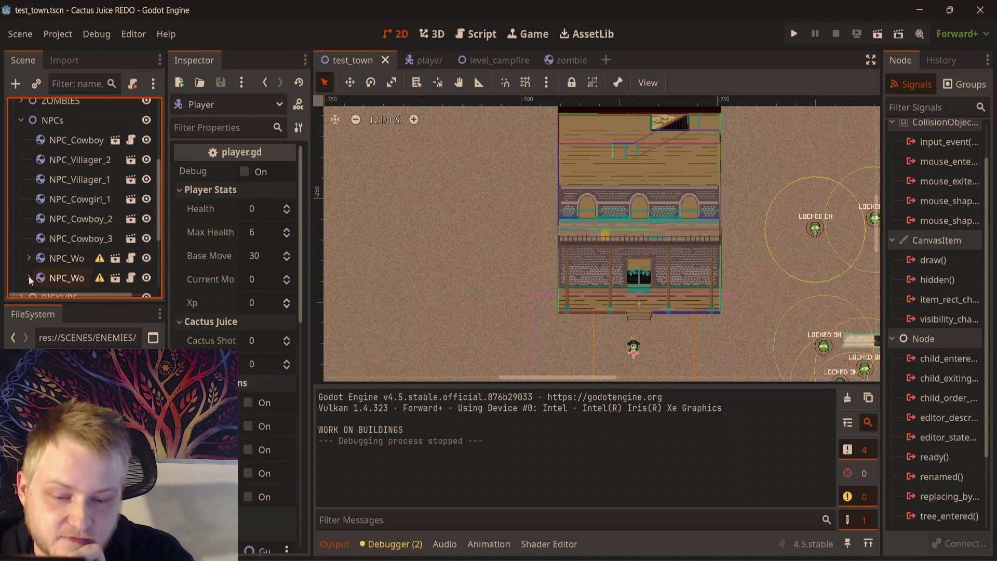
click(26, 258)
scroll(32, 217, up, 3)
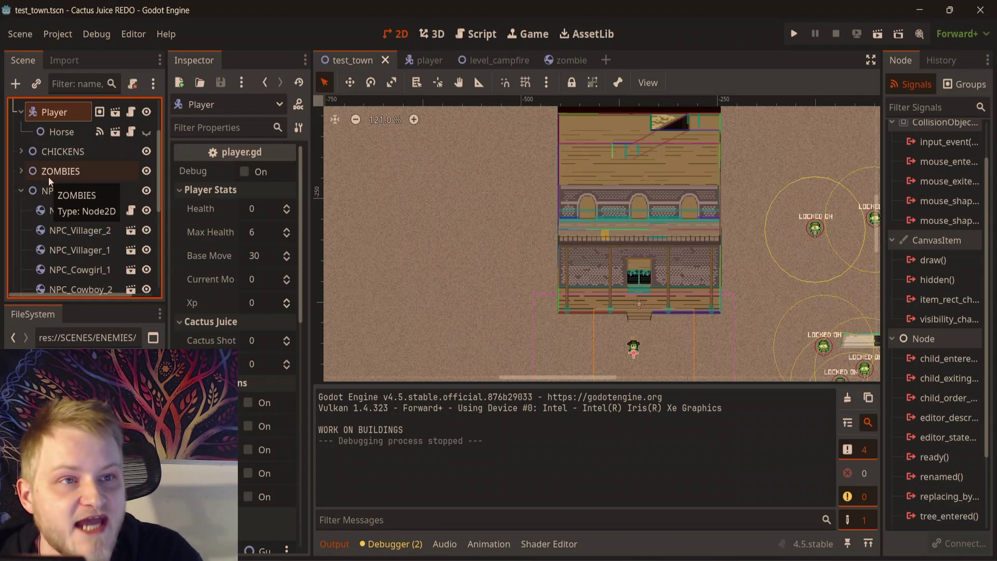
click(21, 173)
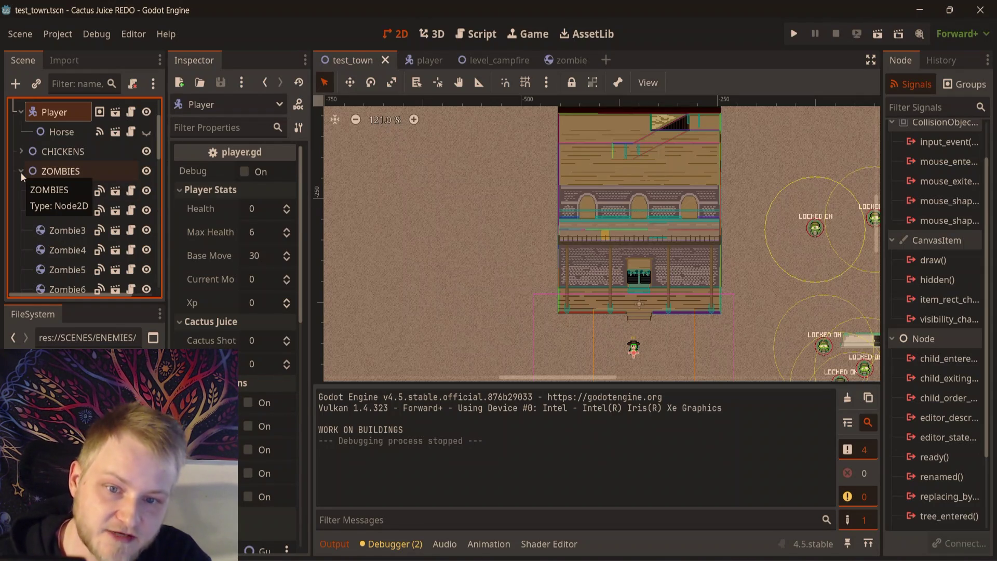
click(21, 173)
click(21, 175)
click(20, 176)
scroll(68, 208, down, 5)
scroll(31, 166, up, 3)
click(21, 144)
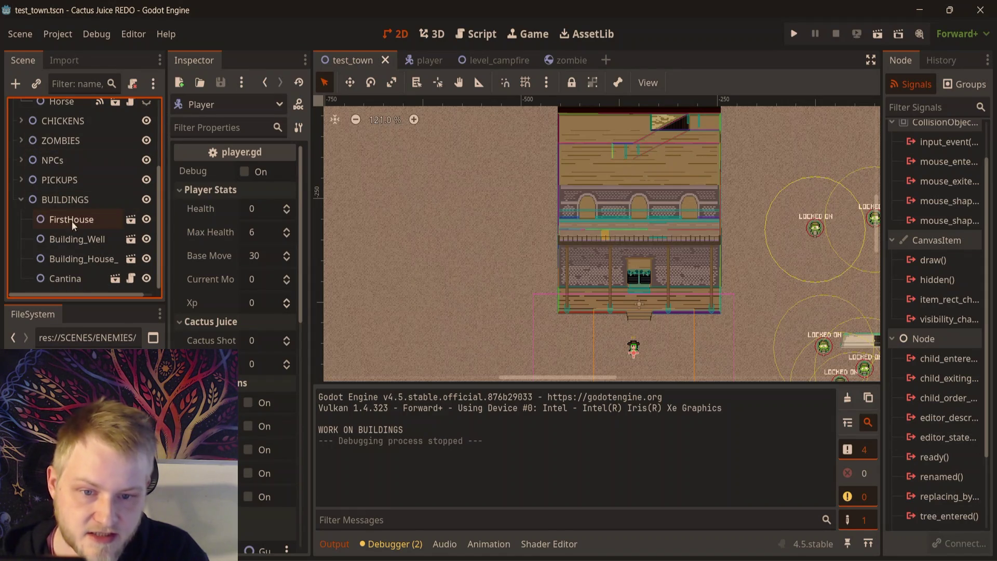
scroll(88, 220, up, 3)
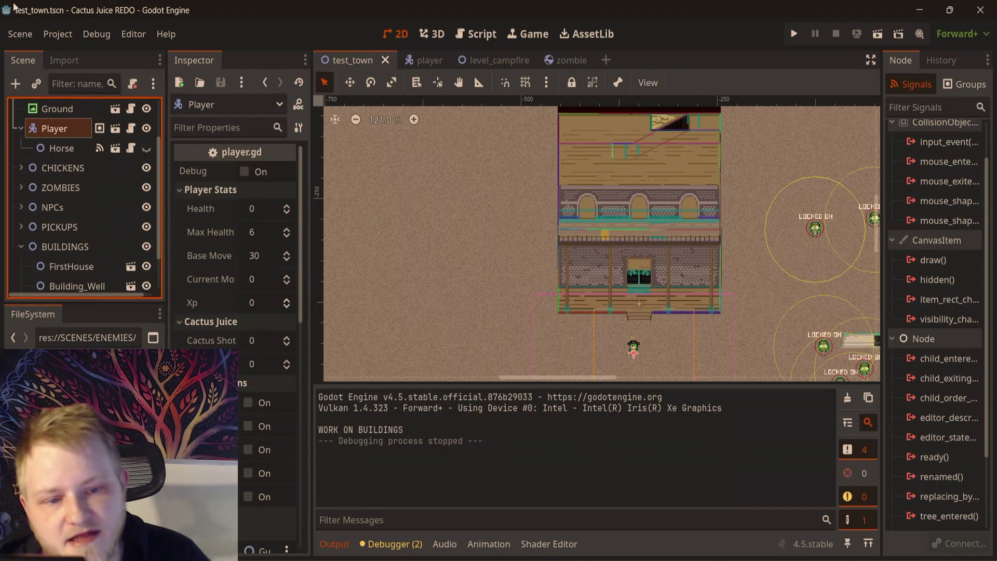
scroll(428, 245, down, 1)
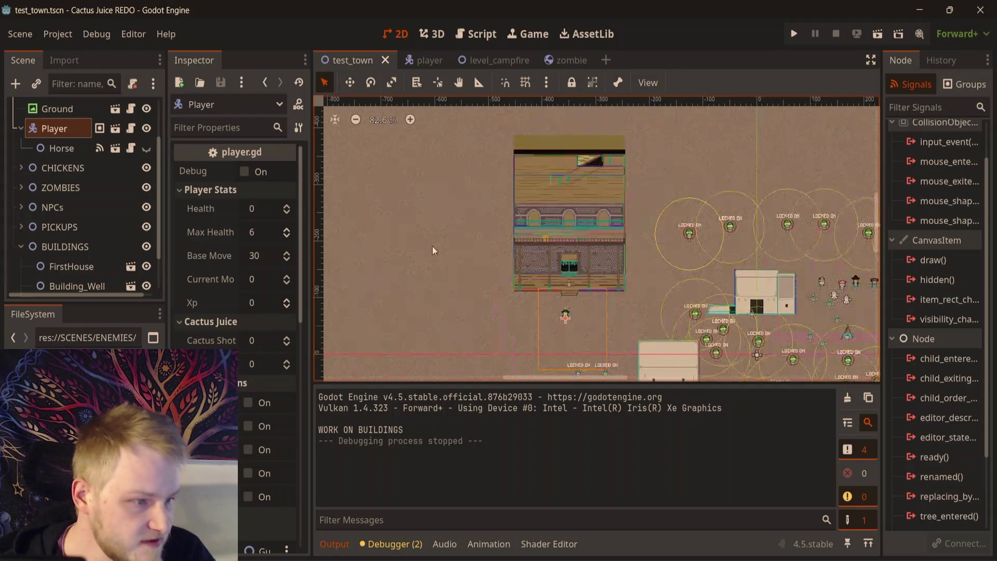
scroll(486, 272, down, 2)
scroll(578, 233, right, 2)
scroll(578, 233, down, 1)
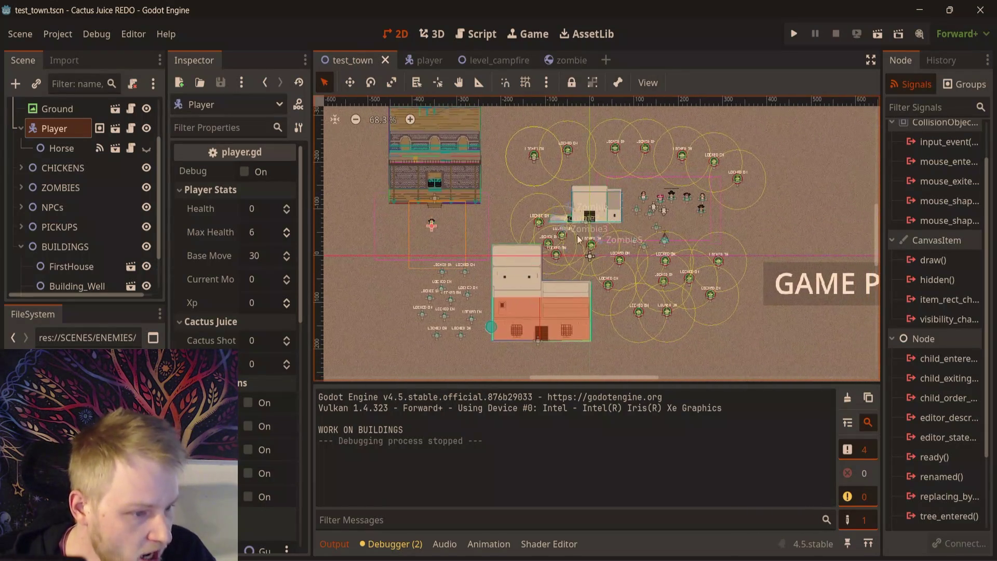
scroll(556, 196, left, 2)
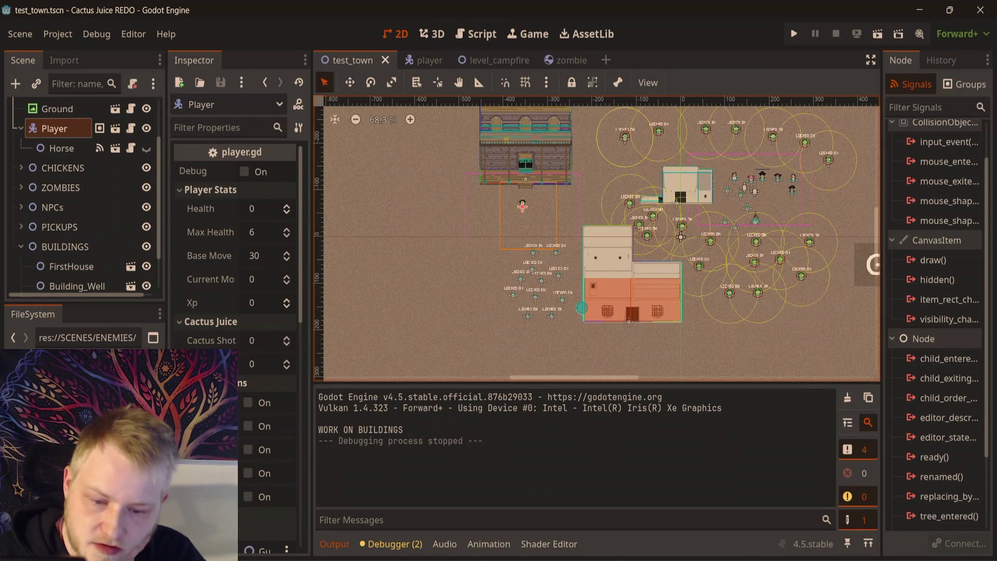
Step: Create a new 2D scene and rename its Node2D root to CactusBomber
click(606, 68)
click(71, 134)
double_click(73, 115)
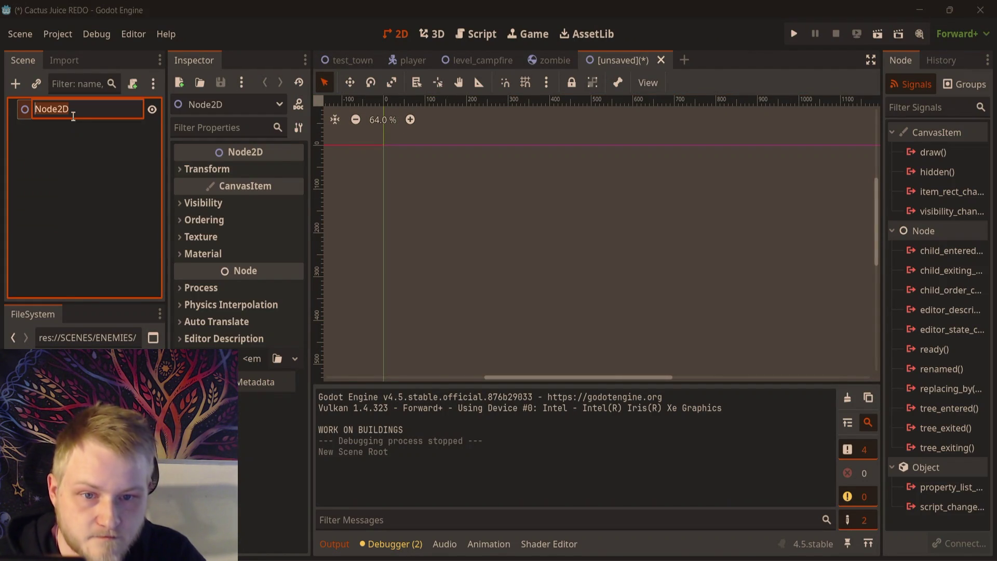
key(Return)
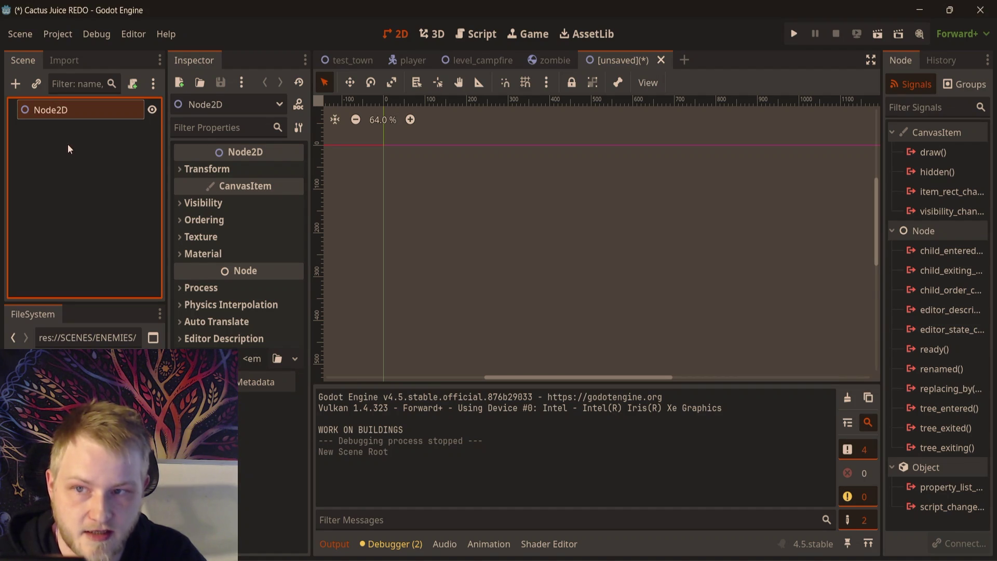
double_click(114, 109)
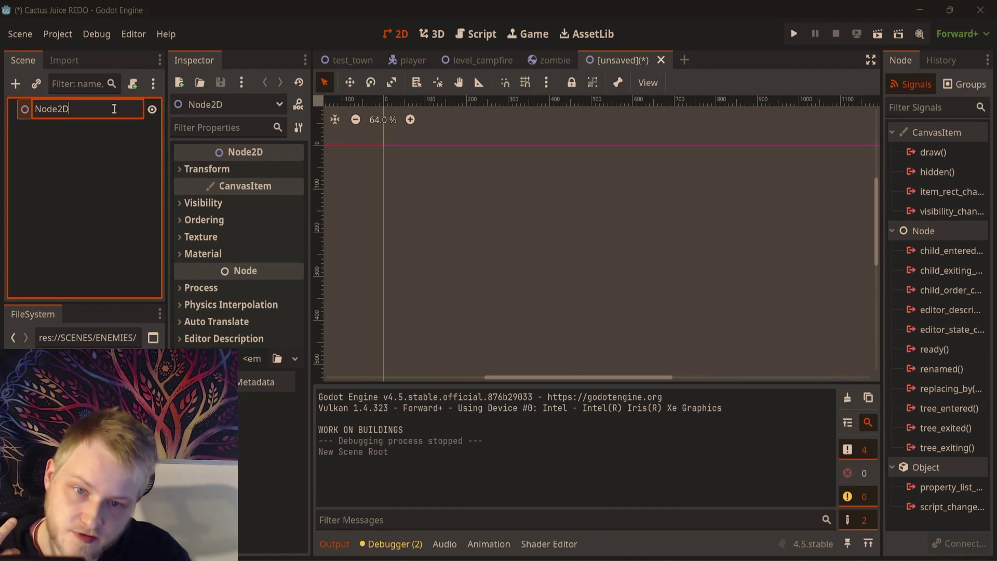
text(CactusBomber)
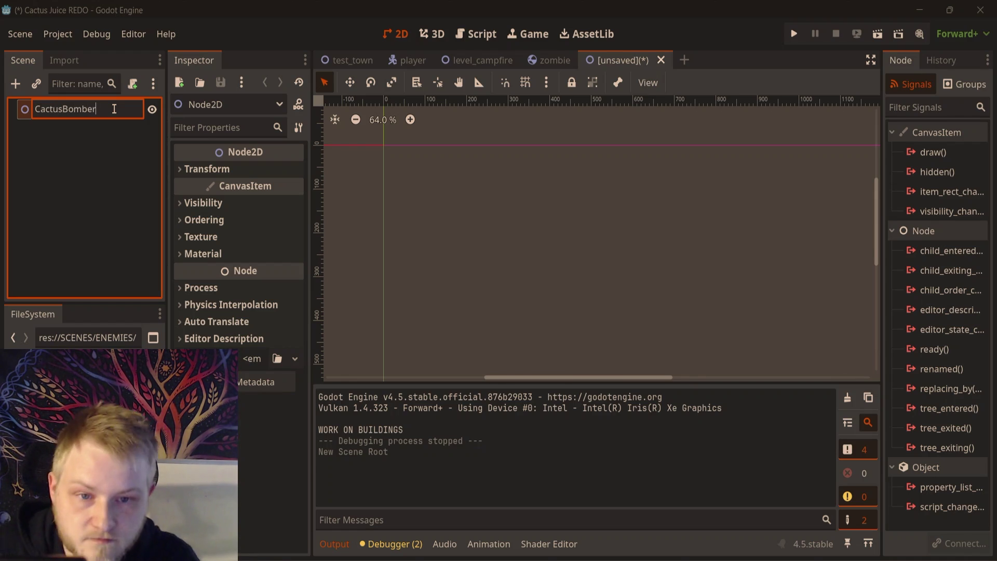
key(Return)
Step: Save the scene as cactus_bomber.tscn, then rename the file to enemy_cactus_bomber.tscn
key(ctrl+s)
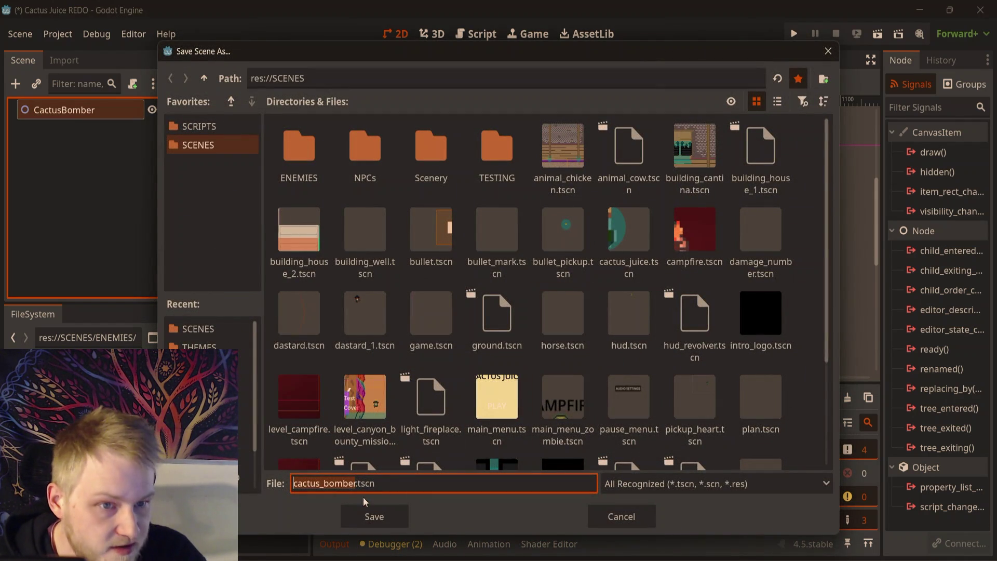
click(382, 523)
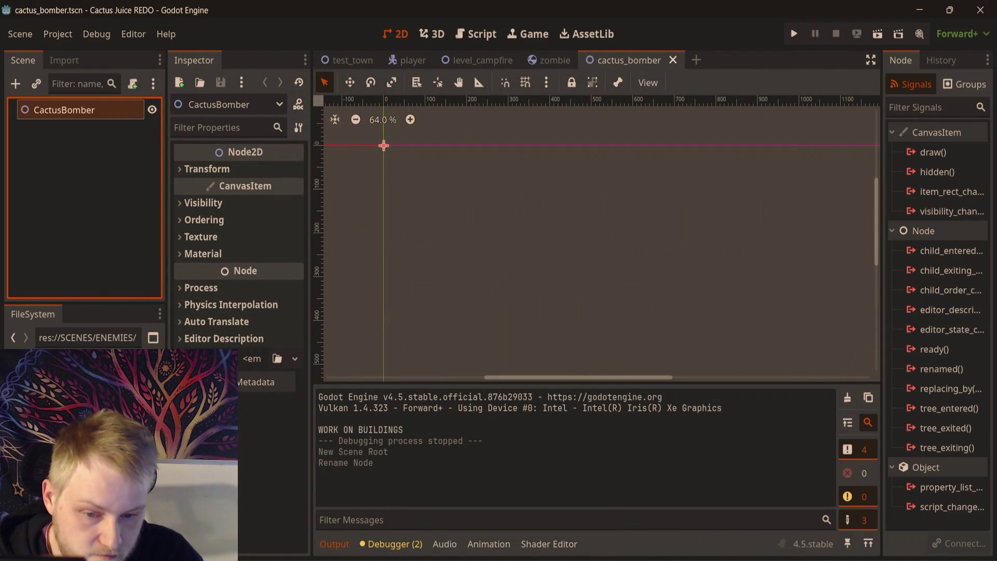
click(98, 394)
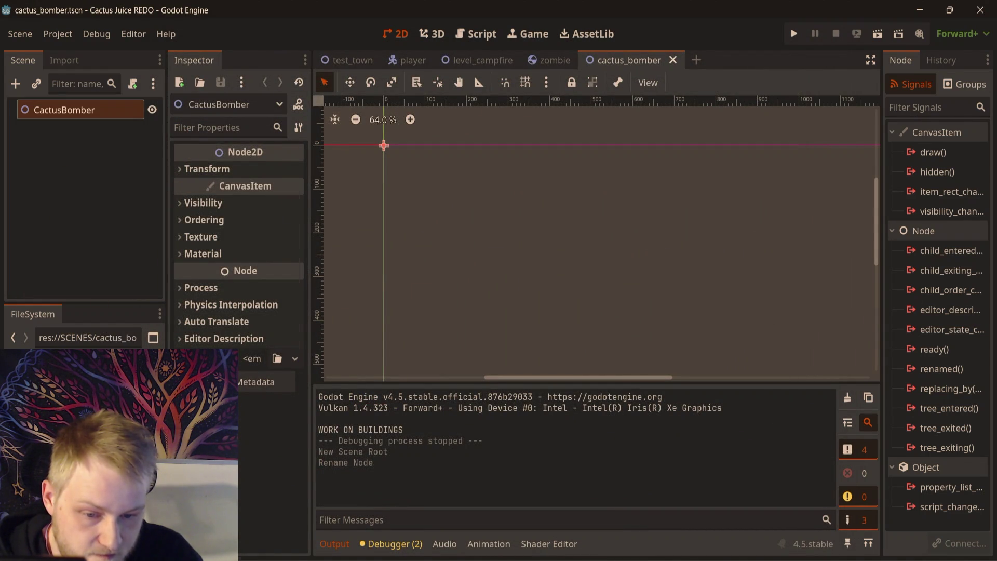
right_click(98, 394)
key(Escape)
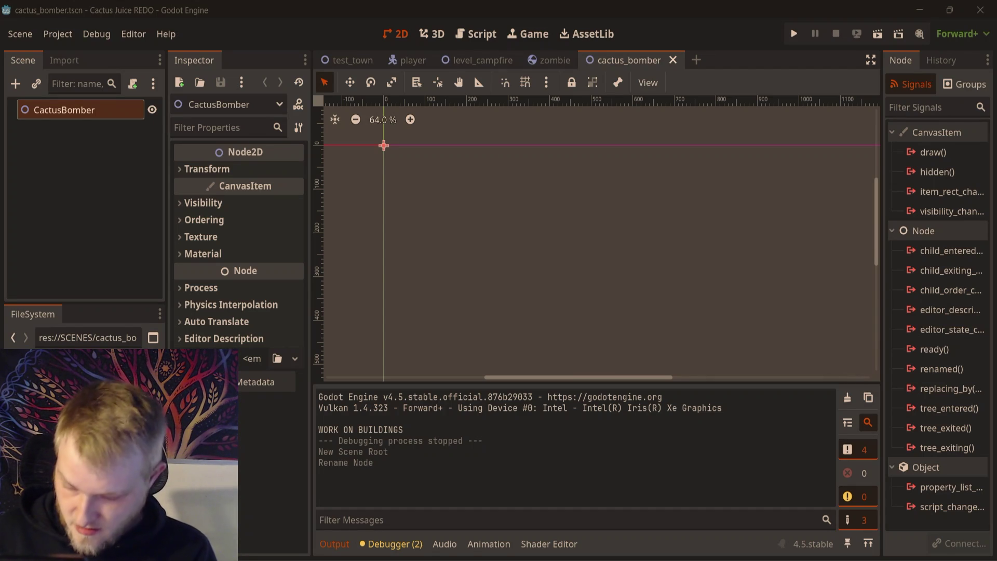
key(Return)
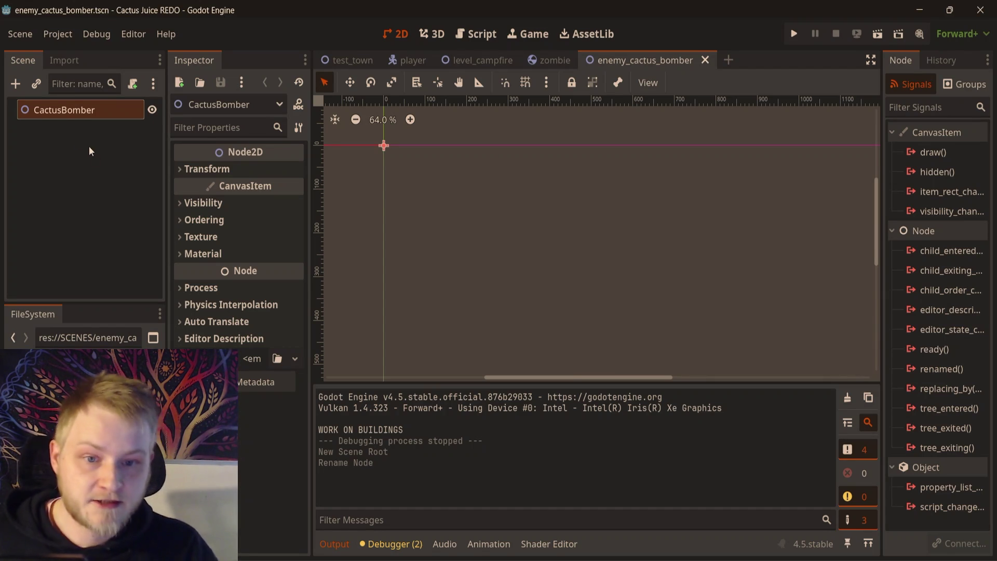
click(61, 110)
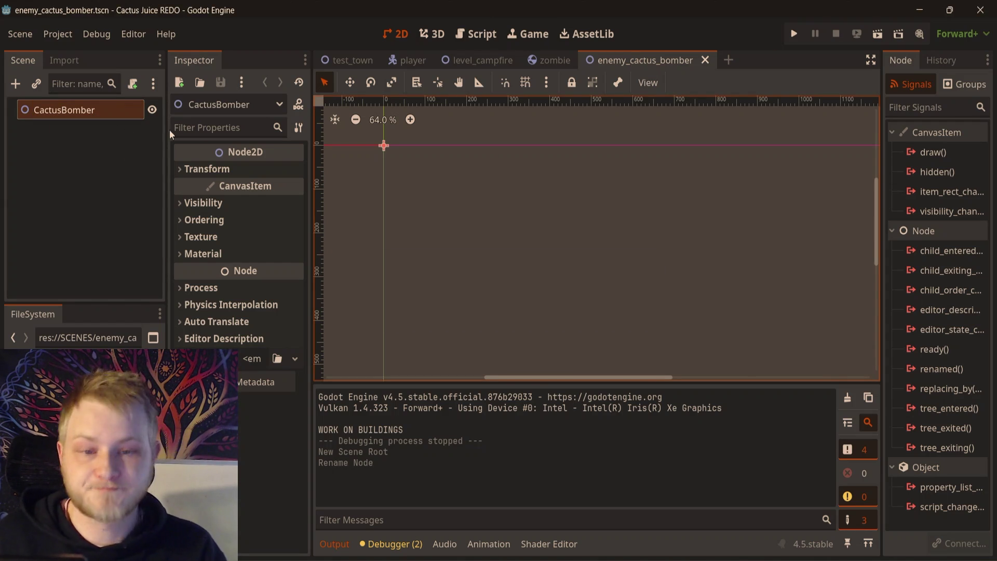
Step: Add an AnimatedSprite2D child node under CactusBomber
right_click(126, 111)
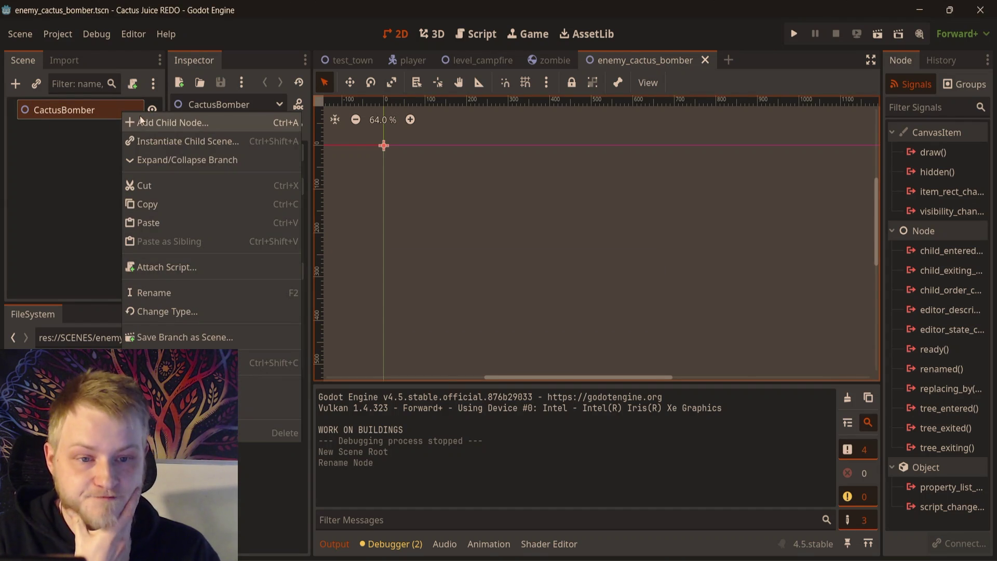
click(156, 121)
text(label)
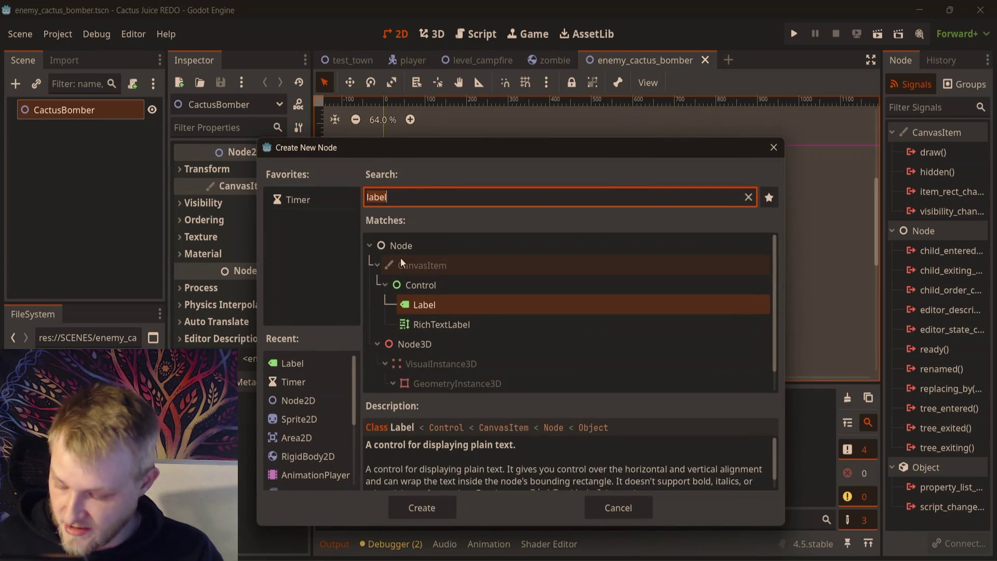
text(Ani)
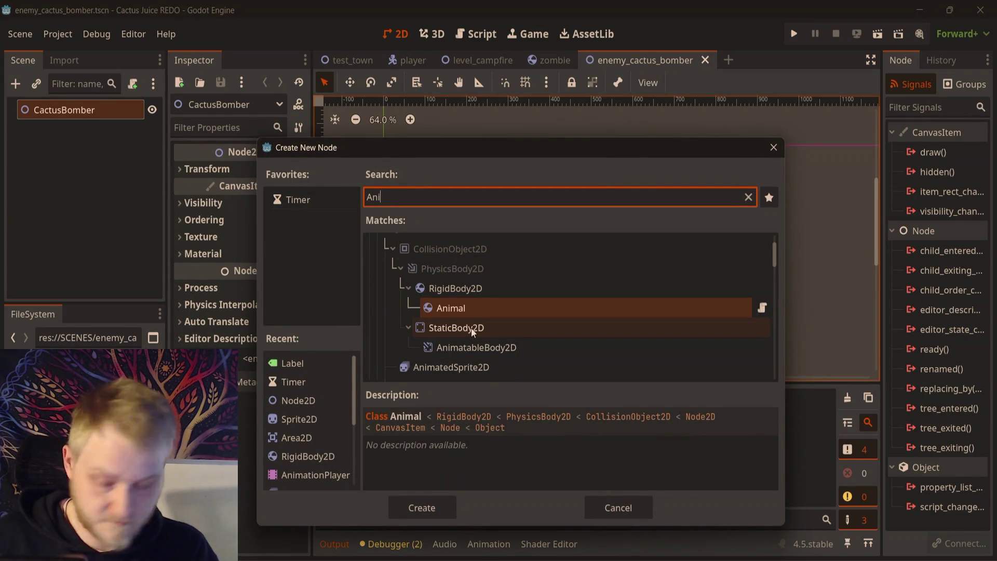
text(mated)
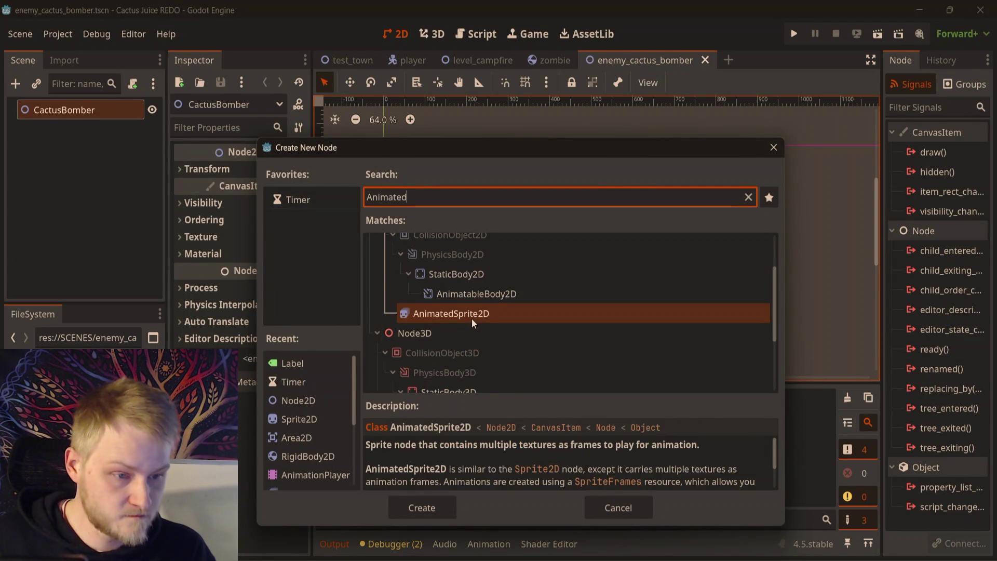
double_click(471, 319)
Step: Attach the existing res://SCRIPTS/enemy_cactus_bomber.gd script to CactusBomber as a separate file
click(64, 110)
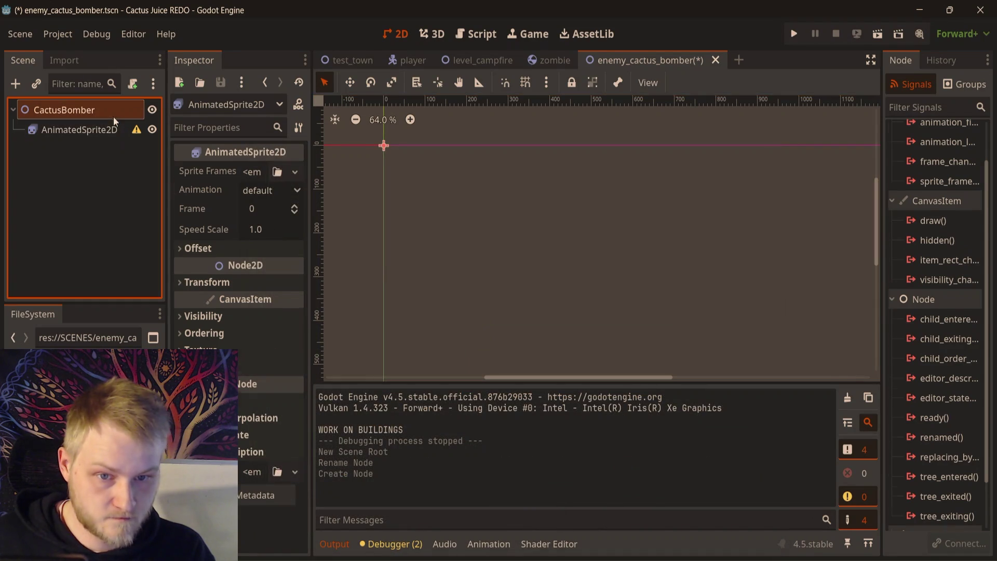
click(133, 84)
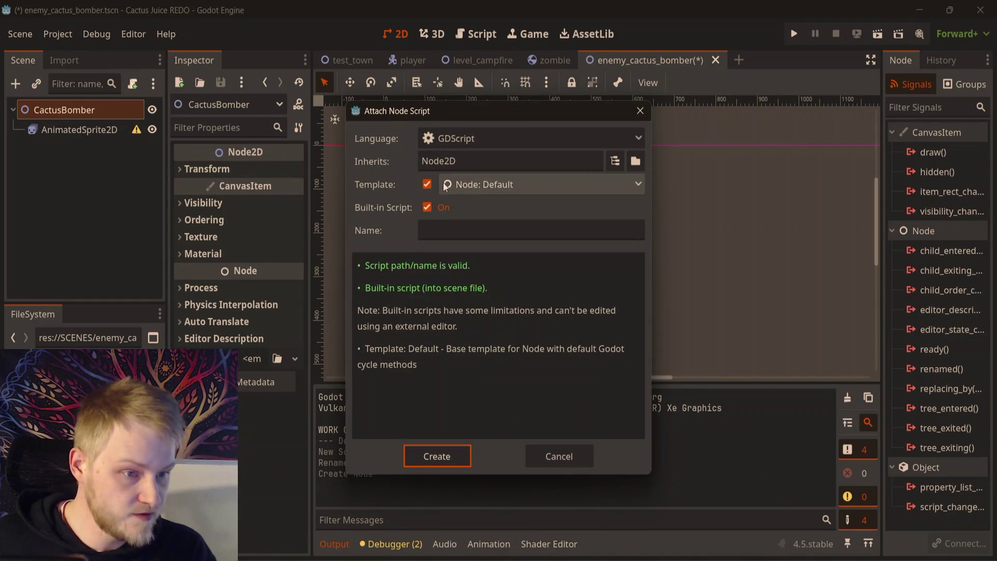
click(427, 207)
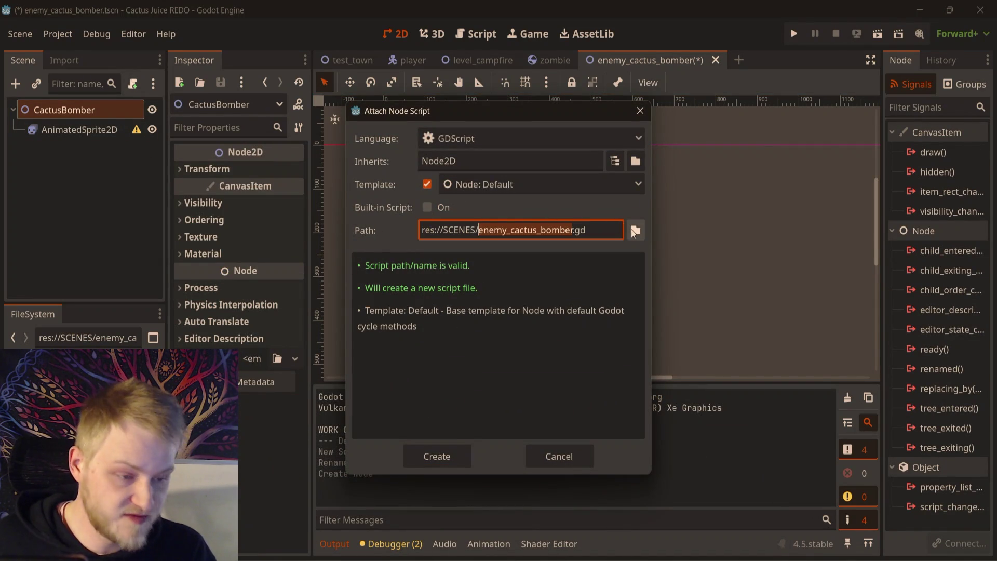
click(634, 229)
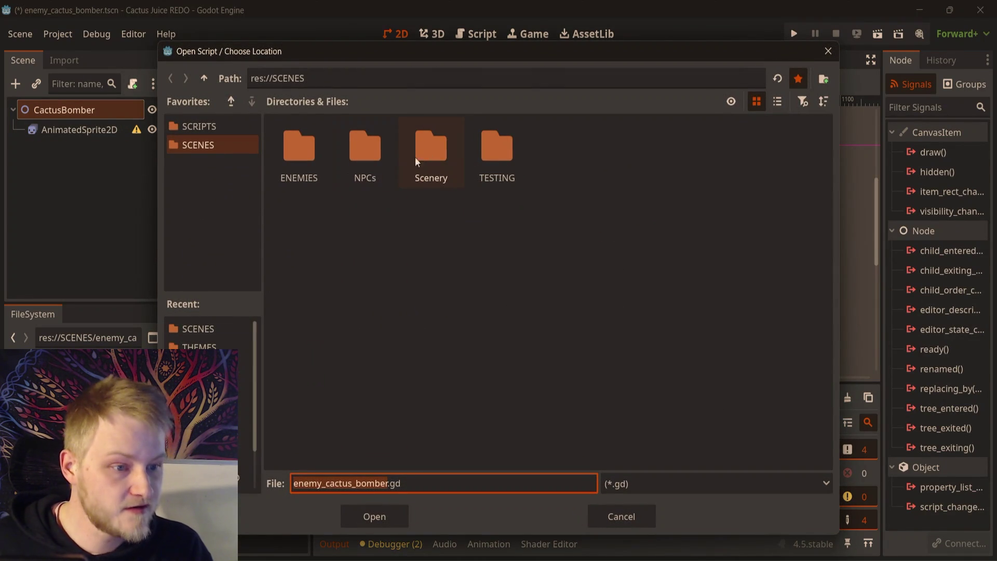
click(184, 129)
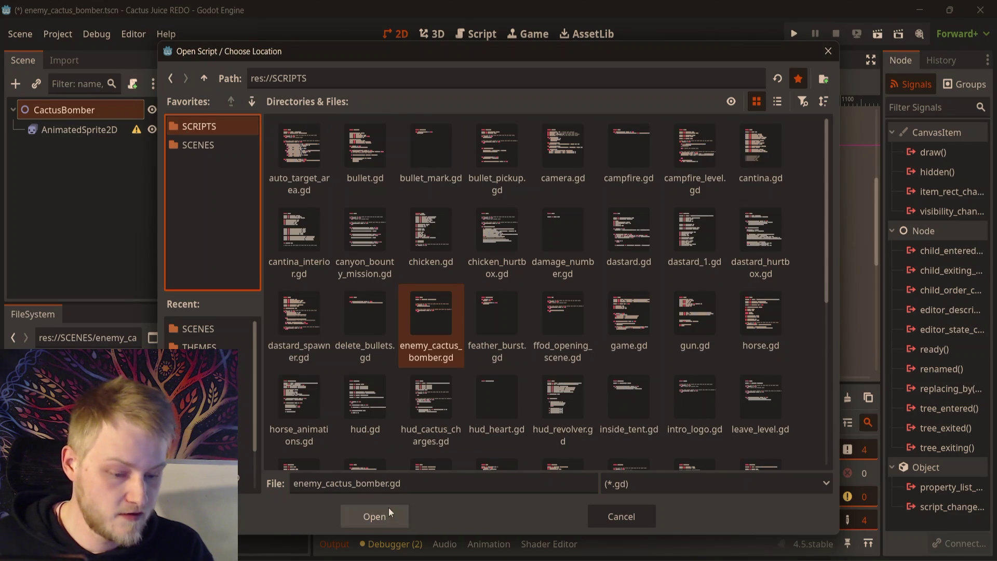
click(374, 516)
click(447, 461)
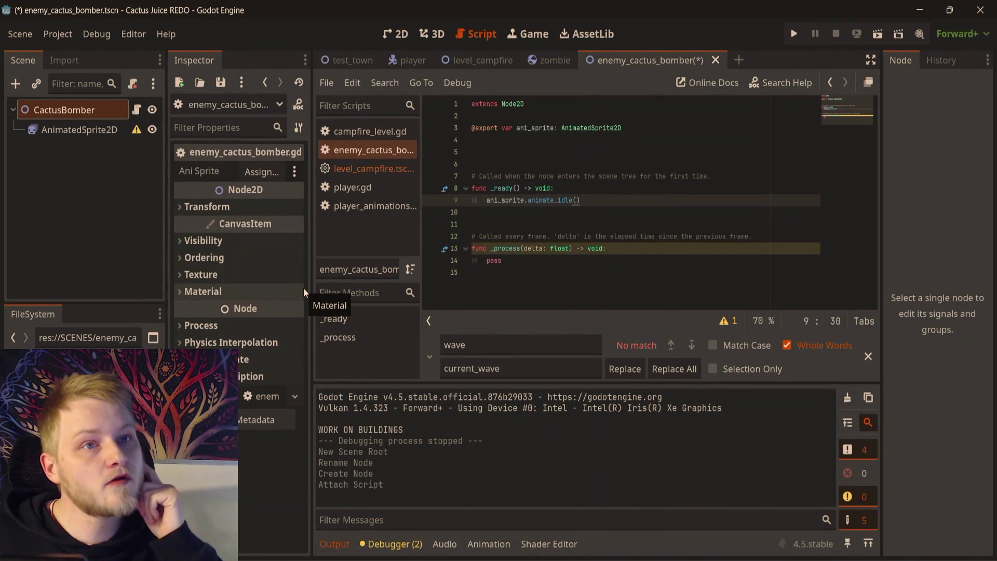
Step: Save the scene and give the AnimatedSprite2D a new SpriteFrames resource
key(ctrl+s)
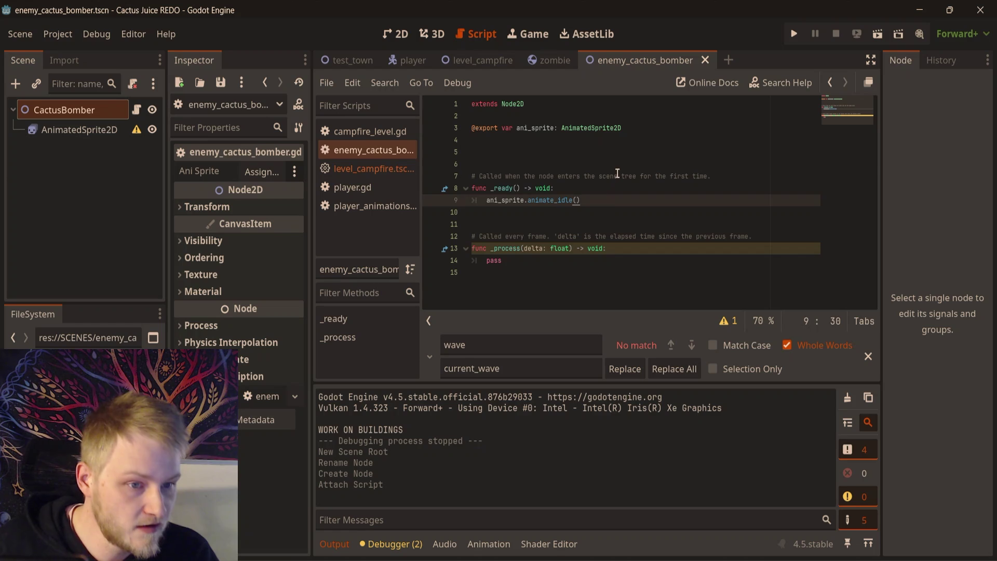
key(Up)
key(Up)
key(Up)
key(Down)
key(Down)
key(Down)
key(Down)
key(Down)
key(Down)
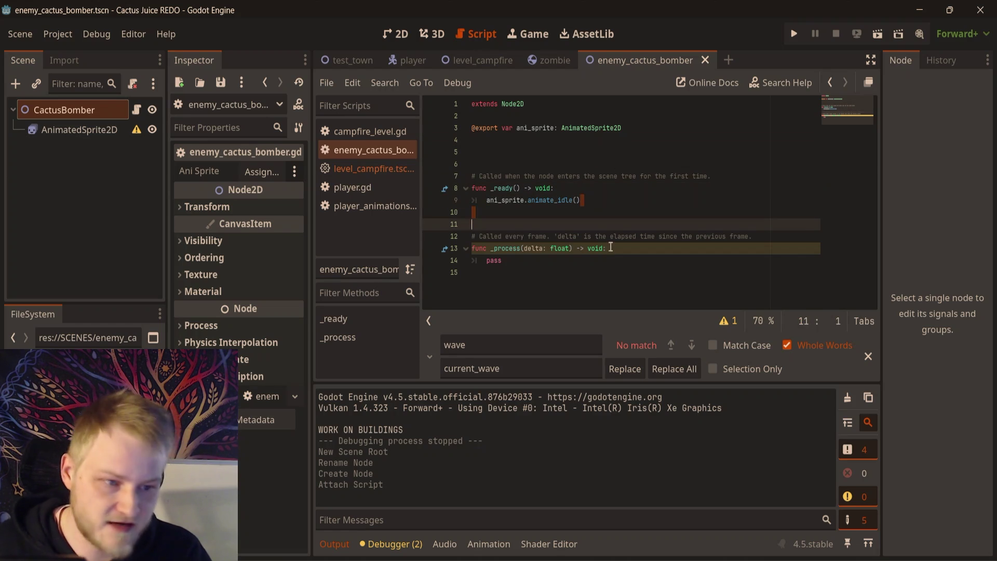
key(Up)
key(Up)
key(Up)
click(75, 129)
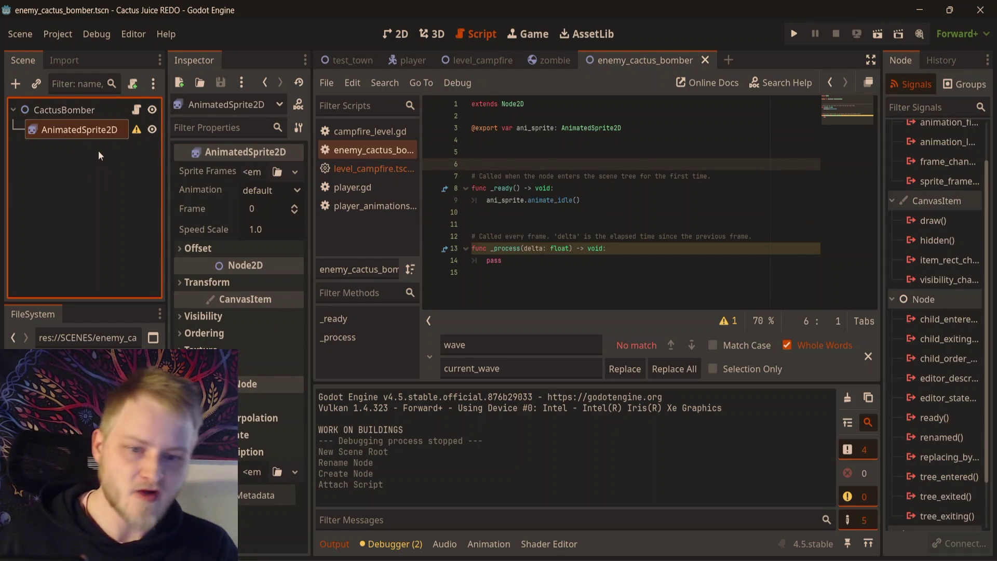
click(249, 173)
click(267, 211)
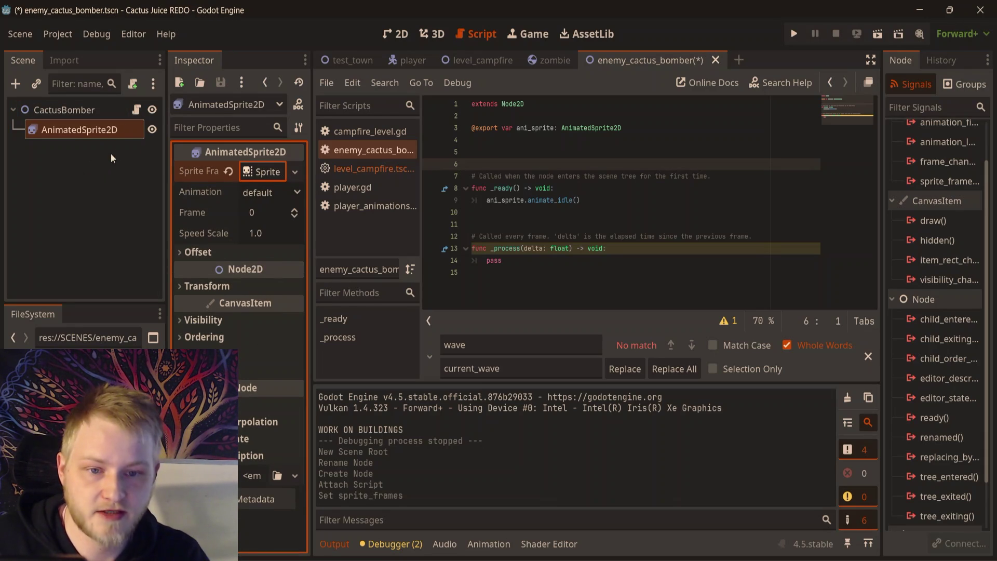
Step: Hide the output log, save again, and view CactusBomber's script properties
click(82, 110)
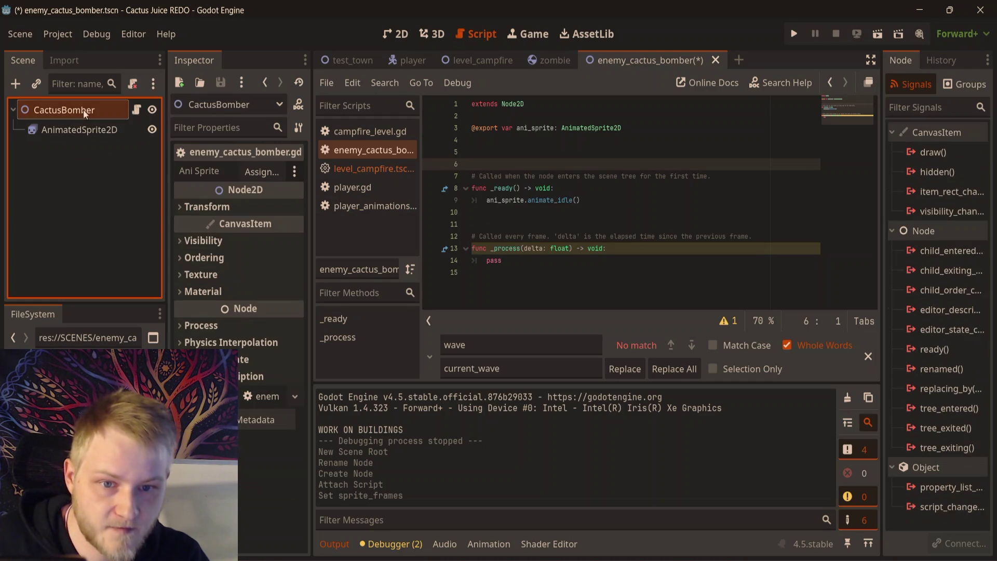
click(98, 128)
click(95, 111)
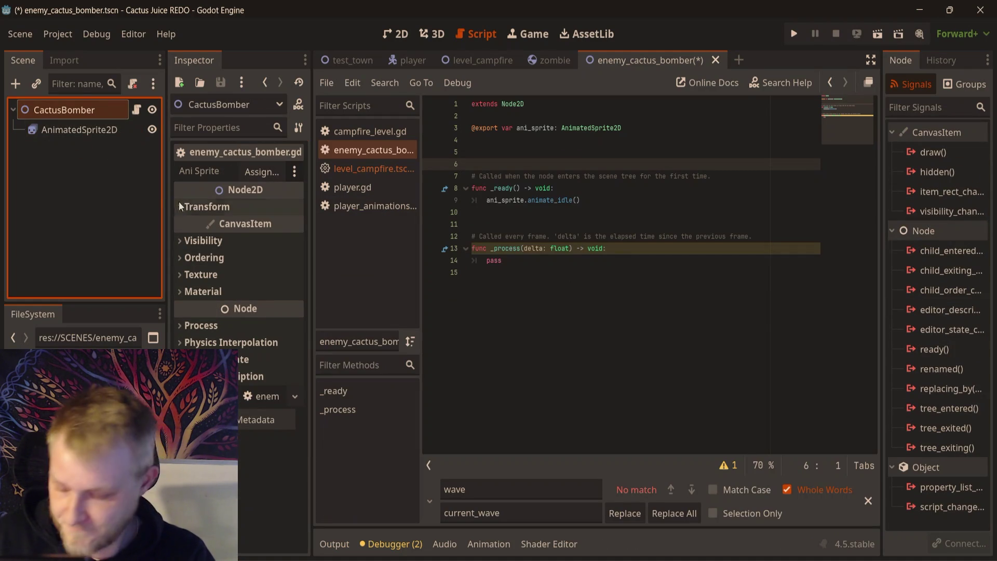
key(ctrl+s)
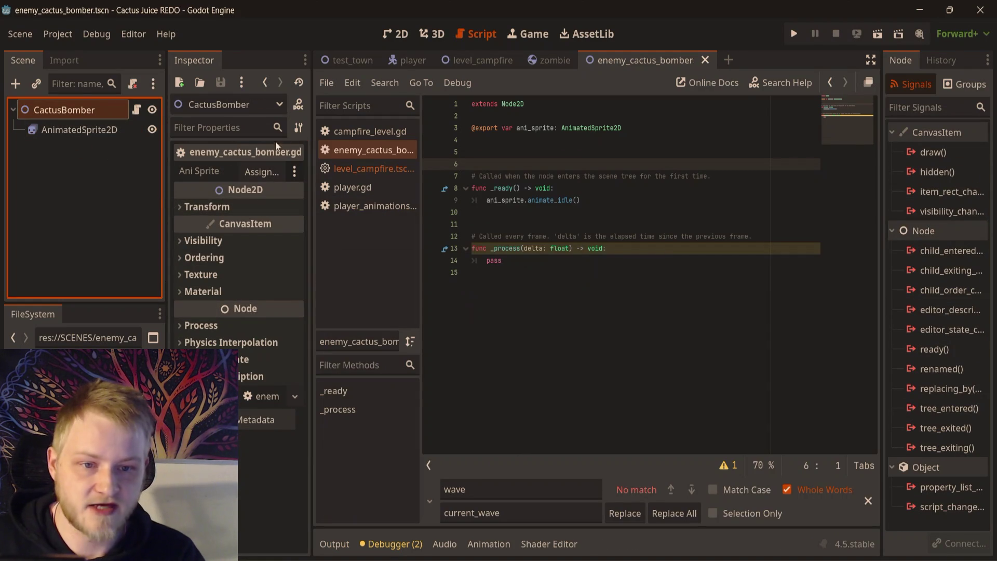
click(139, 110)
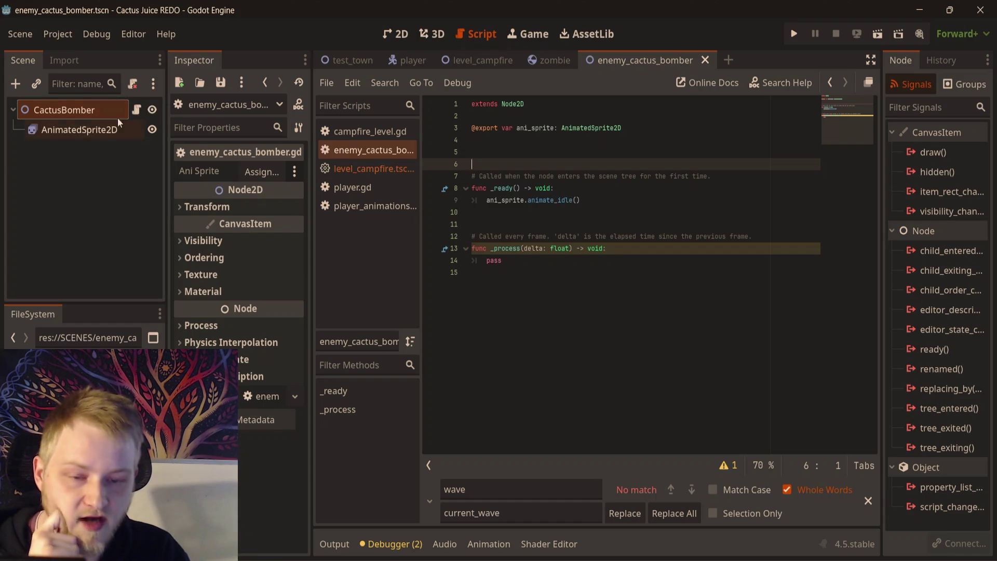
click(78, 134)
click(81, 113)
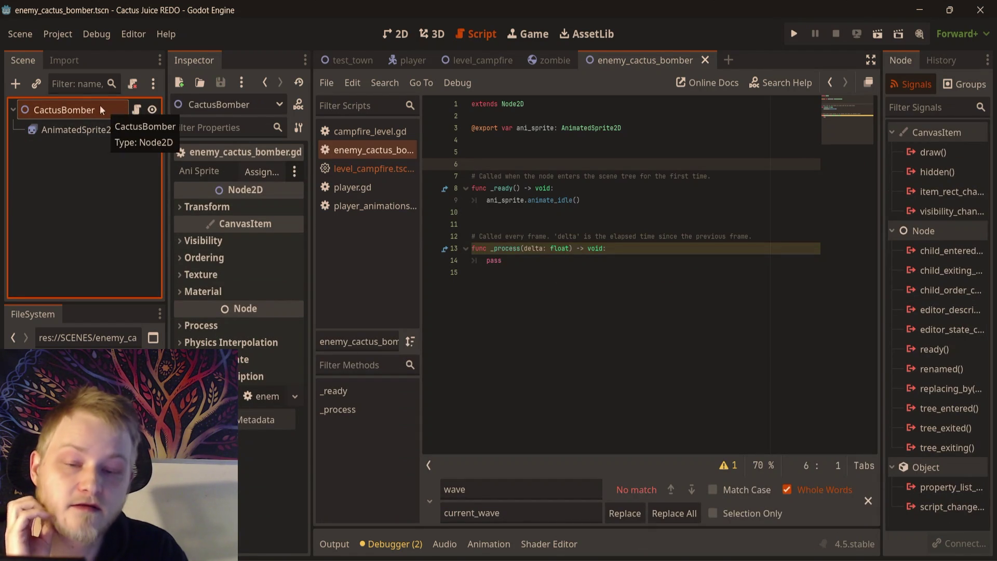
Step: Switch between the AnimatedSprite2D and CactusBomber nodes to find the script properties
click(136, 110)
click(114, 129)
click(110, 111)
click(99, 124)
click(104, 110)
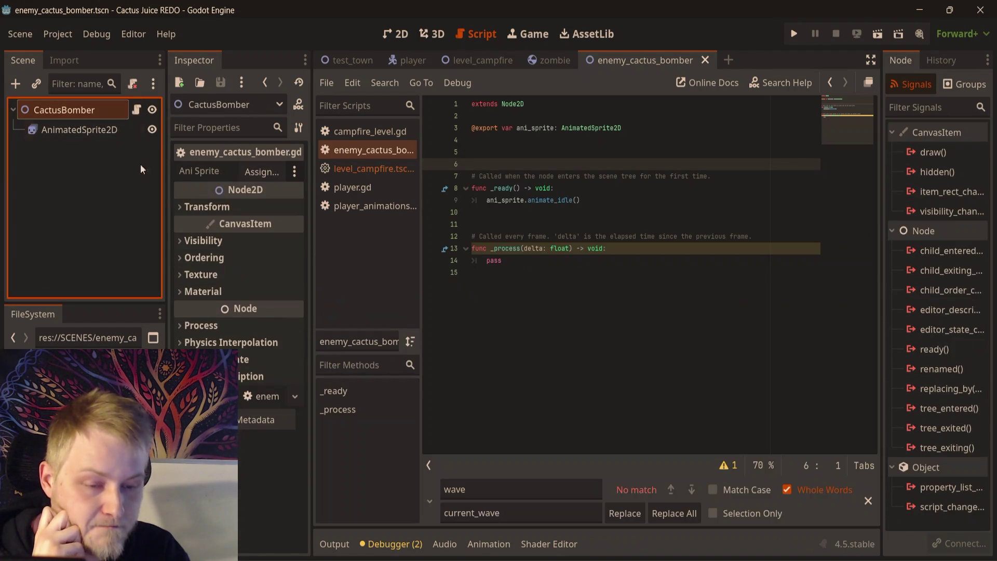
click(132, 110)
click(84, 130)
click(89, 113)
click(88, 127)
click(92, 112)
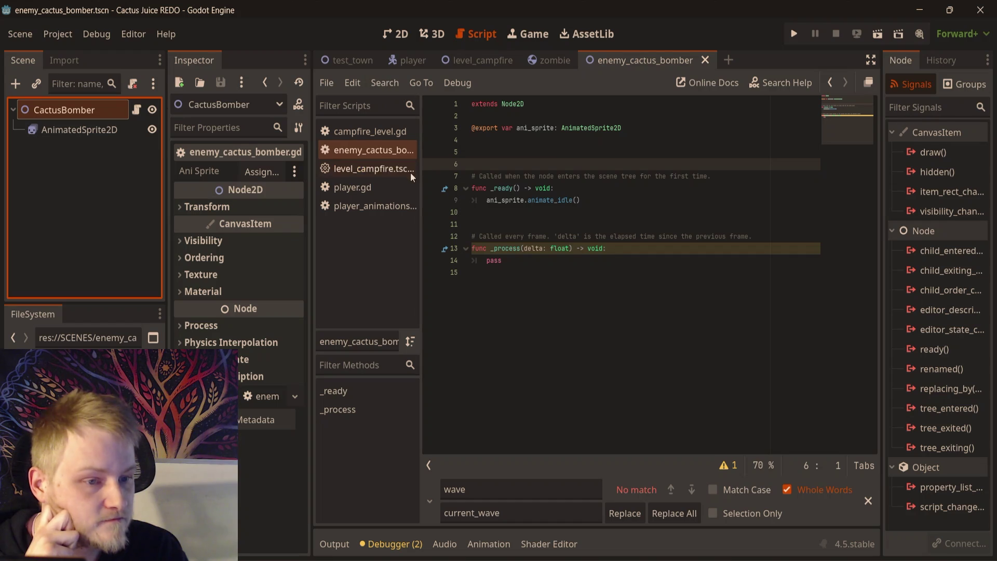
Step: Move the caret to empty lines 11 and 5 in enemy_cactus_bomber.gd
click(646, 285)
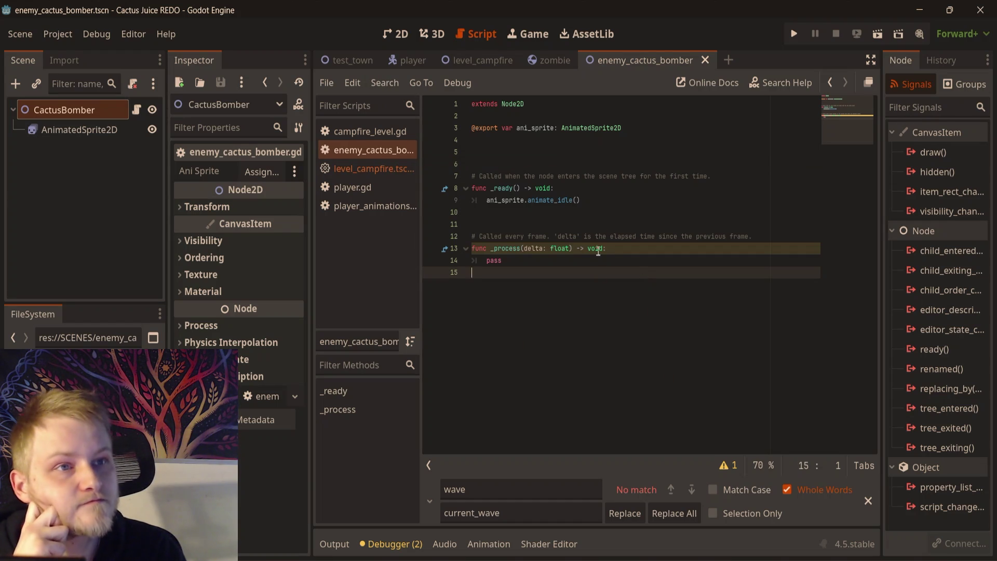
click(658, 224)
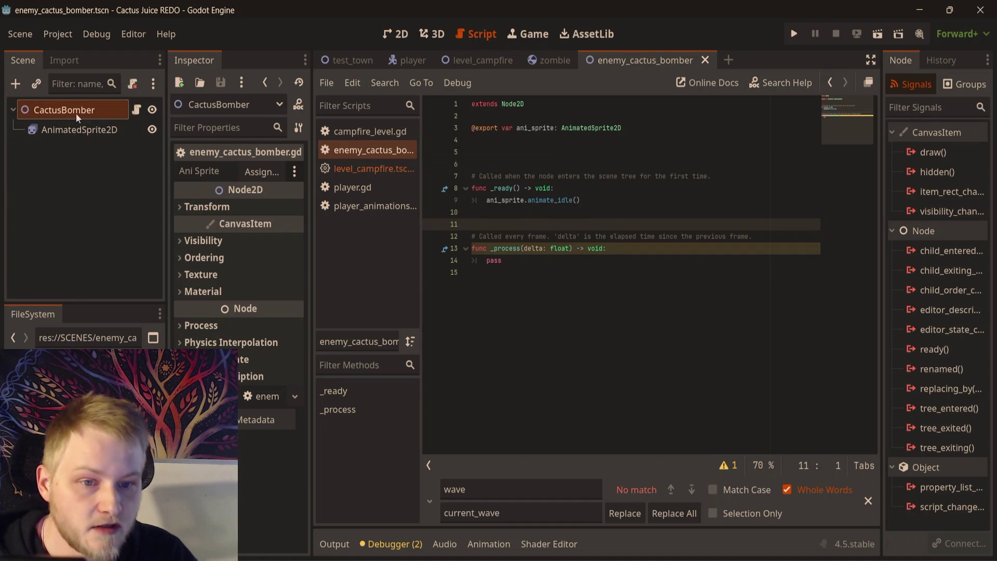
click(133, 110)
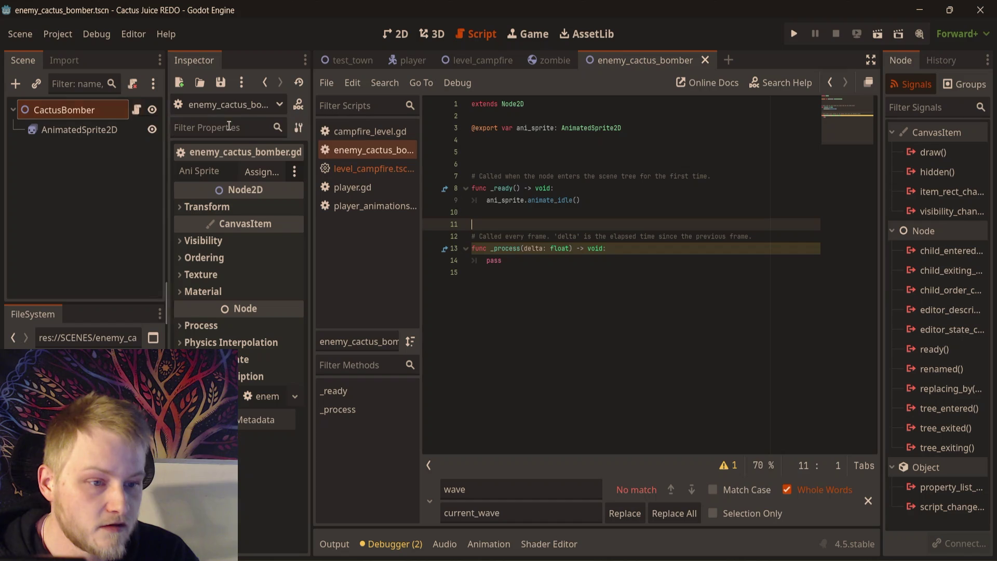
click(370, 152)
click(471, 154)
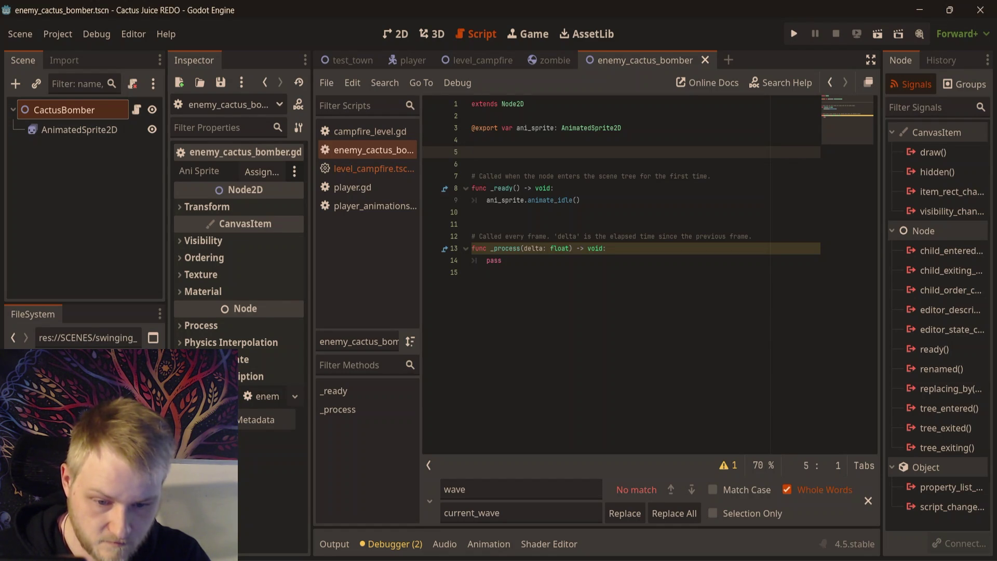
Step: Assign the AnimatedSprite2D node to CactusBomber's Ani Sprite property and verify it
click(67, 136)
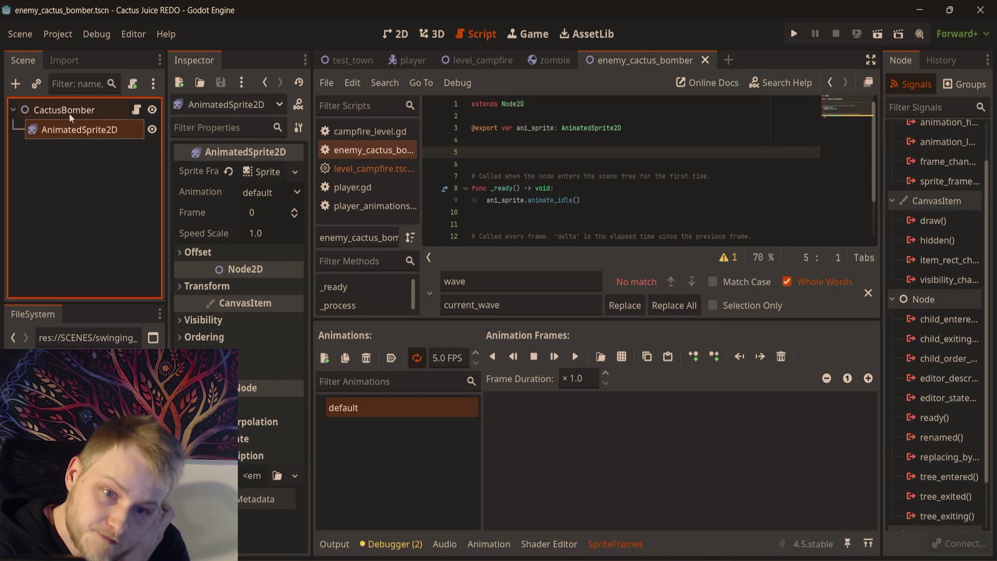
click(70, 113)
mouse_move(75, 129)
mouse_down()
mouse_move(271, 177)
mouse_move(120, 104)
mouse_move(264, 178)
mouse_up()
click(121, 107)
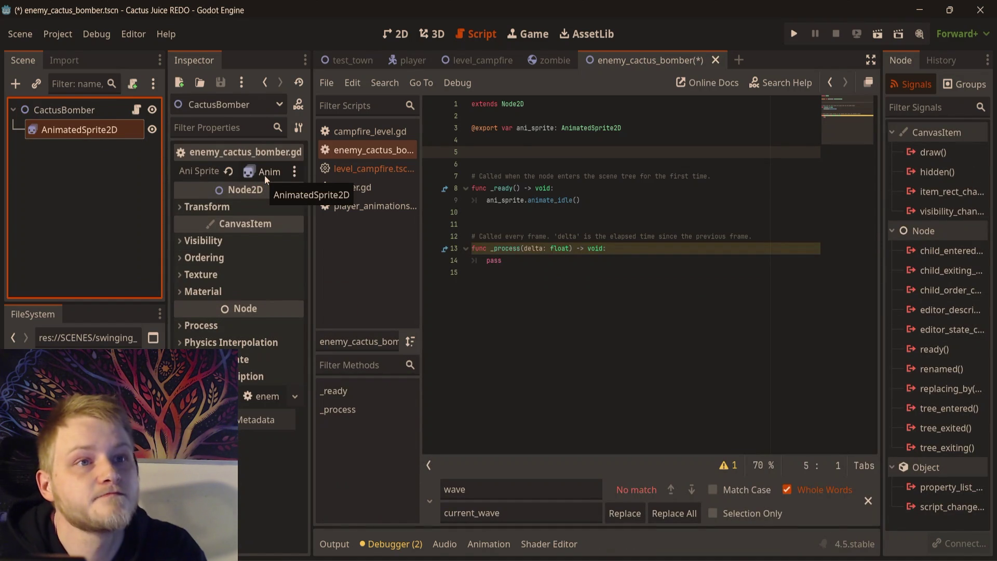
click(675, 176)
Step: Delete the animate_idle call from _ready and save the script
click(703, 224)
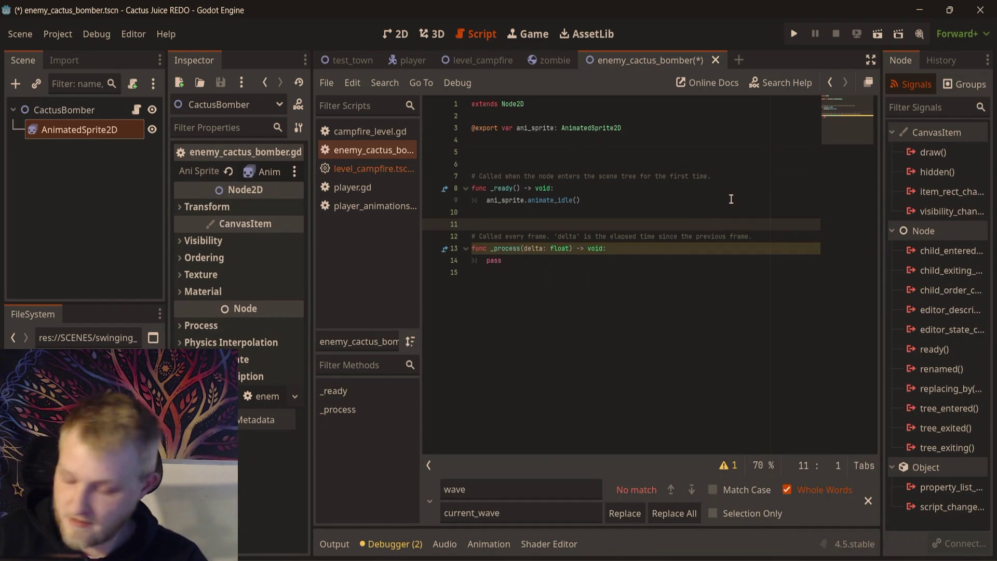
key(ctrl+s)
click(639, 188)
click(622, 201)
drag(622, 202, 502, 202)
key(BackSpace)
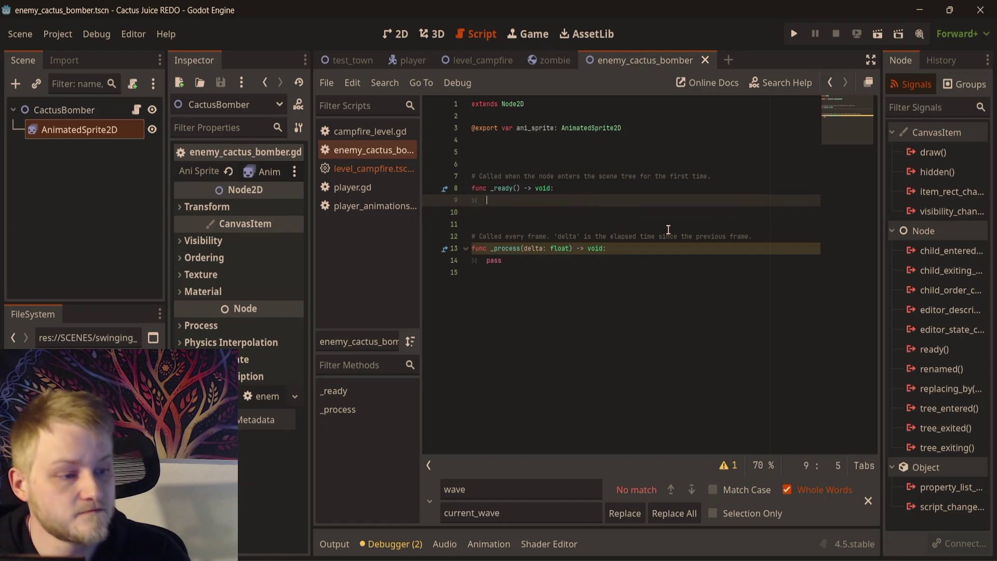
text(pass)
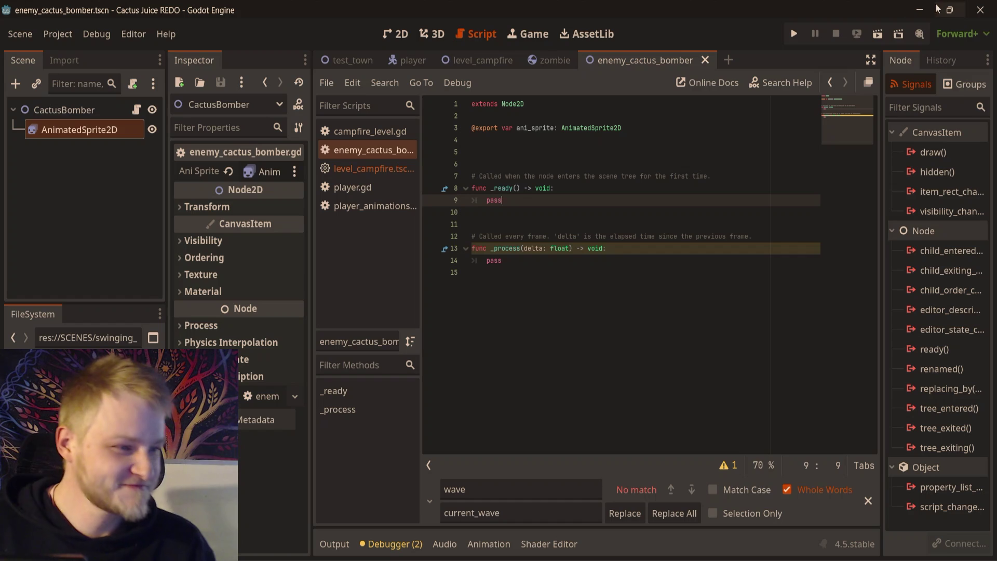
click(644, 174)
click(652, 142)
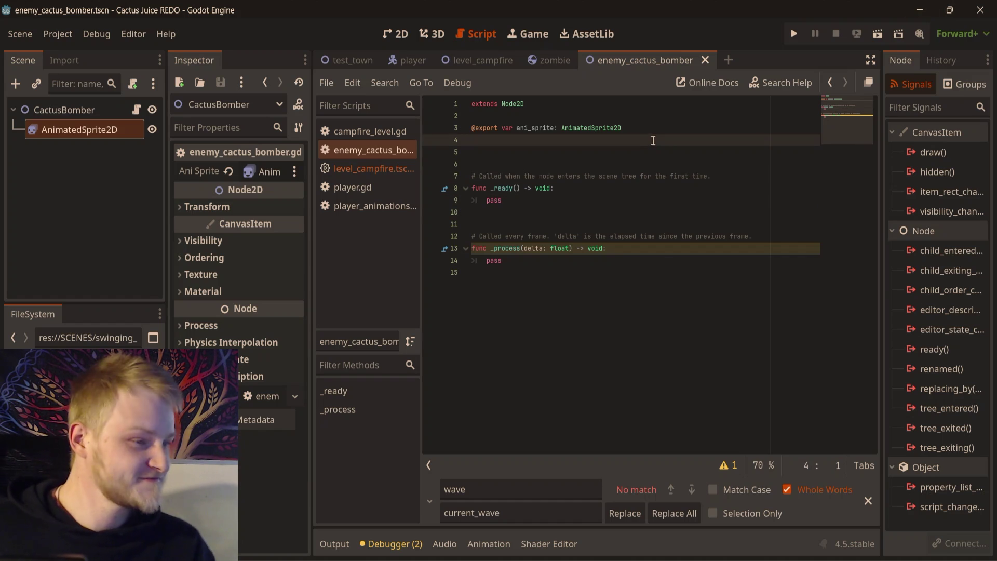
key(ctrl+s)
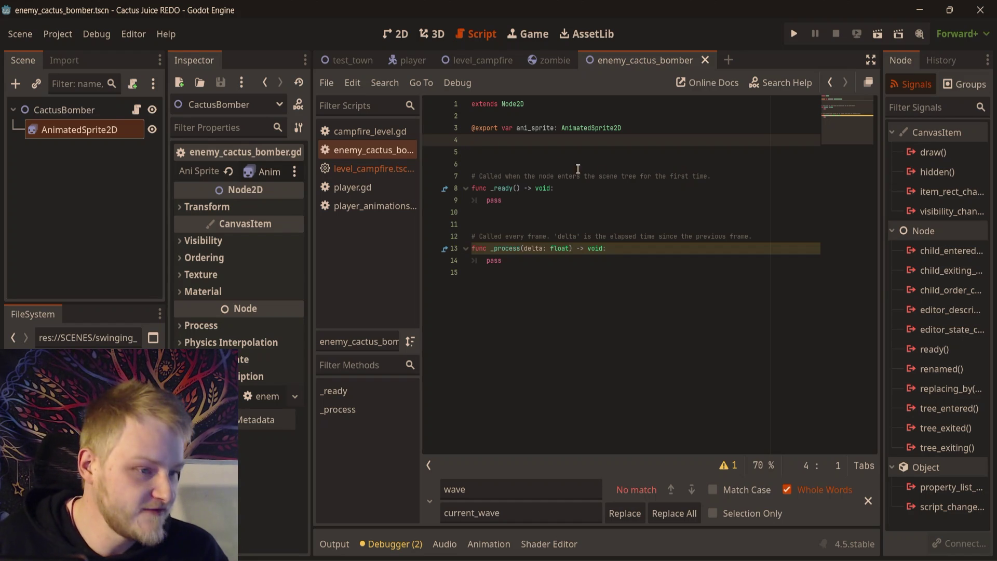
Step: Add a blank line below the sprite export, delete the comment above _ready, and save
key(Return)
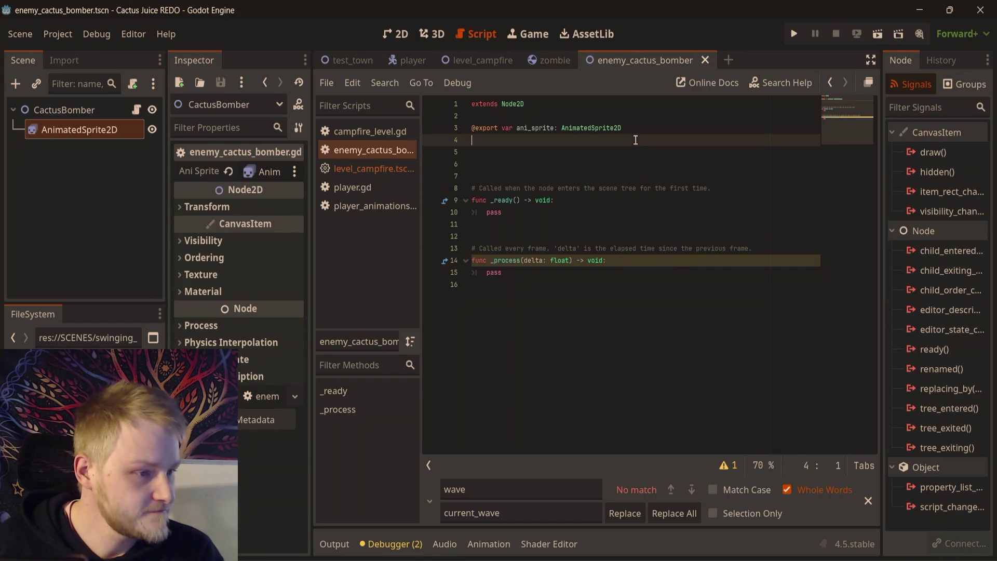
key(Up)
key(Up)
key(Up)
key(Down)
key(Down)
key(Down)
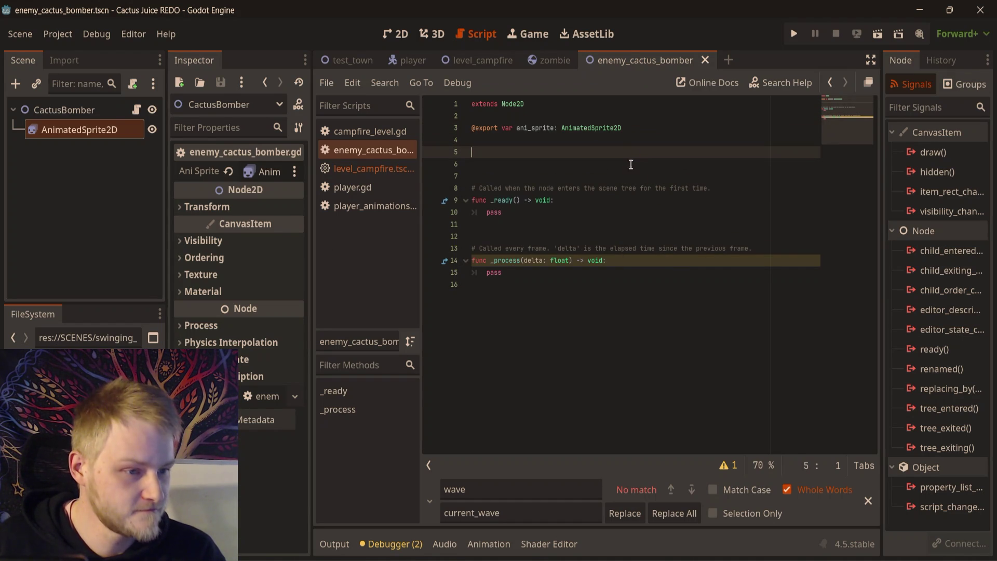
click(611, 164)
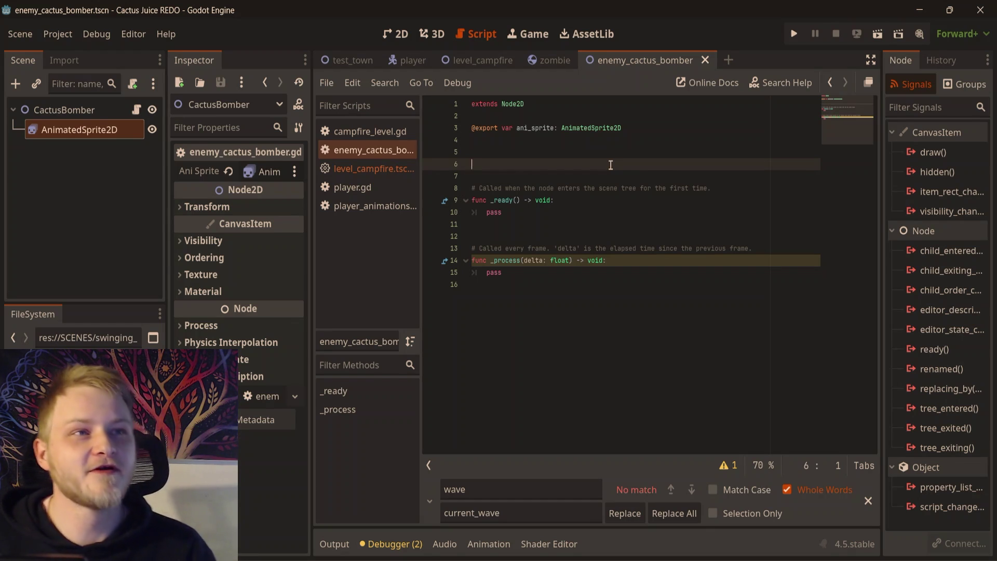
key(Up)
key(Up)
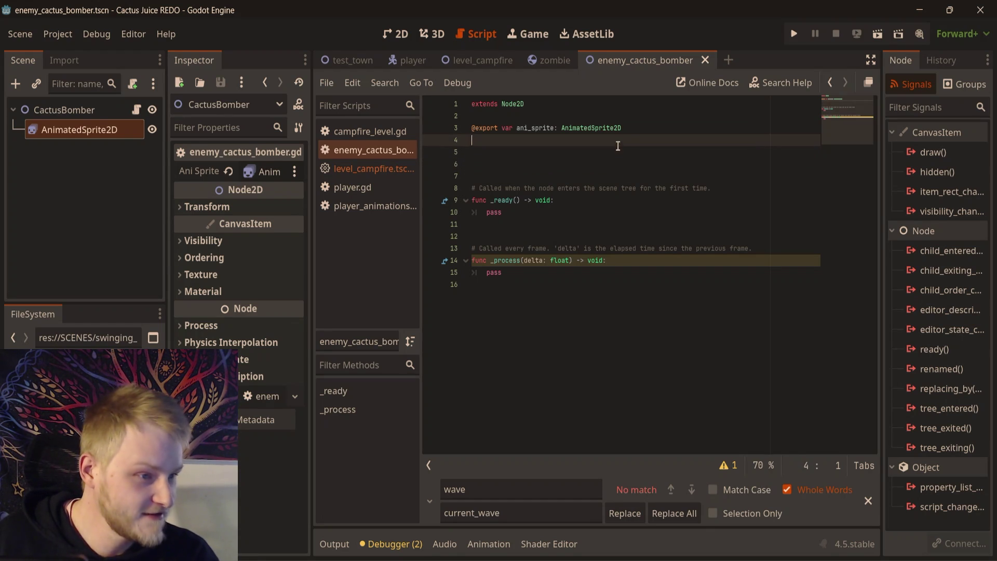
key(Down)
key(Down)
key(Down)
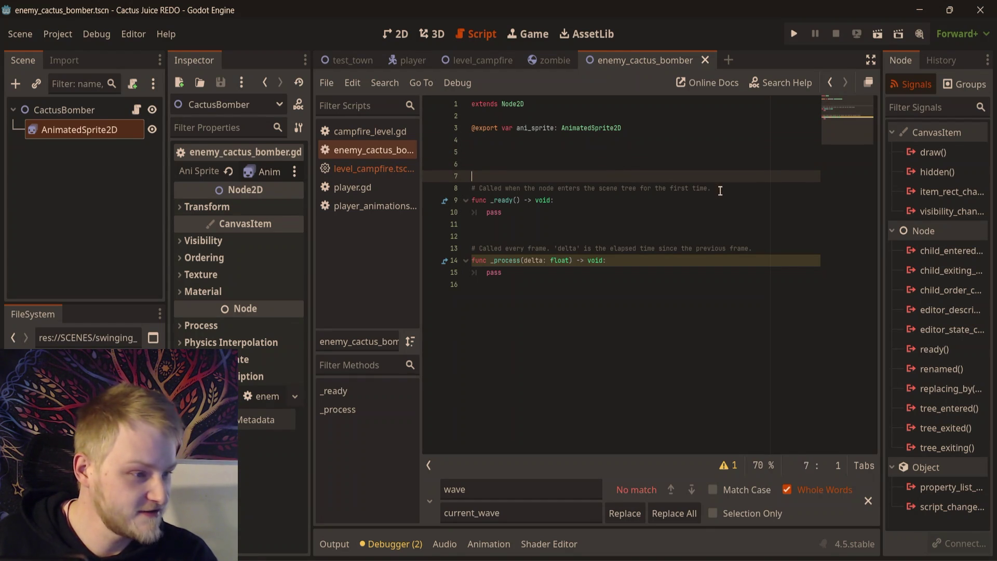
key(Down)
key(End)
key(shift+Home)
key(BackSpace)
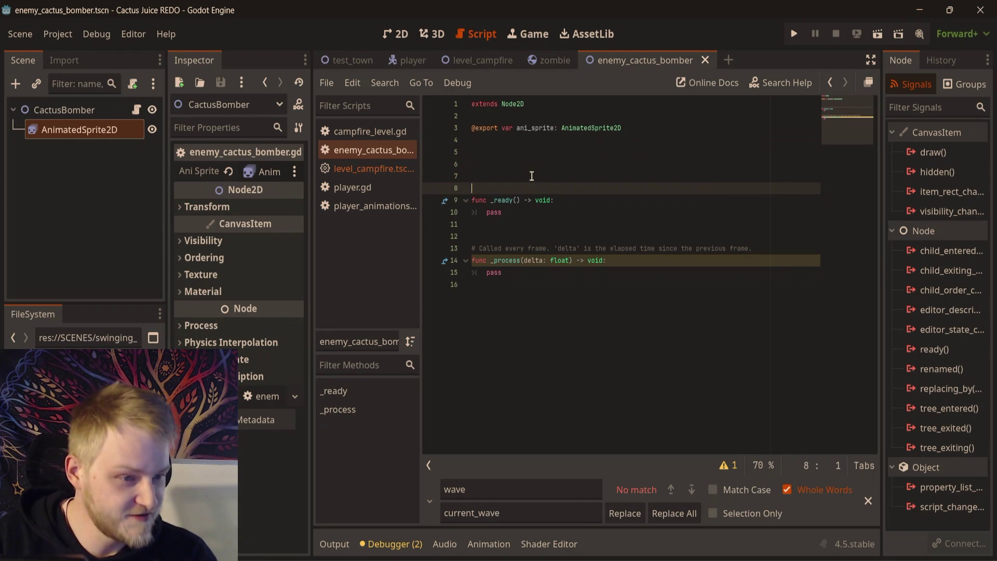
click(530, 176)
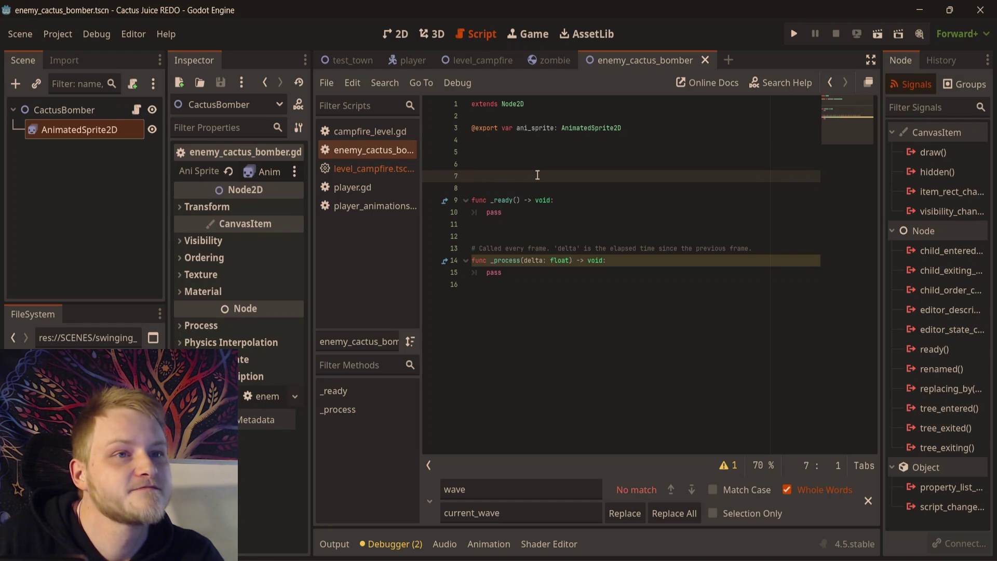
key(ctrl+s)
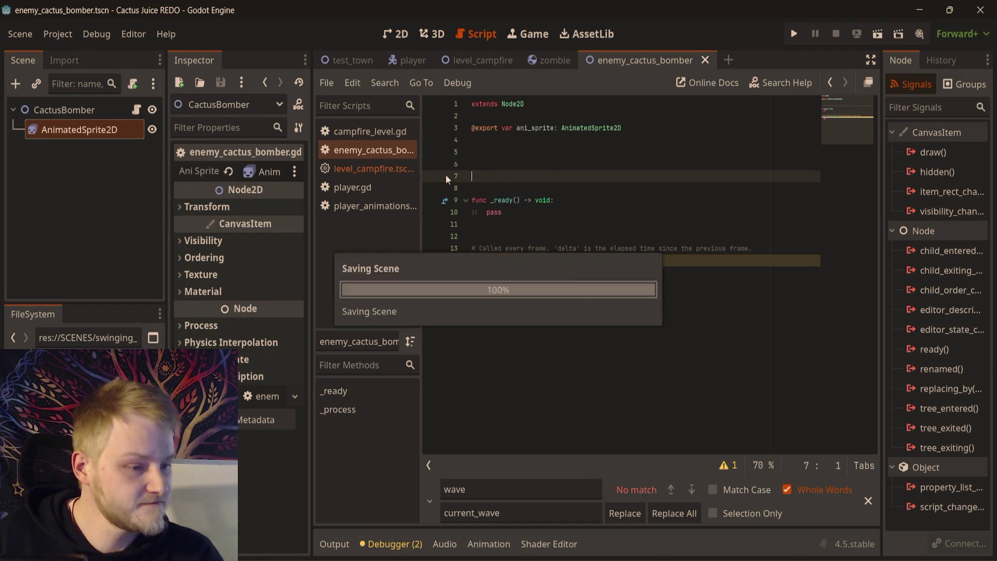
Step: Type an 'export var' declaration on line 4, then erase the unfinished line
click(547, 167)
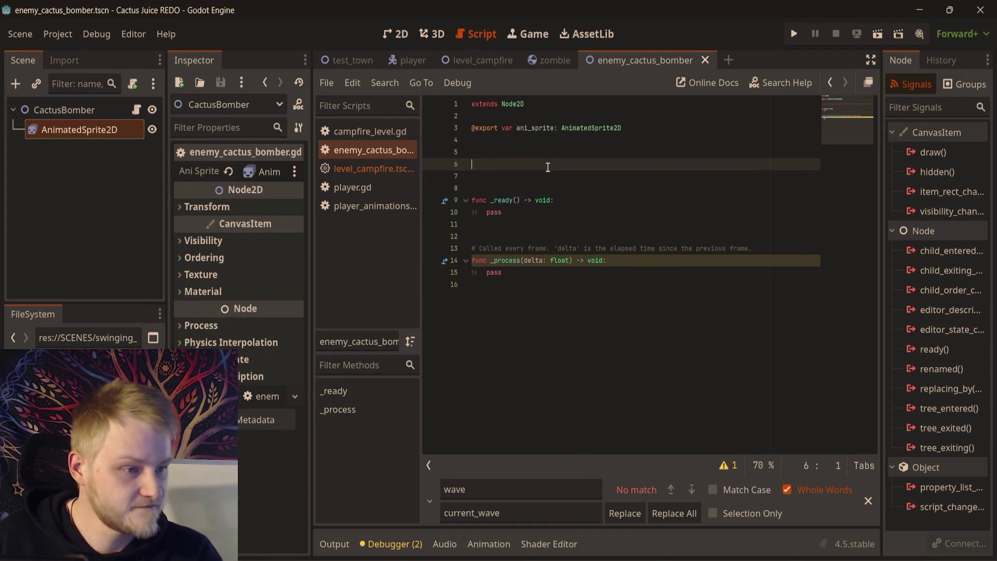
click(564, 134)
click(583, 137)
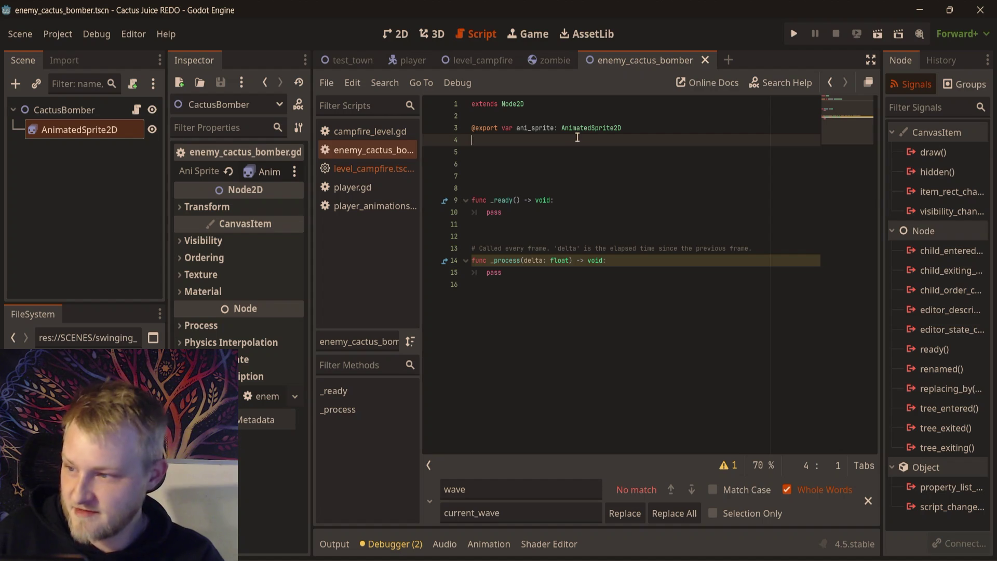
text(@ex)
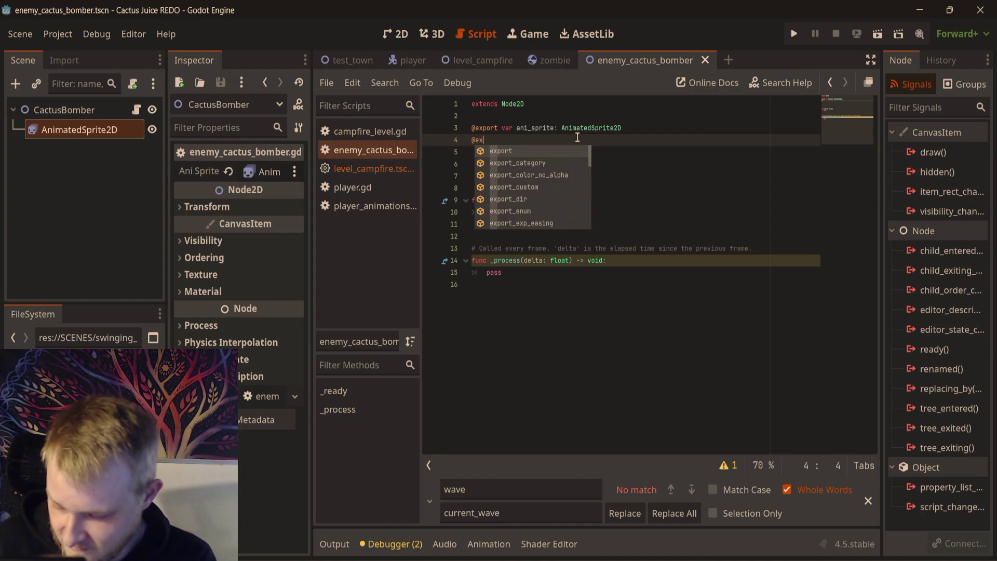
text(port)
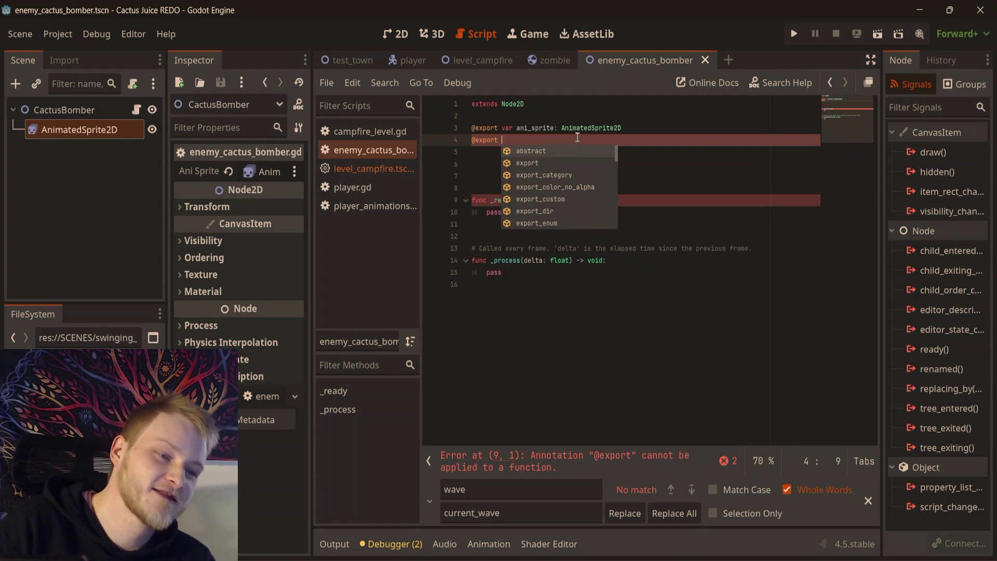
text( var)
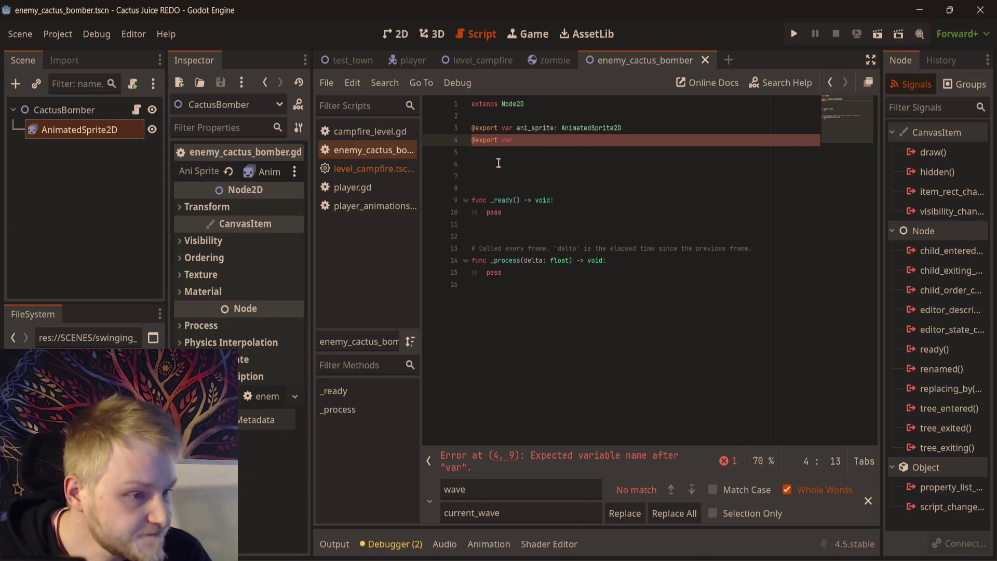
key(Down)
key(Down)
click(547, 141)
key(BackSpace)
key(BackSpace)
key(BackSpace)
key(BackSpace)
key(BackSpace)
key(BackSpace)
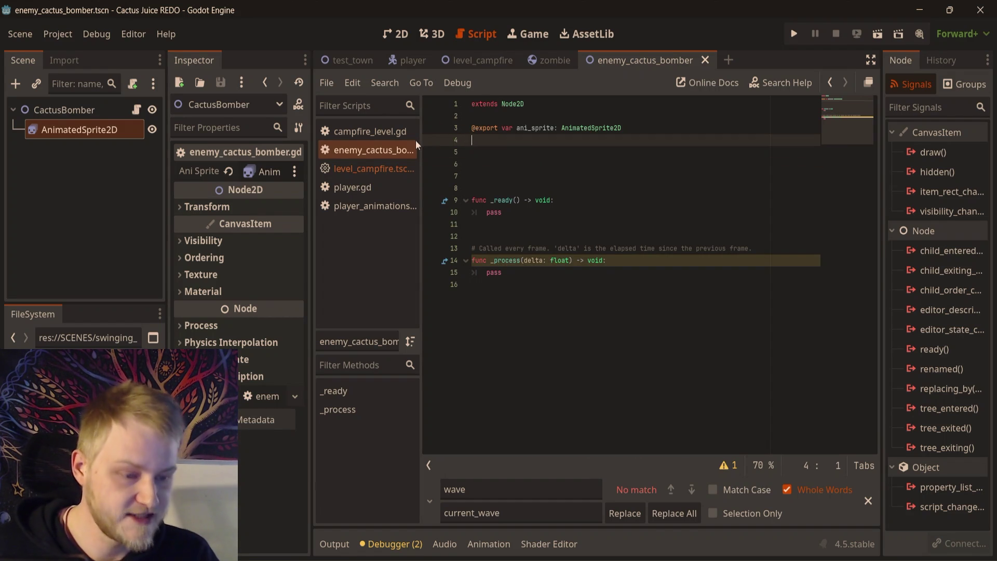
Step: Check the CactusBomber and AnimatedSprite2D nodes, then switch to the 2D scene view
click(107, 116)
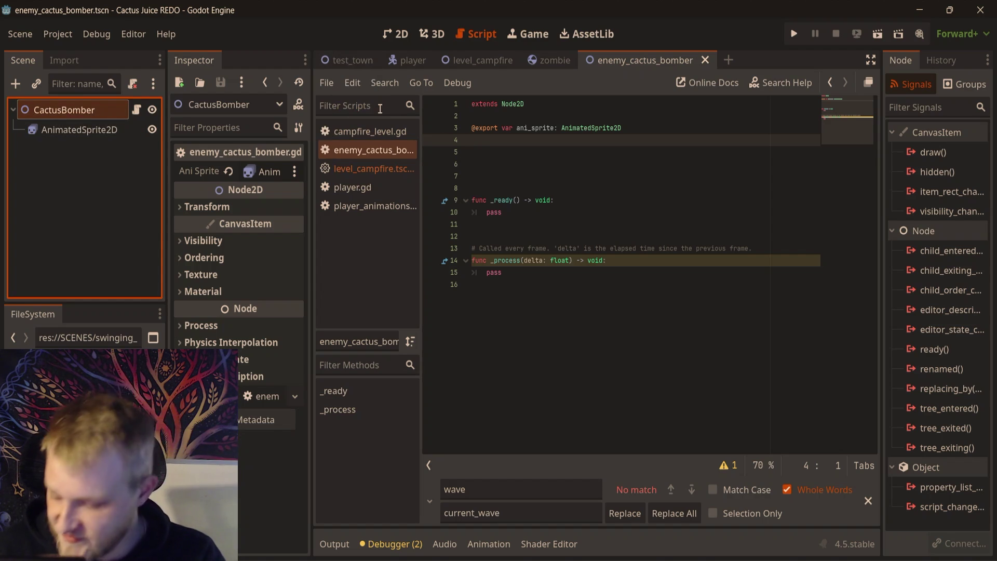
key(Down)
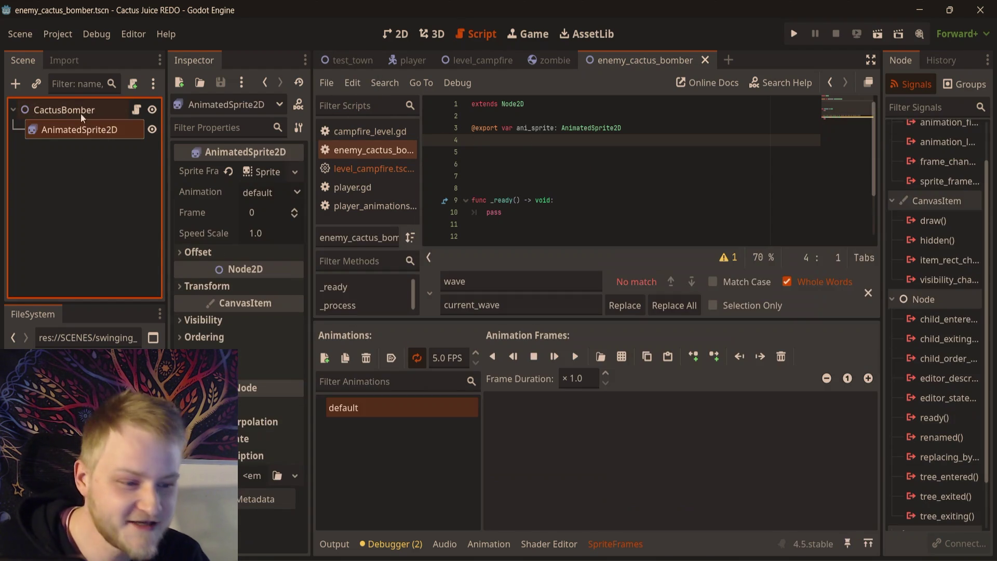
key(Up)
key(Down)
key(Up)
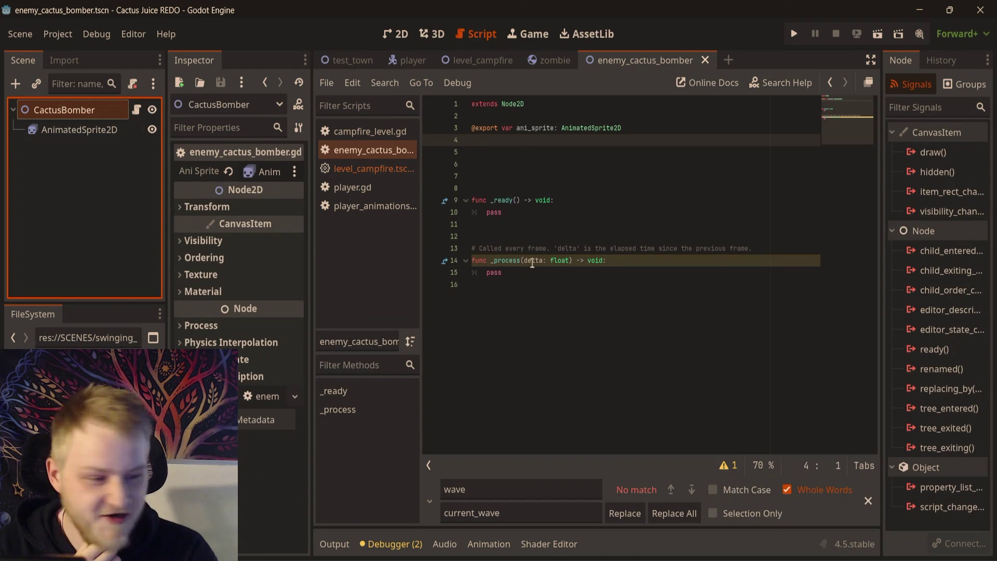
click(390, 35)
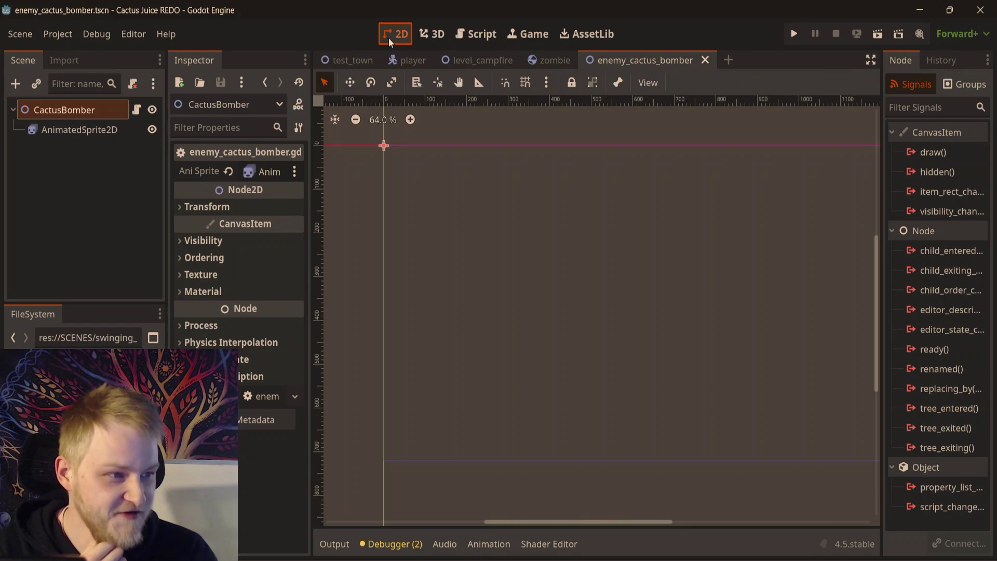
Step: Rename the AnimatedSprite2D's 'default' animation to 'idle' in SpriteFrames
click(79, 129)
click(266, 172)
click(401, 426)
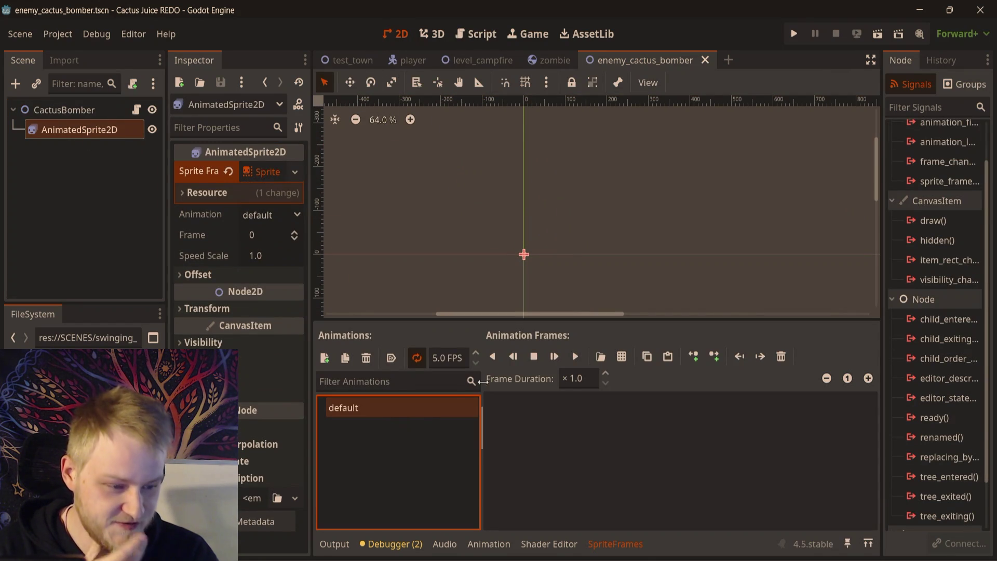
click(420, 408)
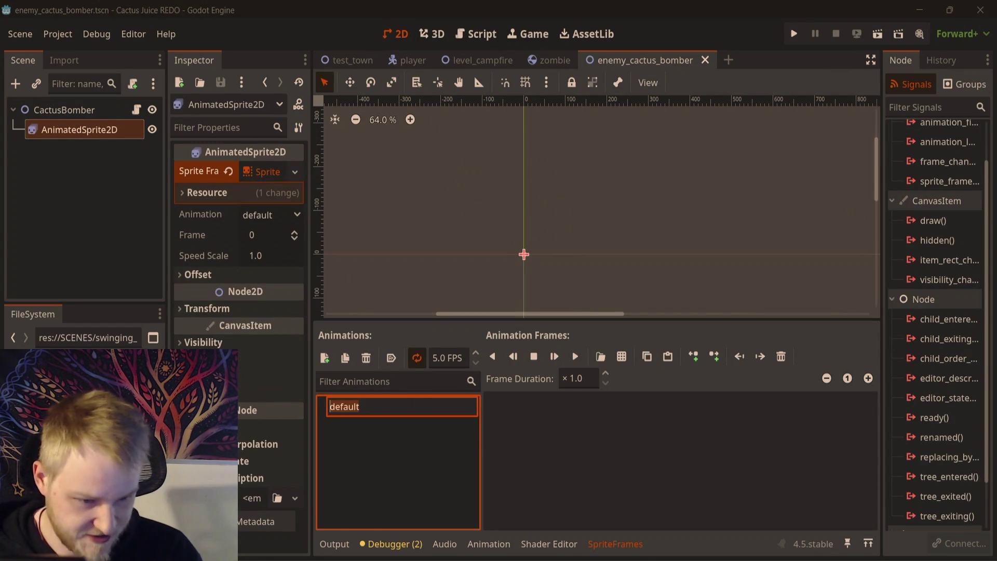
text(idle)
key(Return)
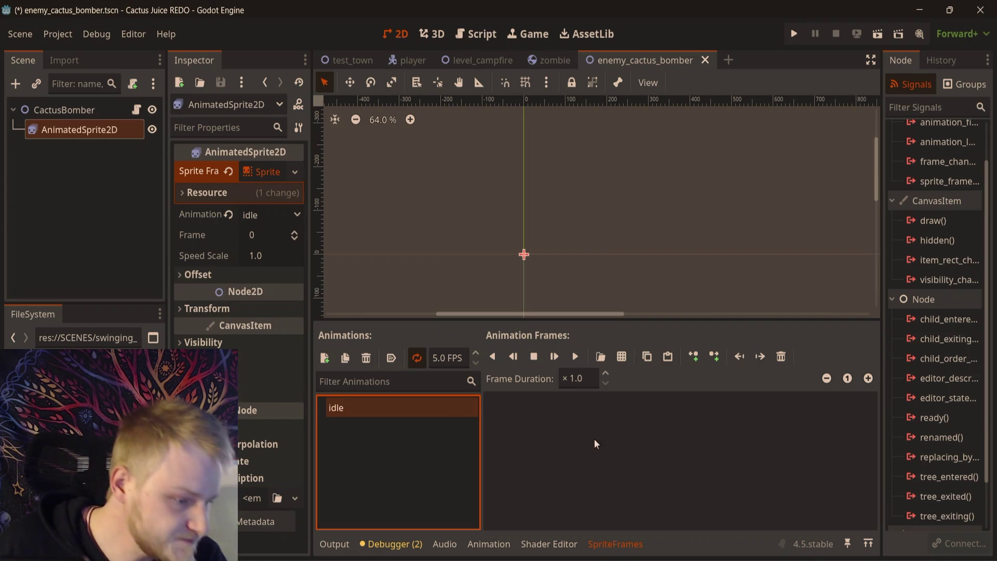
Step: Load CactusBomberSpritesheet.png from res://ENEMIES into the sprite-sheet frame picker
click(625, 355)
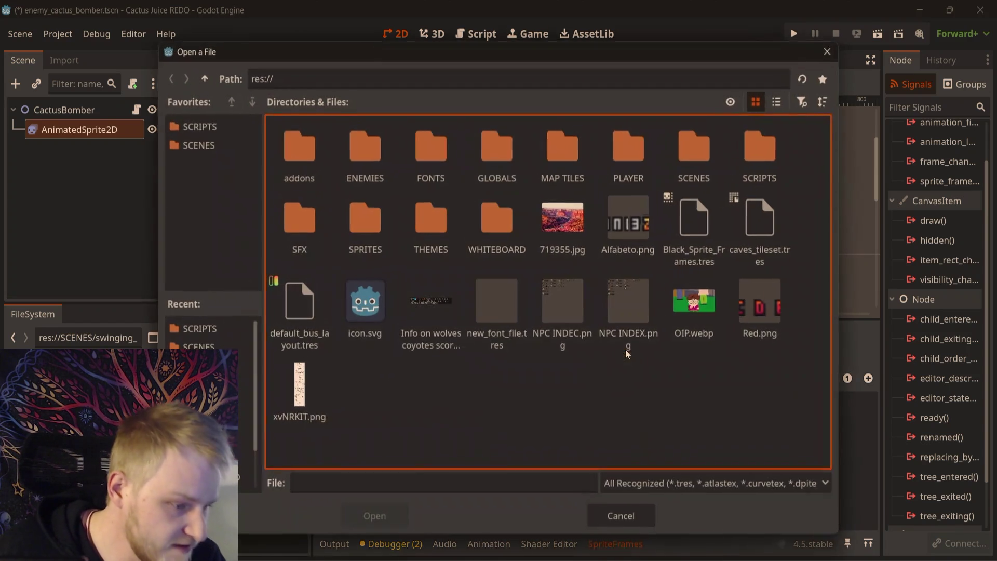
double_click(370, 207)
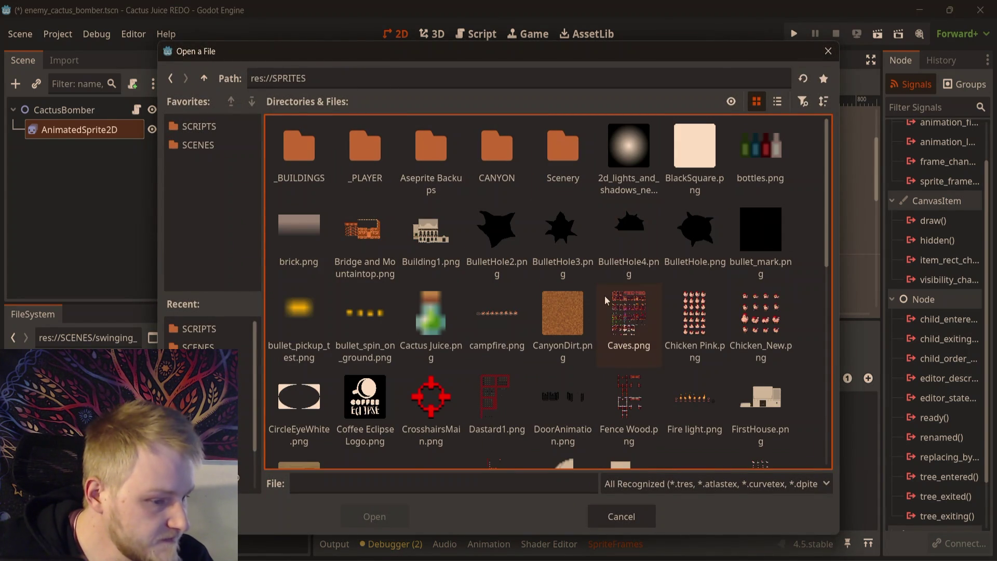
scroll(603, 295, down, 2)
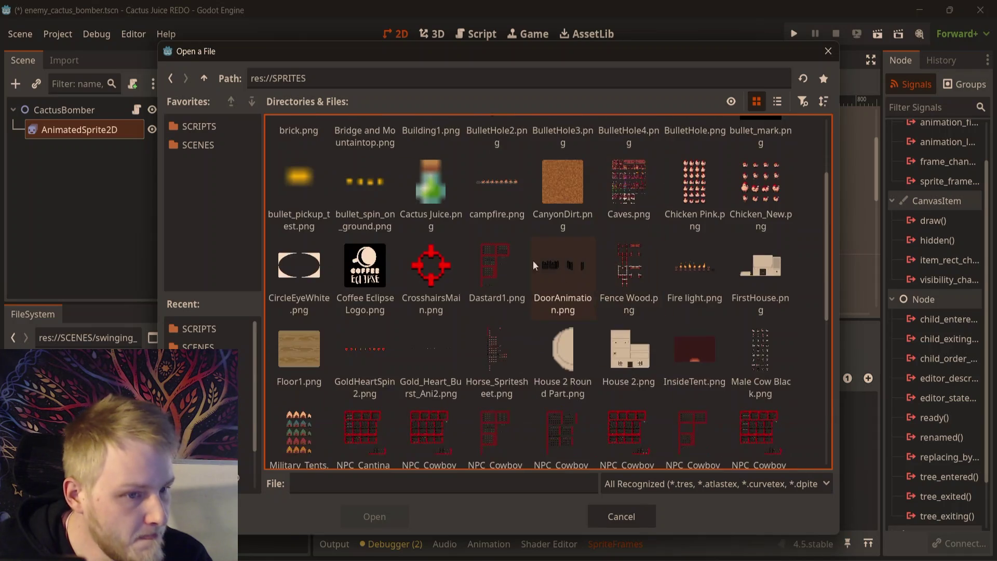
scroll(541, 266, up, 2)
click(204, 77)
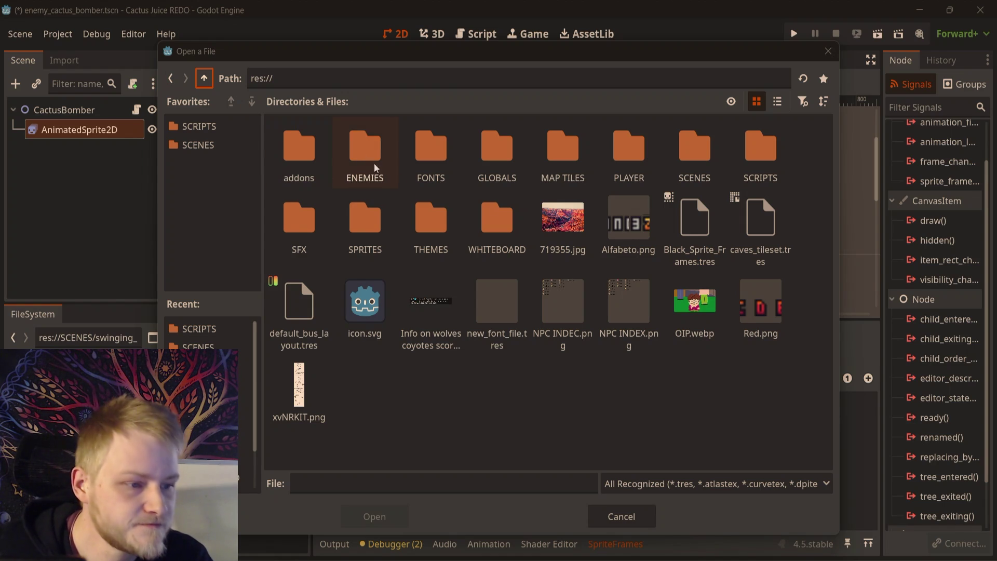
double_click(369, 224)
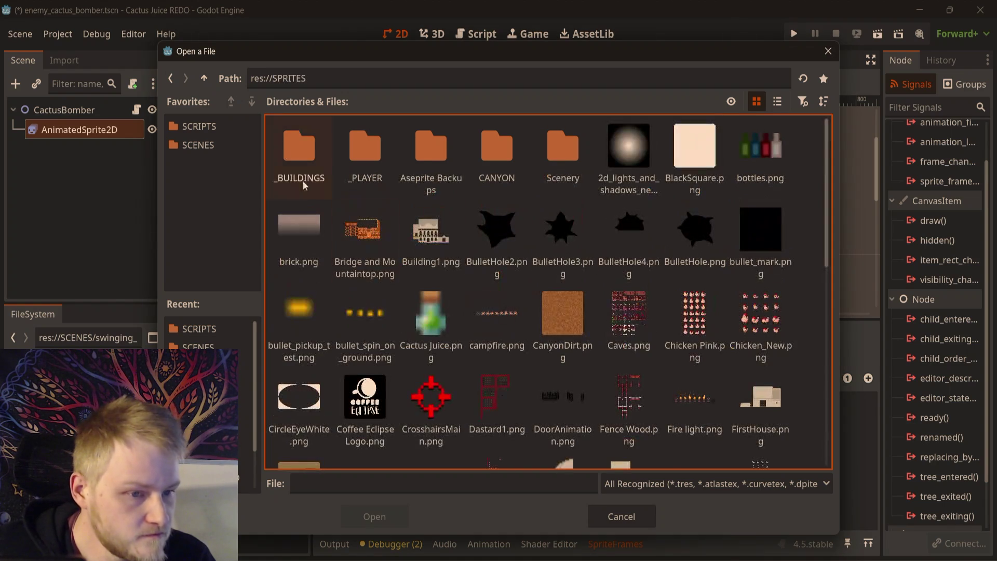
scroll(556, 223, down, 5)
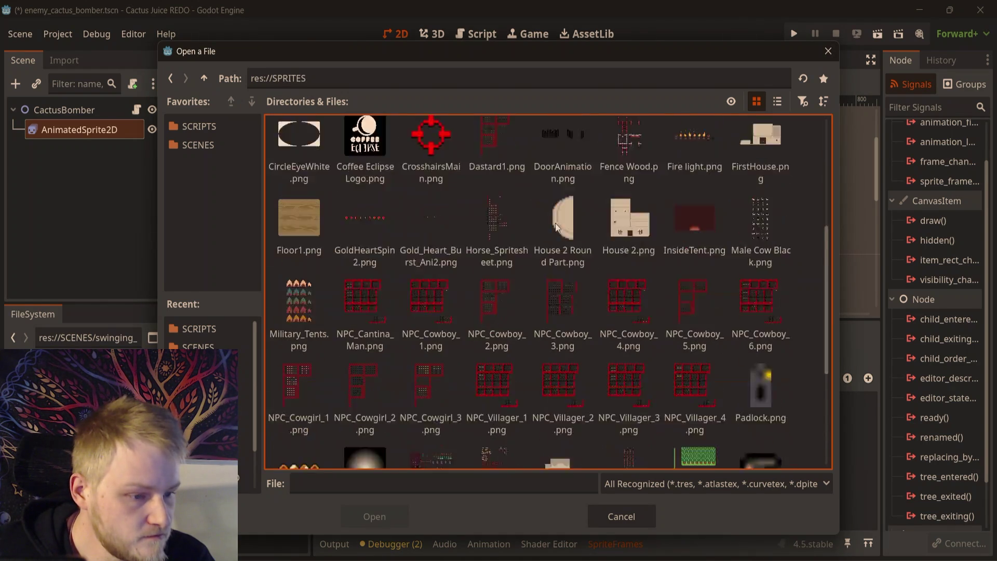
scroll(556, 223, up, 3)
scroll(536, 228, up, 2)
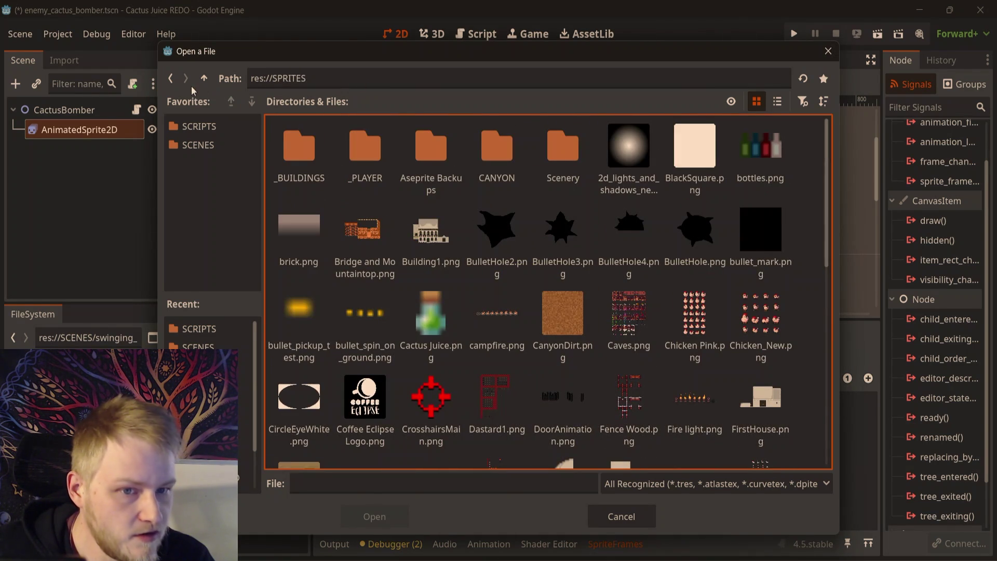
click(204, 78)
double_click(353, 146)
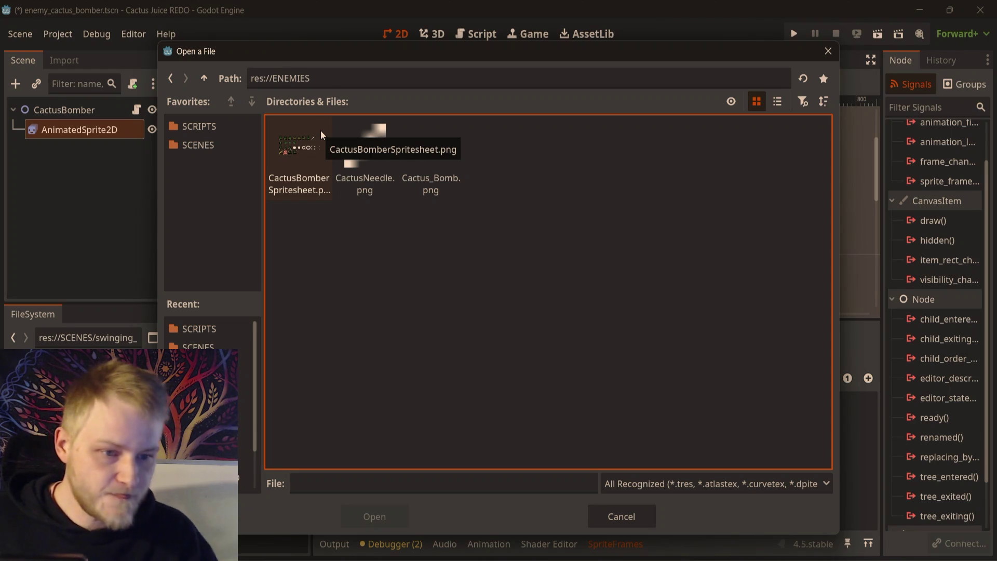
double_click(300, 155)
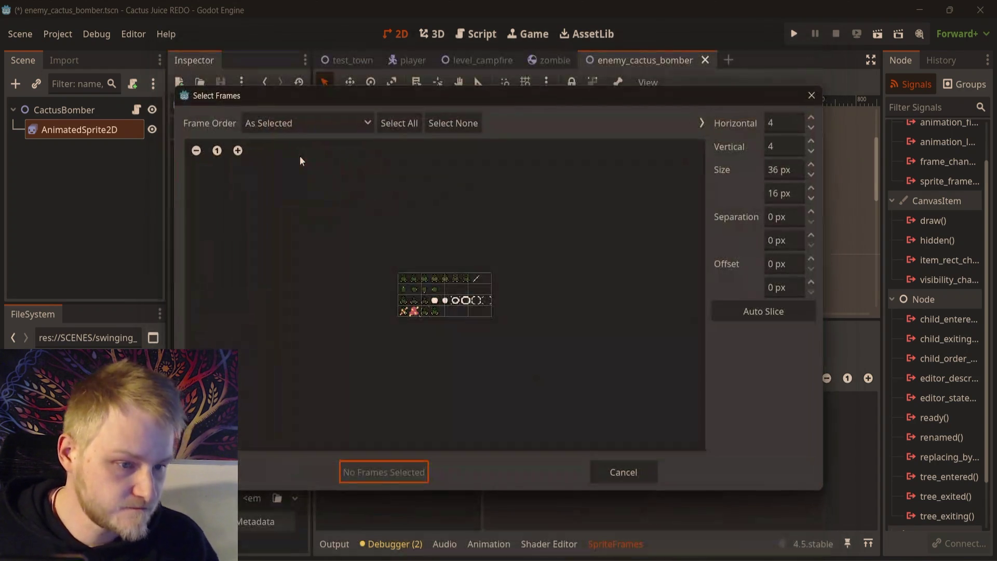
Step: Set Horizontal to 9 for 16 px frames, then cancel without adding frames
click(811, 118)
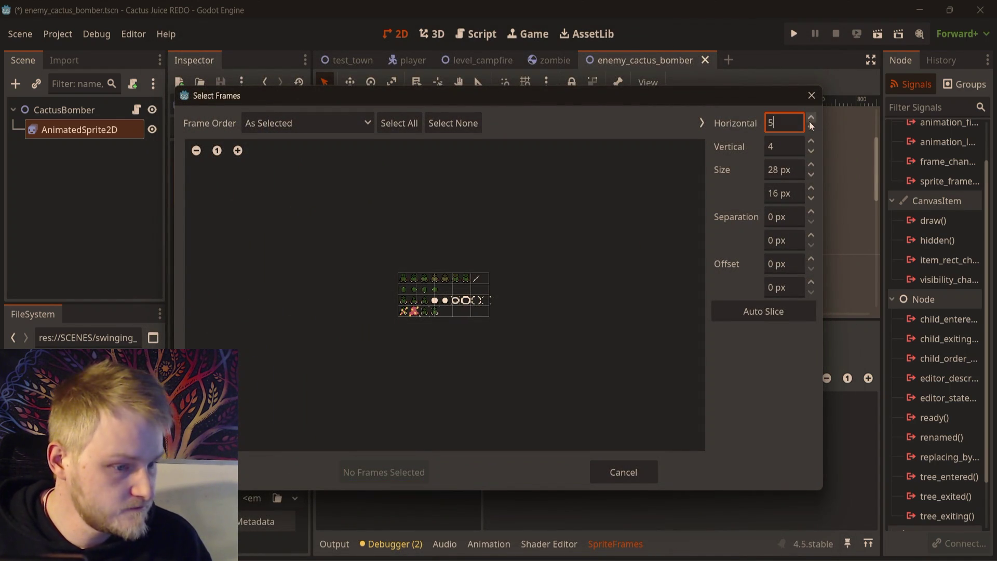
click(811, 124)
scroll(460, 288, up, 8)
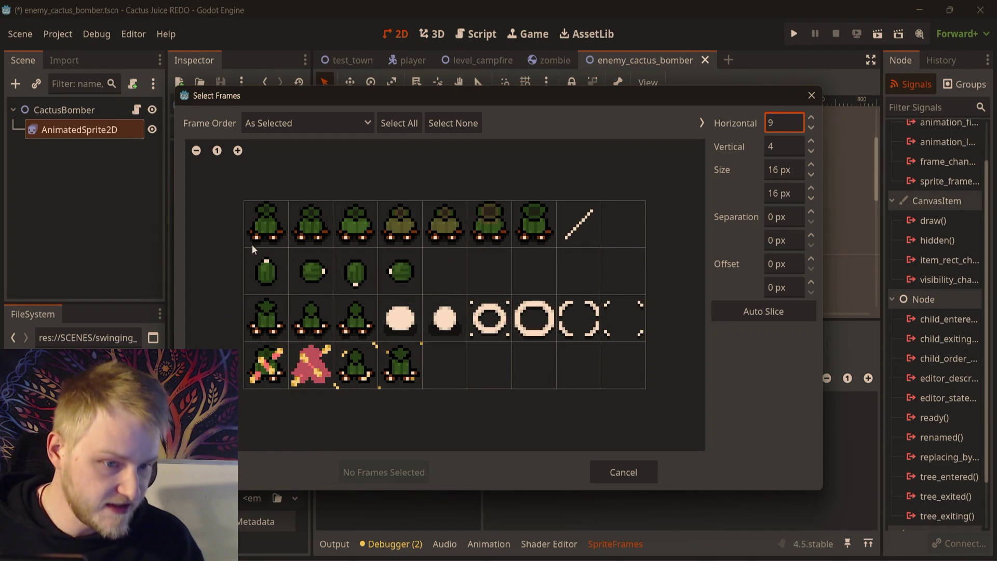
click(622, 468)
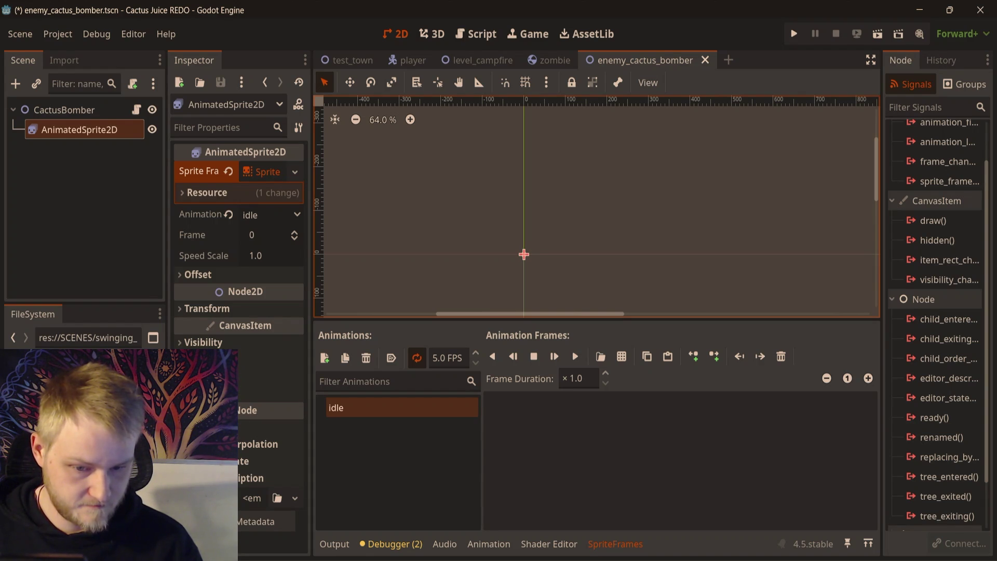
Step: Reselect the AnimatedSprite2D node and save the enemy_cactus_bomber scene
click(116, 171)
click(105, 129)
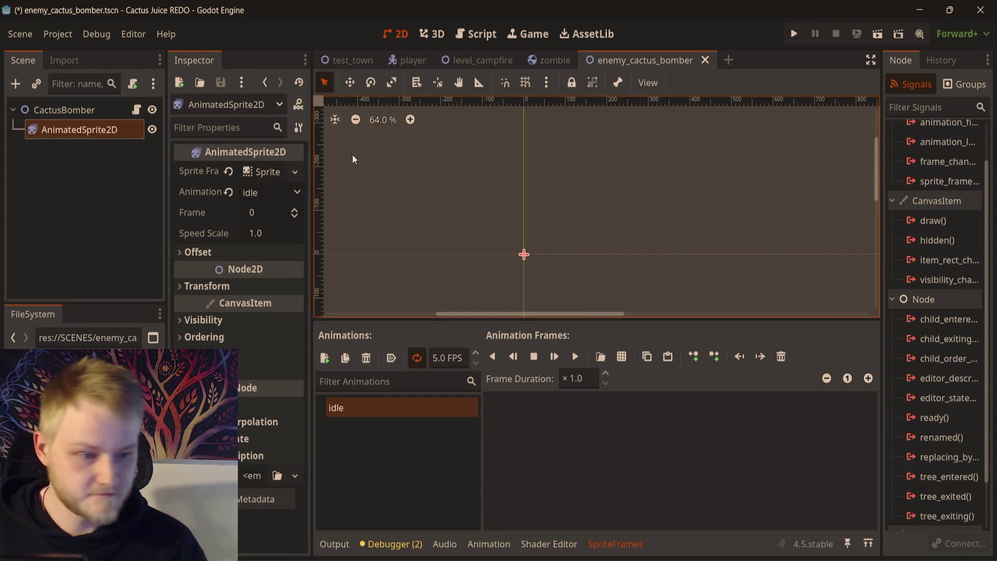
click(64, 110)
click(66, 131)
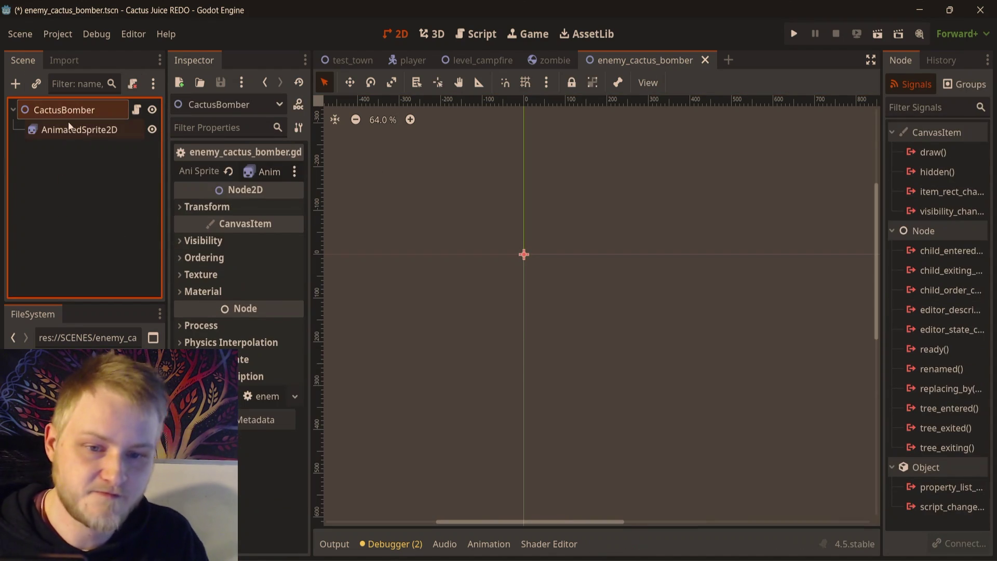
click(69, 129)
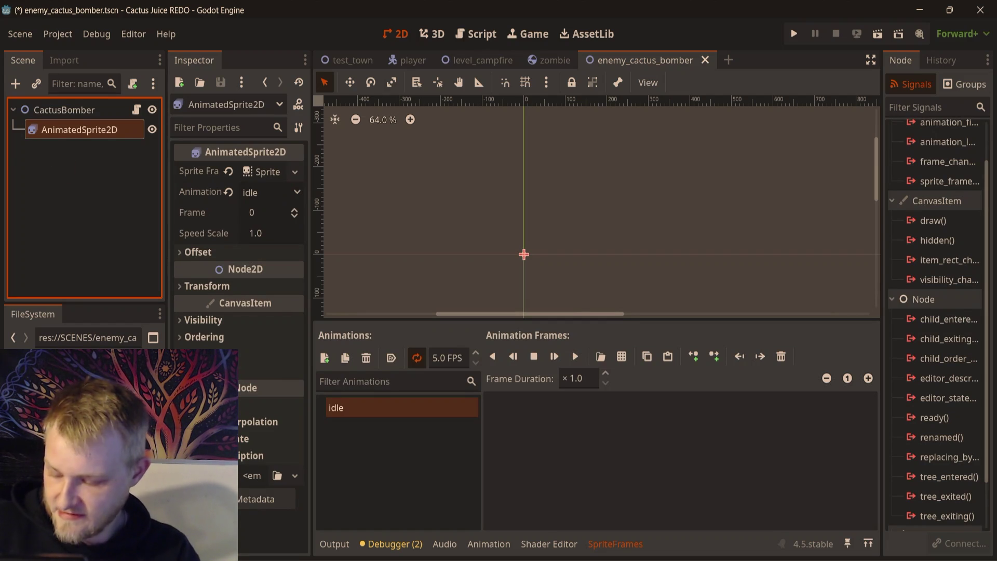
key(ctrl+s)
Step: With AnimatedSprite2D selected, start adding frames from a sprite sheet
click(78, 110)
click(80, 130)
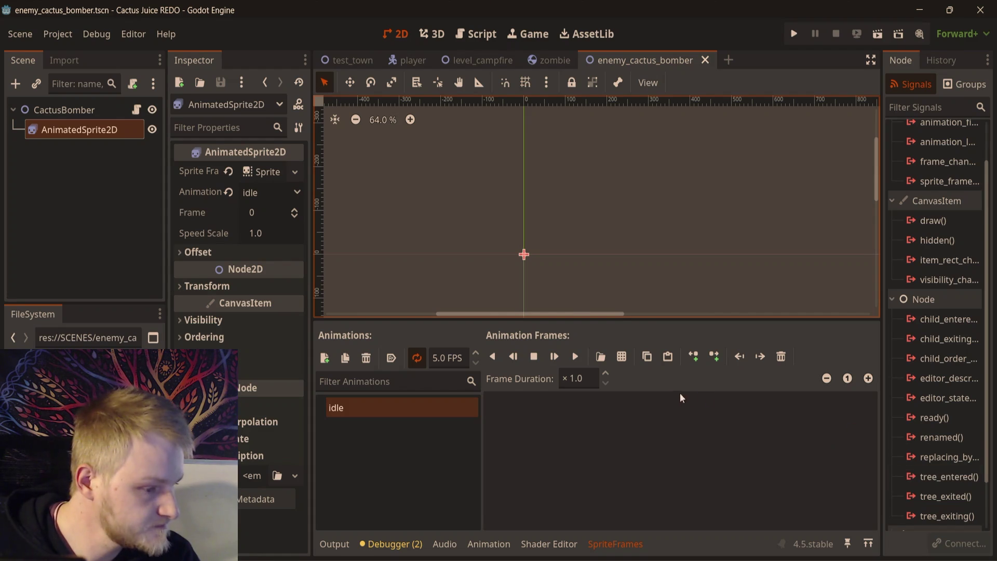
click(621, 357)
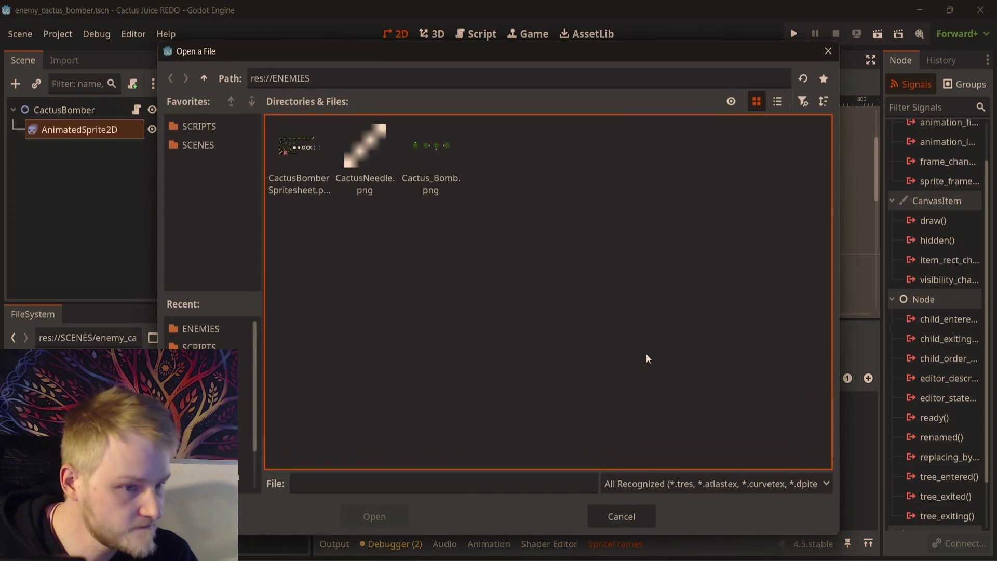
Step: Add the second top-row cactus frame from CactusBomberSpritesheet.png to the idle animation
double_click(310, 158)
scroll(431, 295, up, 6)
scroll(386, 251, down, 2)
scroll(387, 252, down, 1)
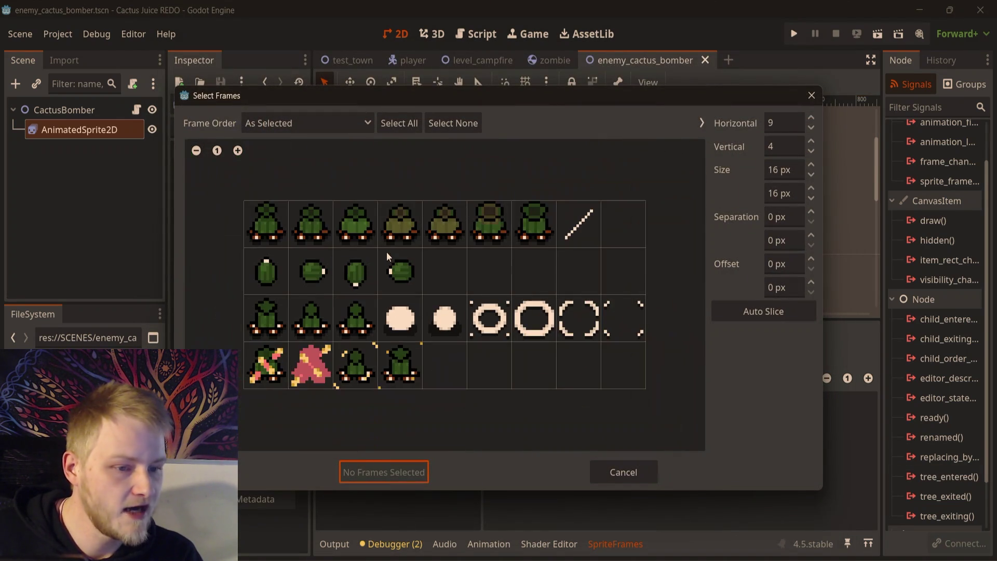
click(314, 218)
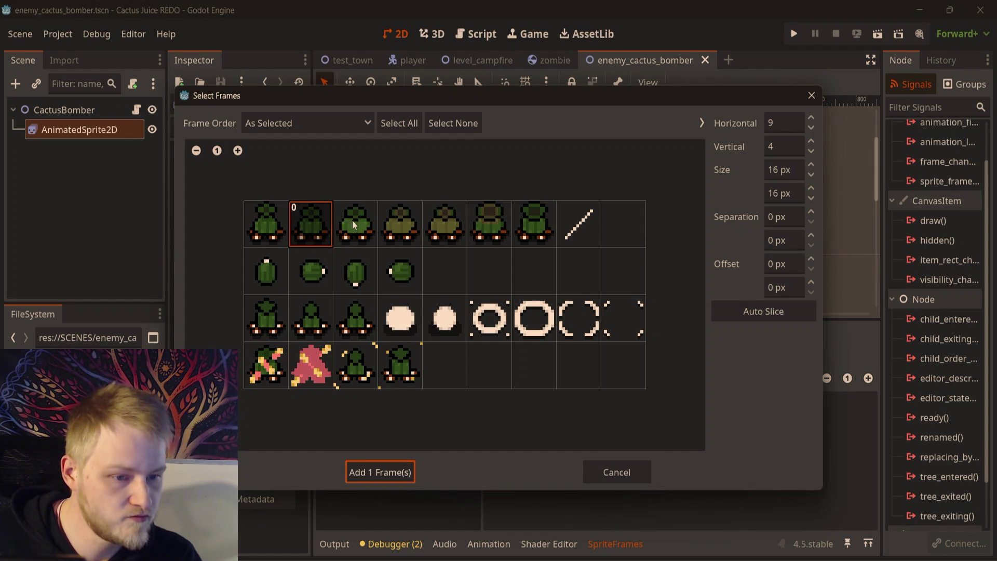
scroll(359, 234, up, 1)
click(275, 201)
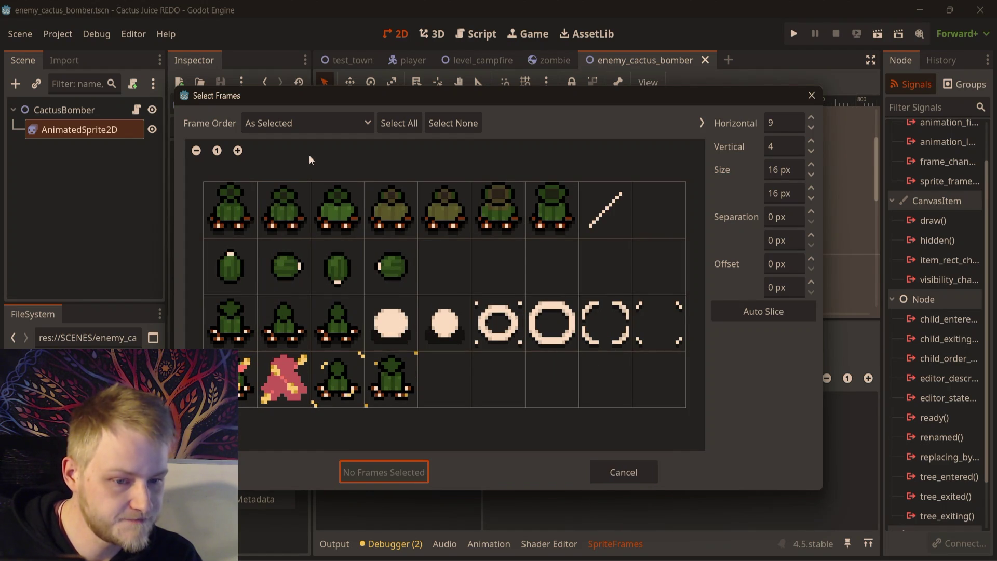
click(288, 202)
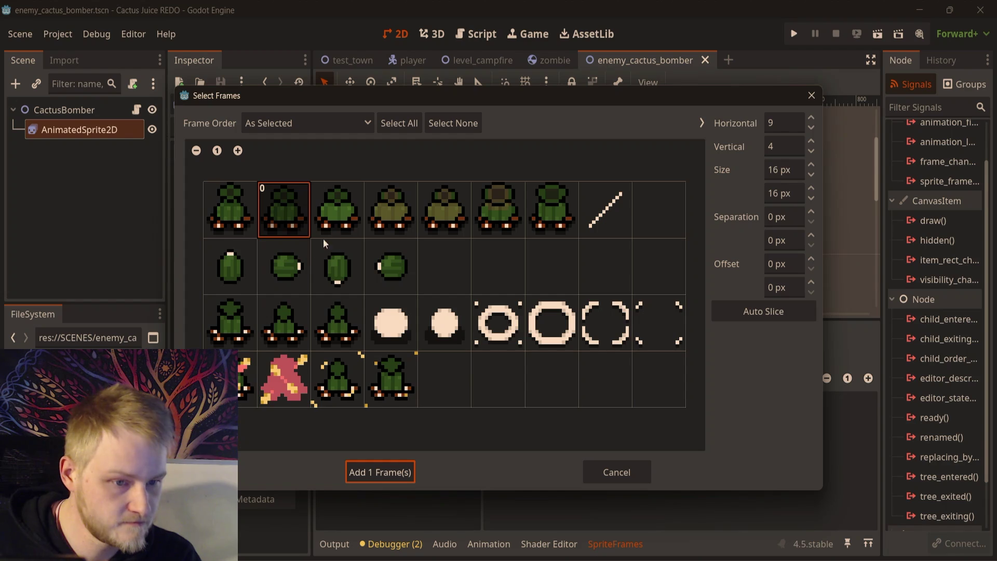
click(395, 474)
Step: Move frame 2 to position 1, paste copies of it, and delete the extra frame
click(548, 447)
click(754, 440)
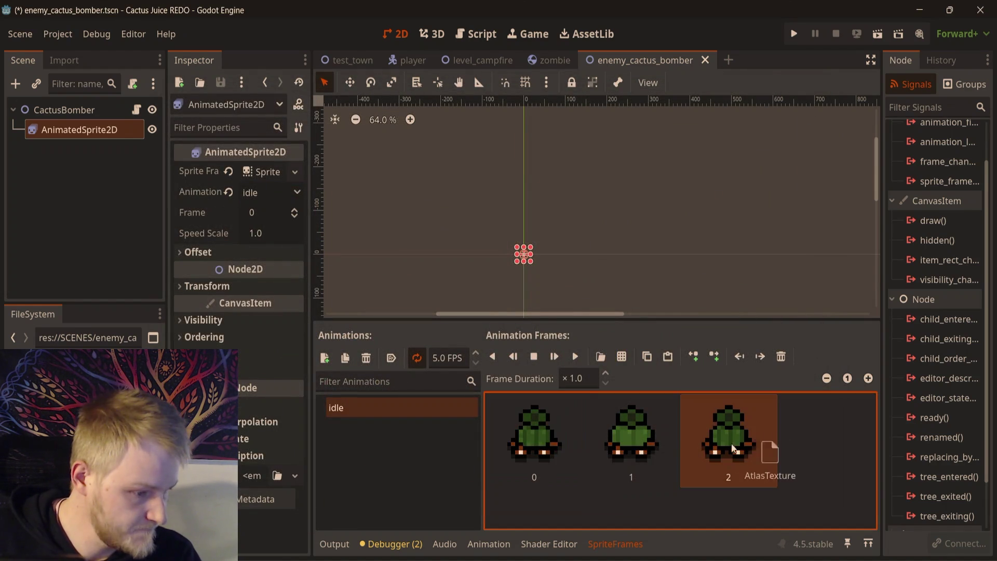
drag(643, 445, 643, 445)
click(643, 444)
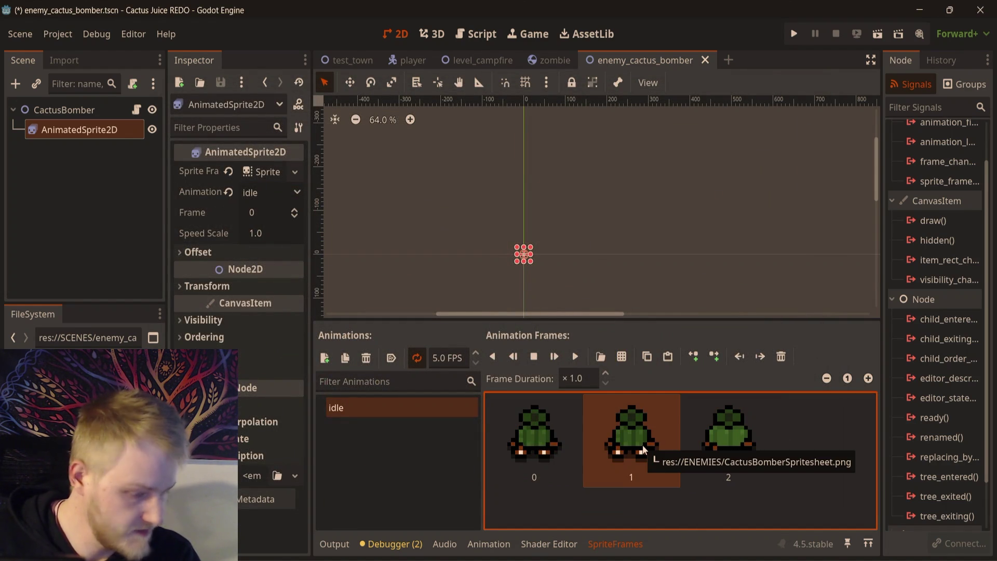
key(ctrl+c)
key(ctrl+v)
click(798, 441)
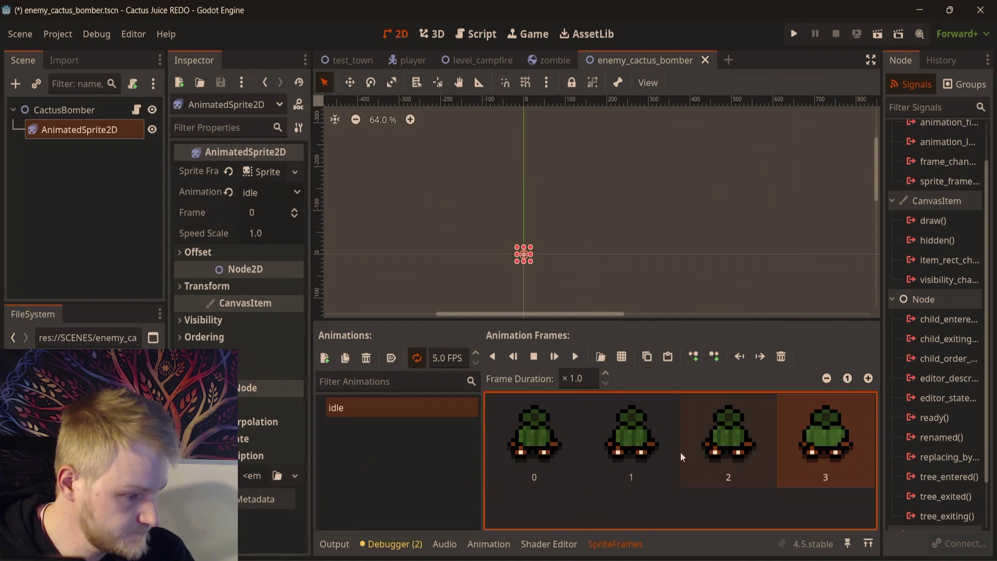
key(ctrl+v)
scroll(666, 474, down, 2)
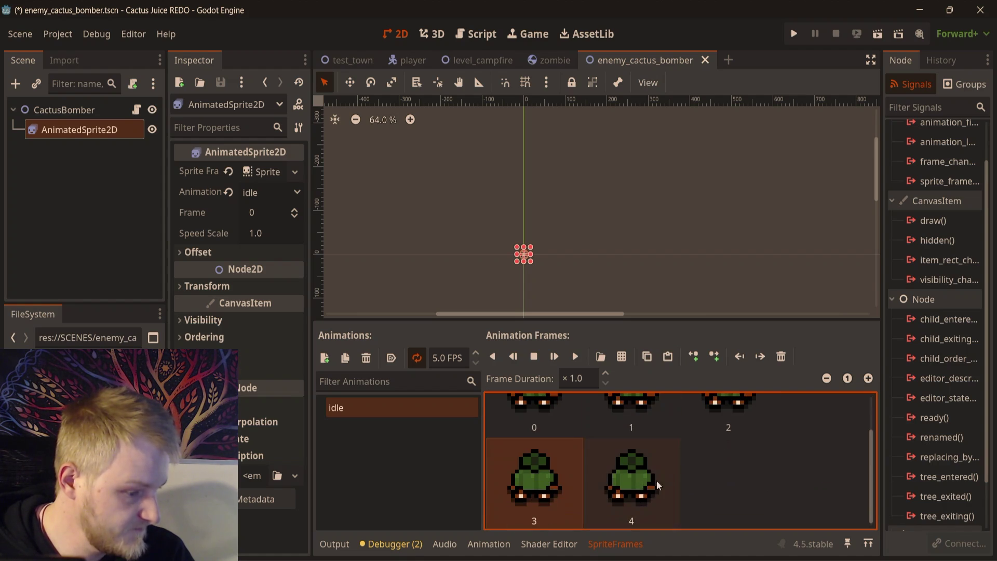
scroll(701, 476, up, 1)
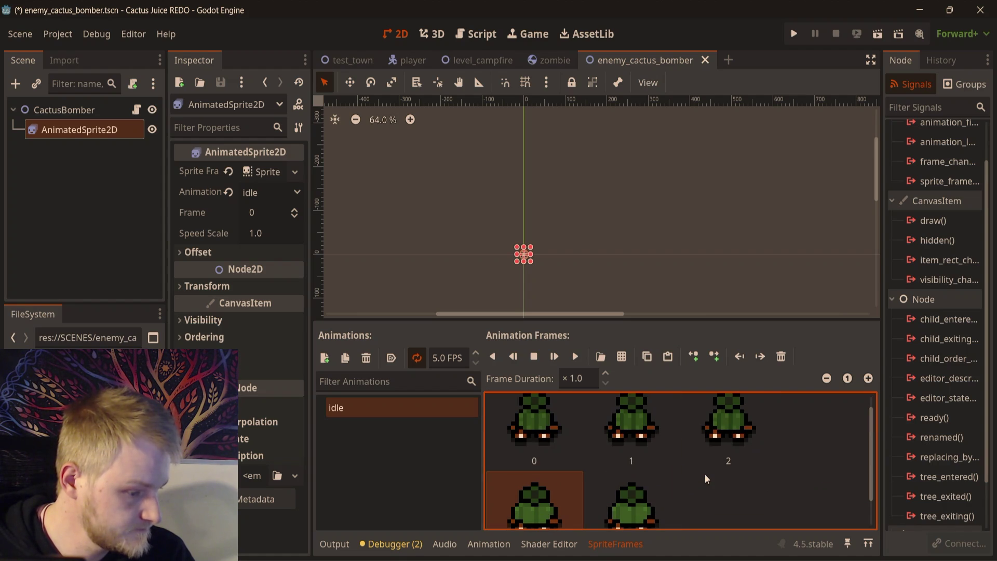
scroll(705, 478, up, 1)
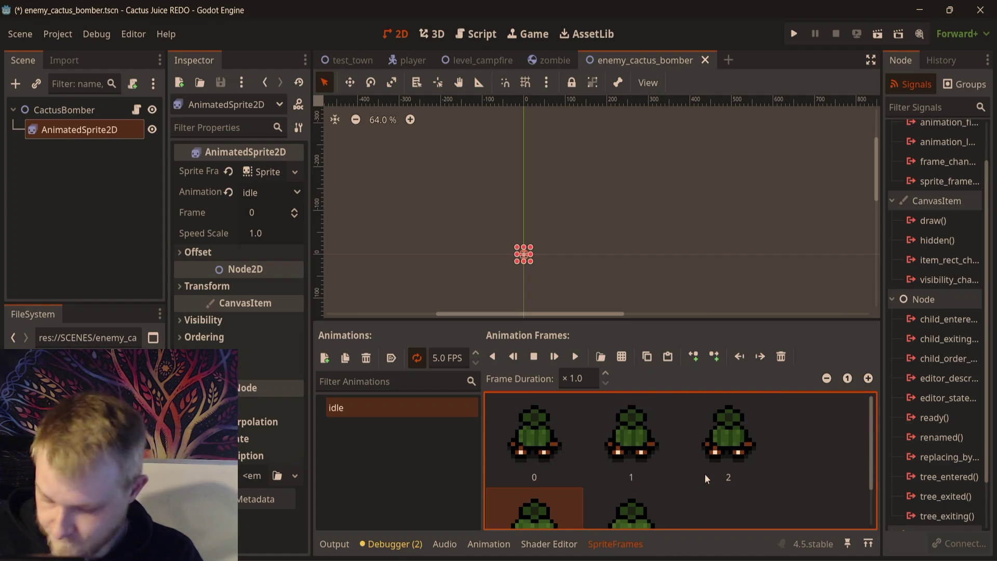
key(Delete)
Step: Duplicate frame 2 so idle has five frames, then save the scene
click(729, 457)
key(ctrl+c)
key(ctrl+v)
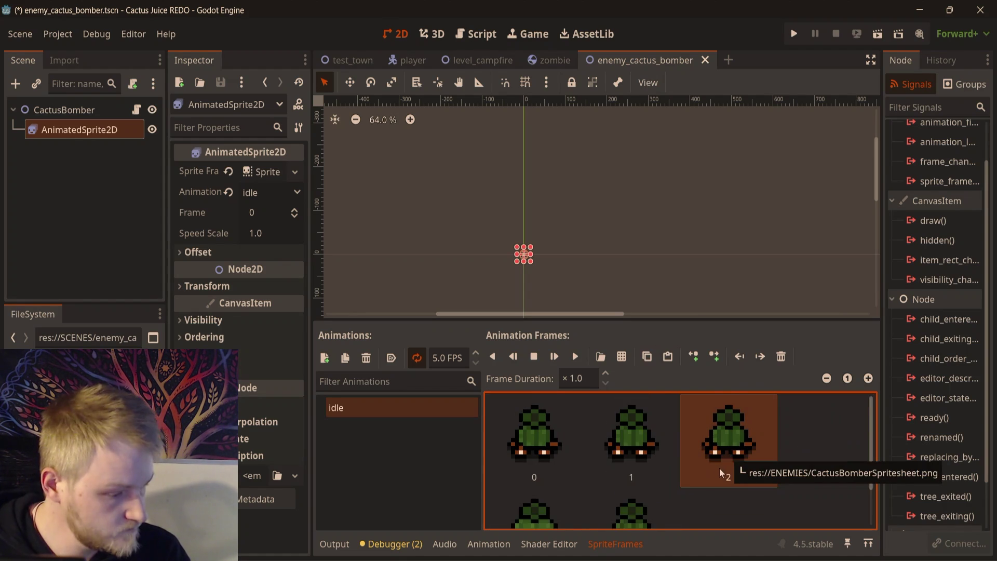
scroll(675, 483, down, 2)
click(621, 507)
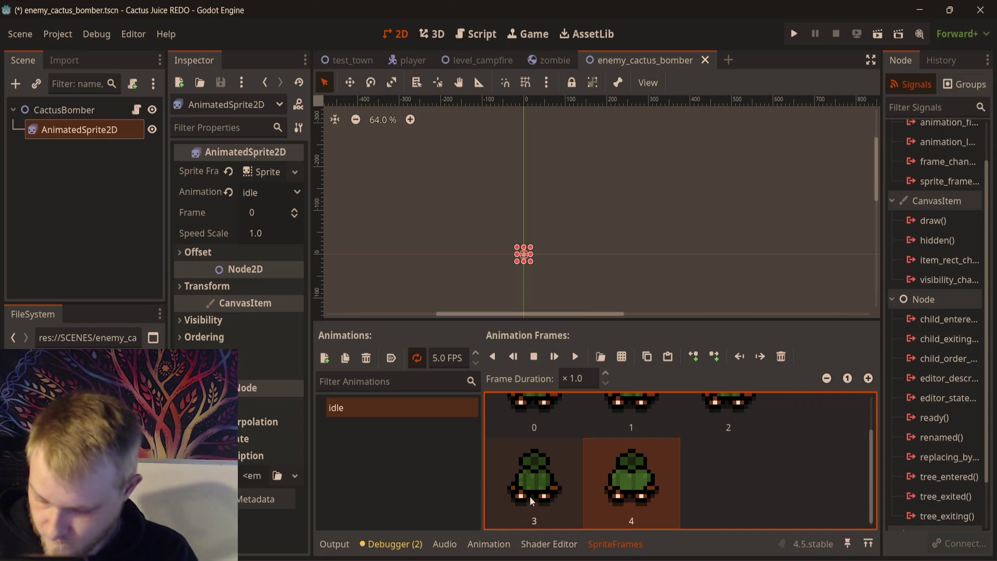
key(ctrl+s)
scroll(572, 490, up, 3)
Step: Preview the idle animation and lower its speed to 2 FPS
click(575, 358)
scroll(538, 255, up, 4)
scroll(501, 244, up, 3)
scroll(588, 257, up, 2)
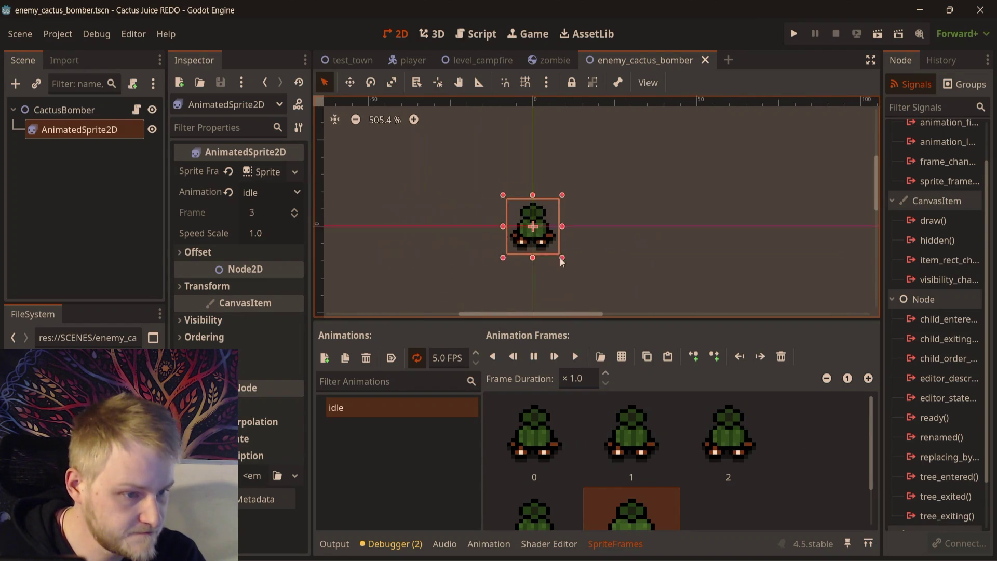
scroll(540, 250, up, 5)
scroll(392, 185, down, 3)
scroll(392, 185, down, 1)
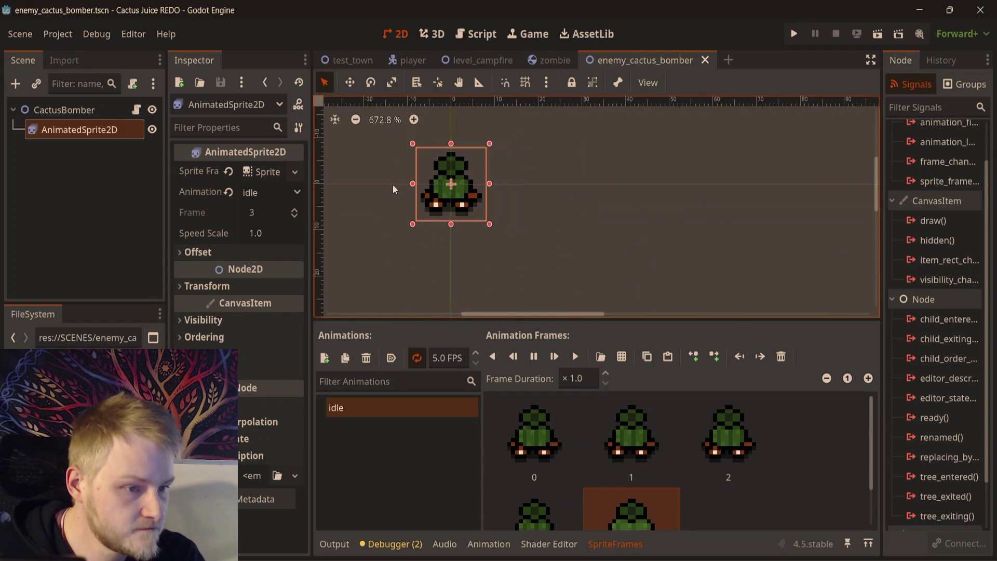
click(533, 357)
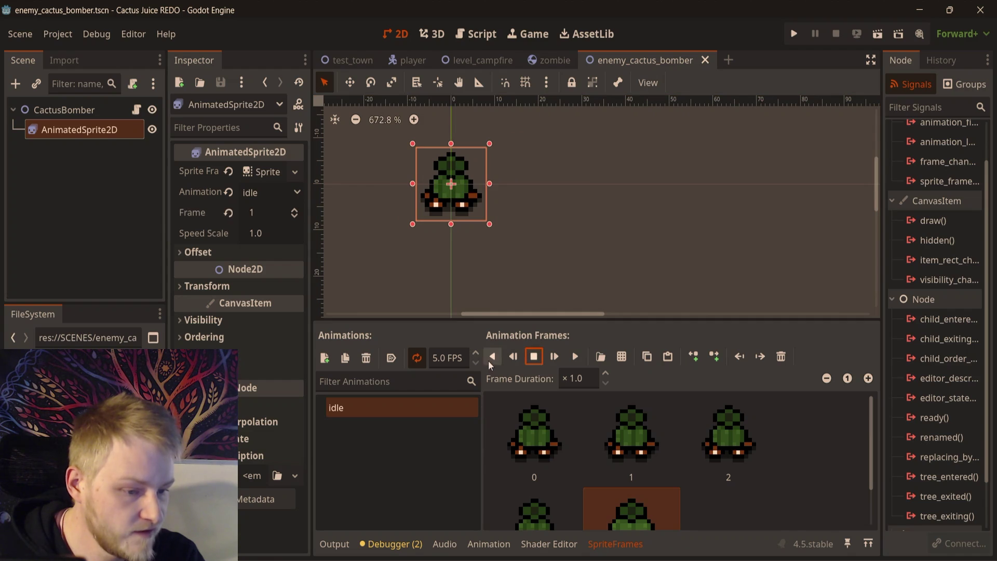
click(476, 364)
click(476, 364)
click(476, 364)
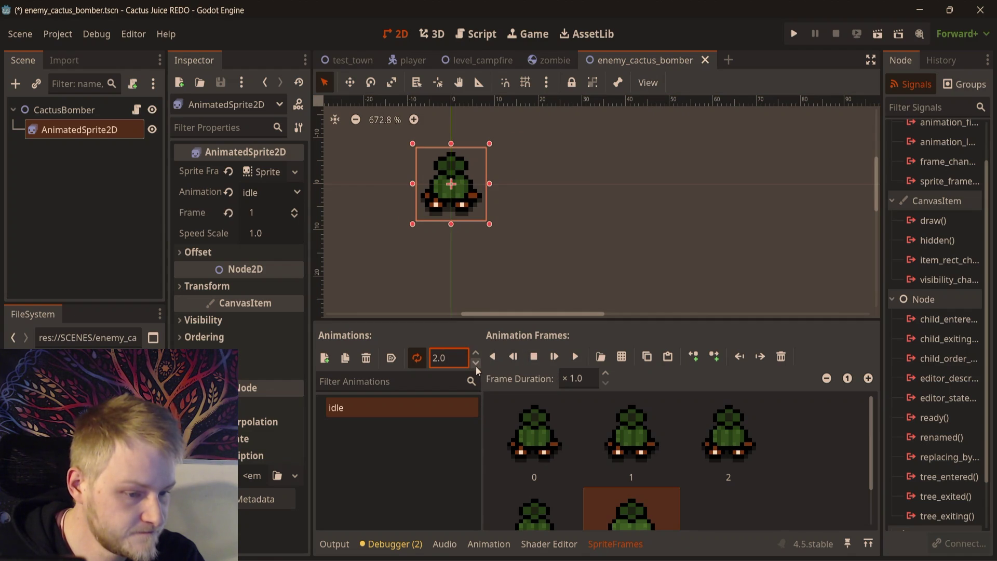
Step: Play idle at 2 FPS, delete frame 4, and save the scene
click(571, 358)
scroll(600, 167, up, 2)
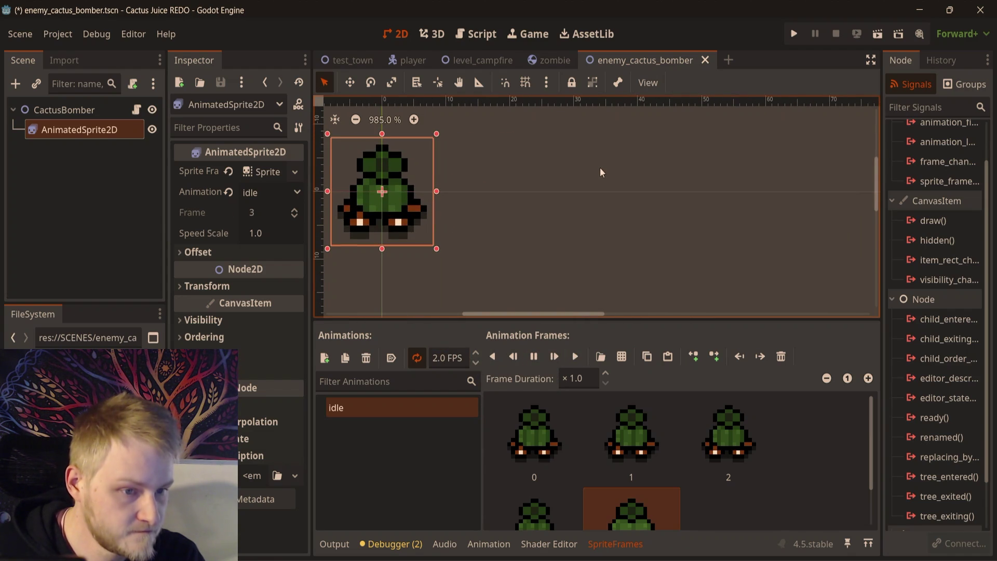
scroll(501, 181, down, 8)
scroll(503, 179, up, 8)
drag(516, 197, 707, 219)
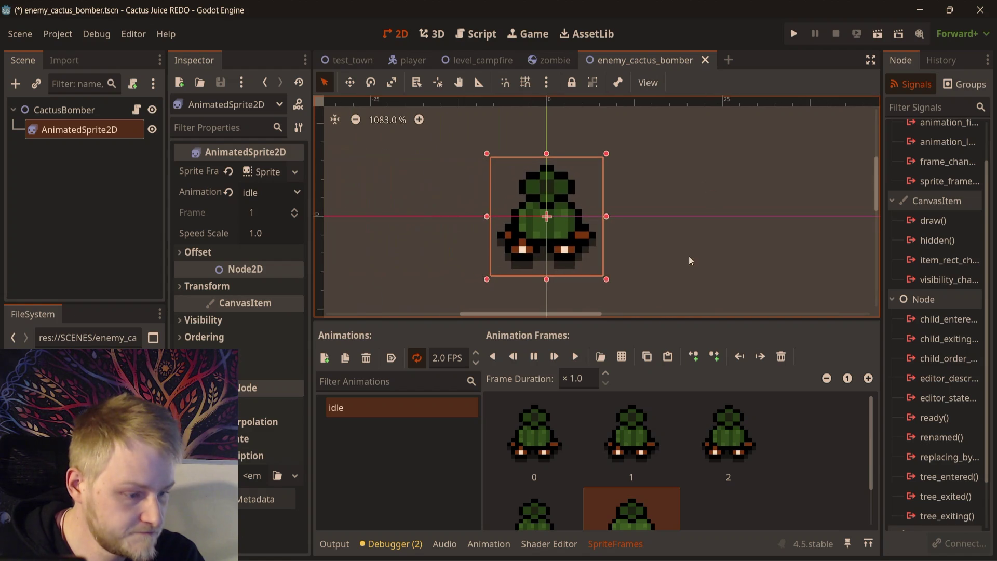
scroll(617, 441, down, 2)
click(656, 466)
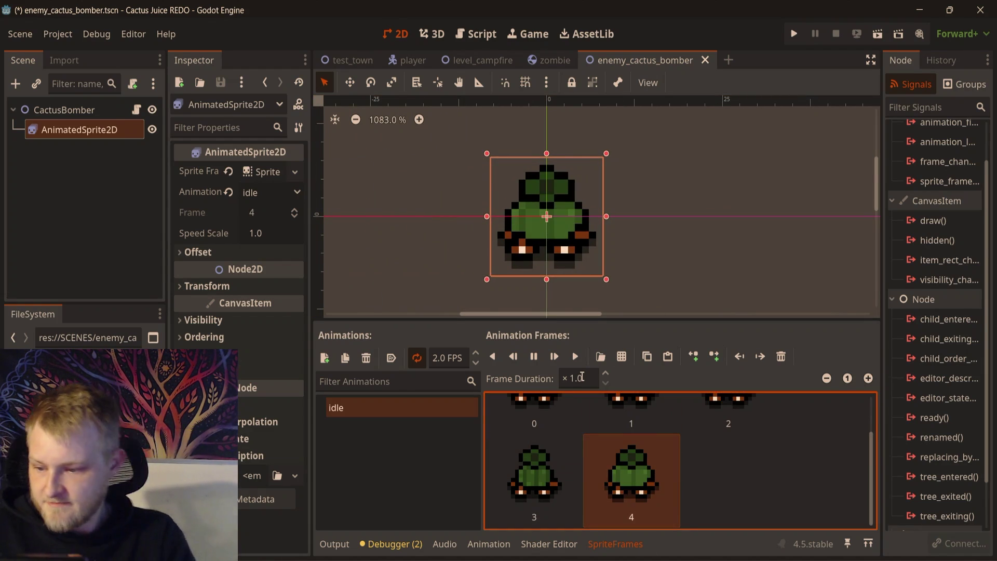
key(Delete)
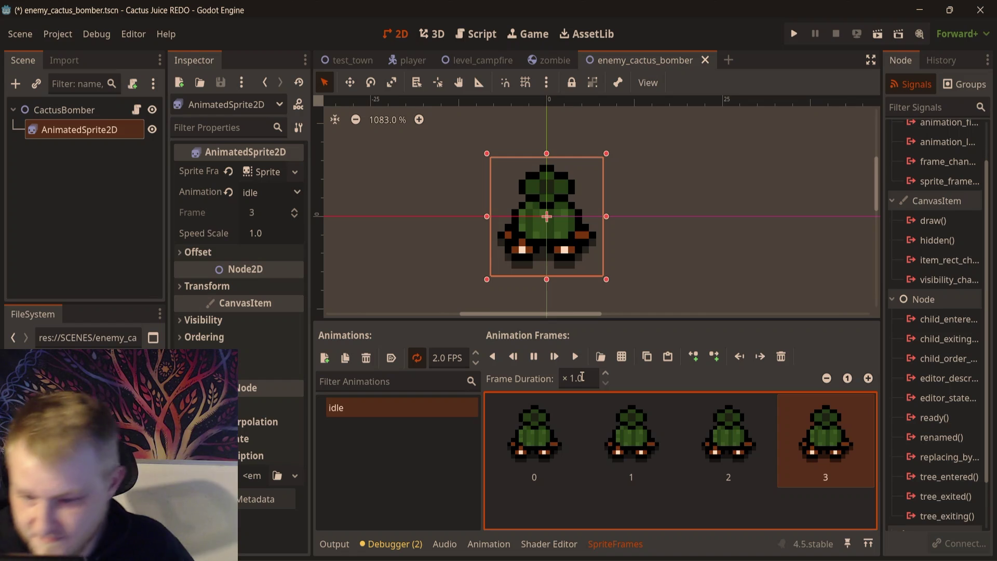
key(ctrl+s)
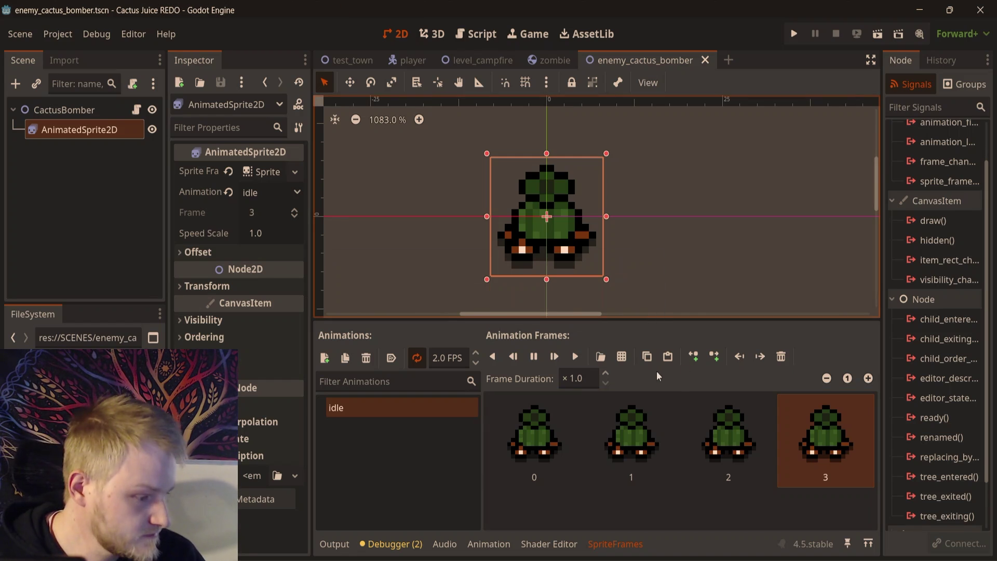
Step: Add the spritesheet's first cactus frame to idle, play it, and save
click(621, 357)
double_click(297, 153)
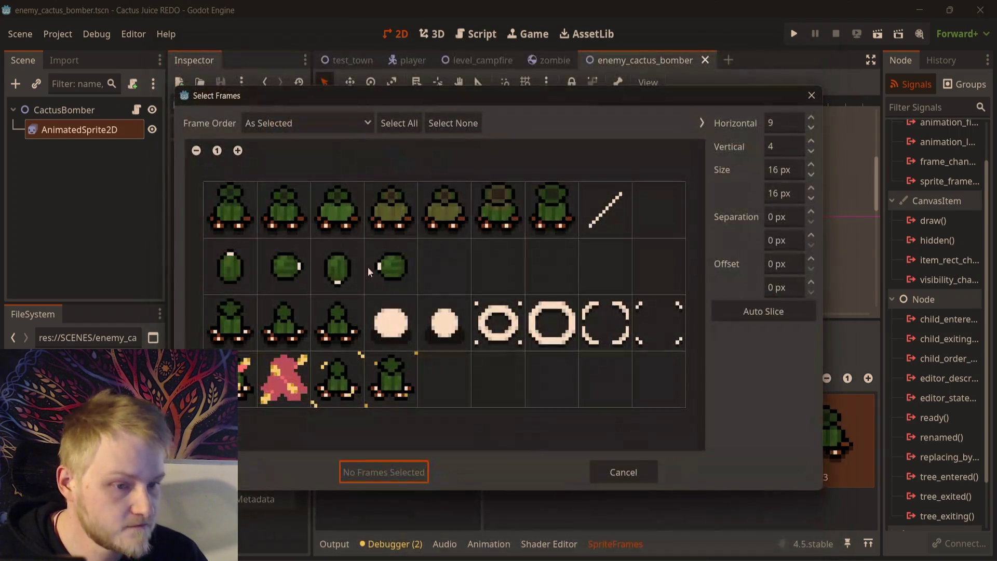
click(235, 197)
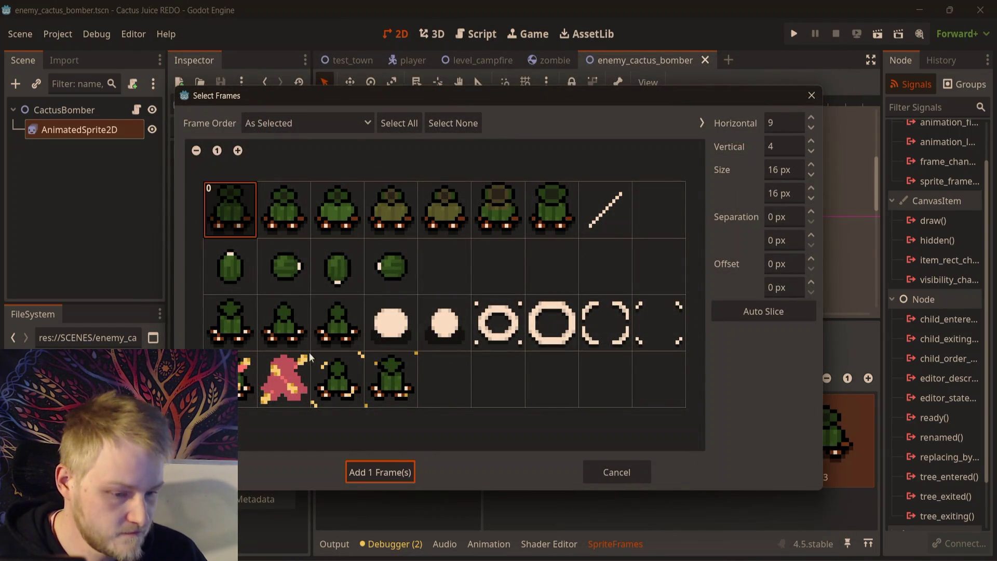
click(395, 472)
click(574, 358)
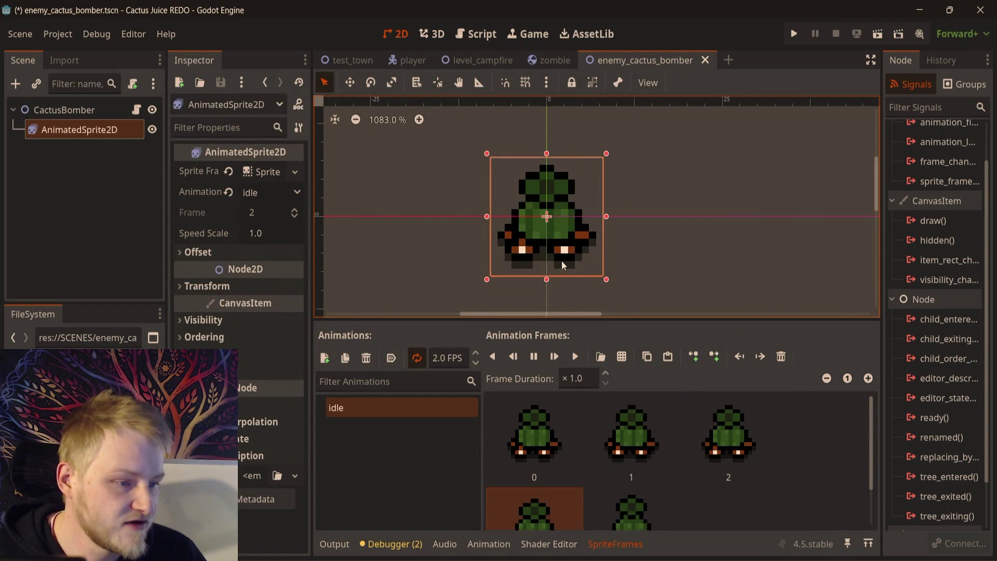
scroll(561, 260, down, 2)
scroll(543, 259, down, 1)
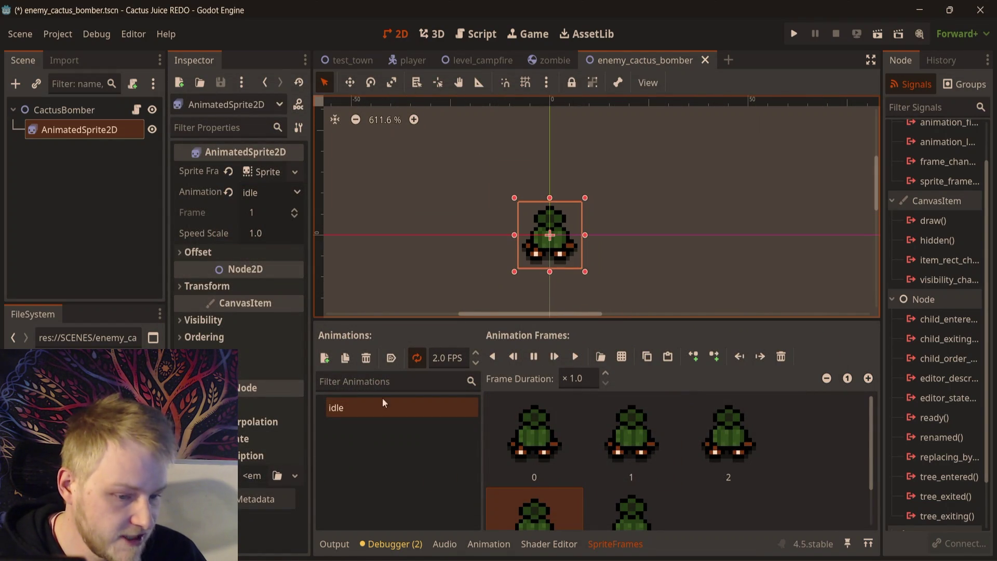
key(ctrl+s)
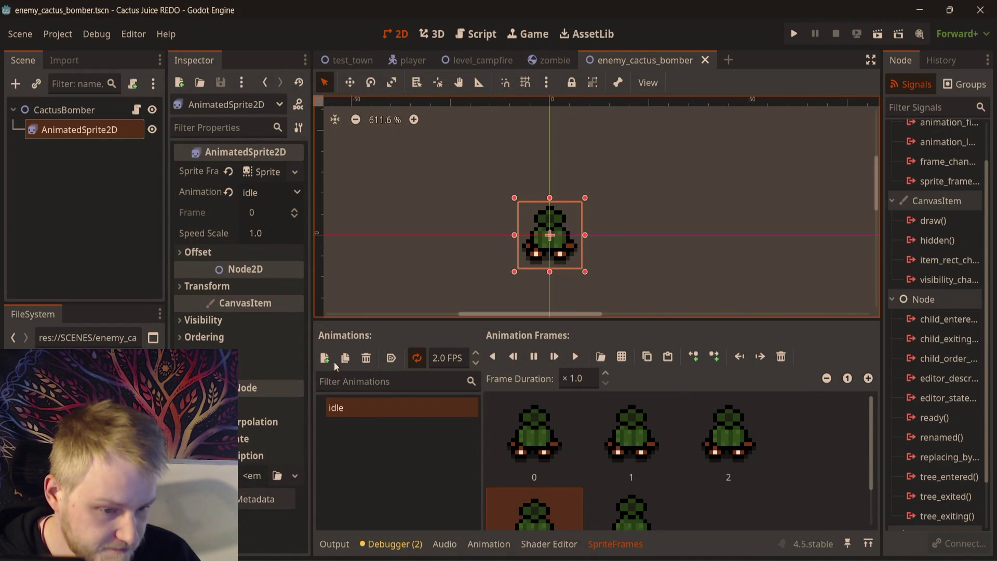
Step: Create a new animation named 'shoot' and begin adding sprite-sheet frames to it
click(323, 359)
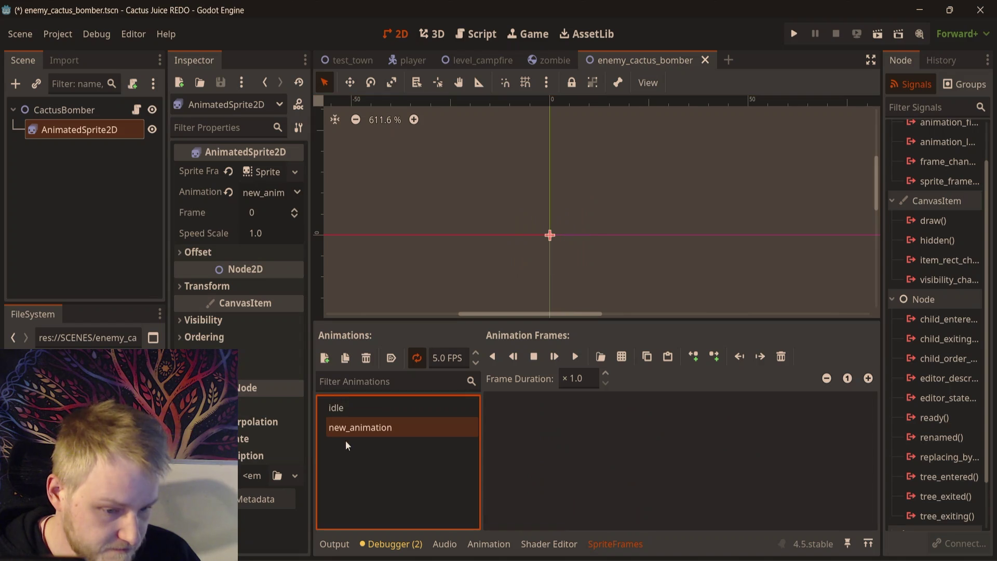
click(398, 408)
click(406, 432)
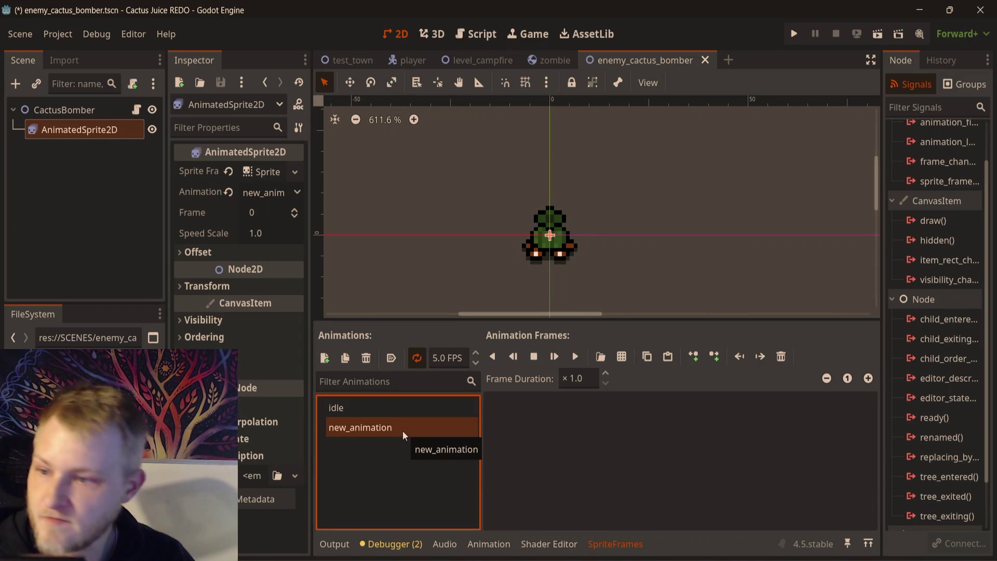
click(395, 429)
click(396, 427)
text(shoot)
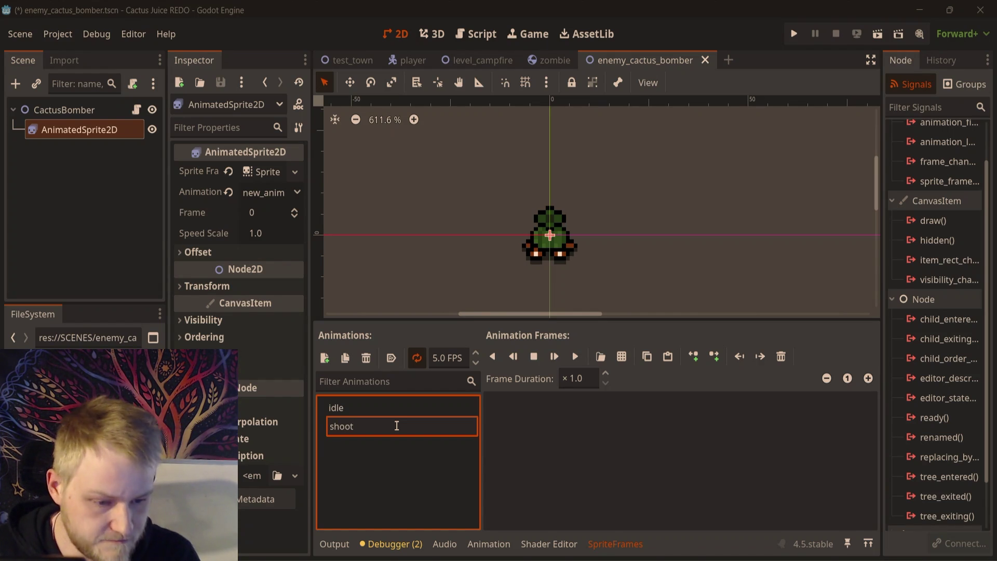
key(Return)
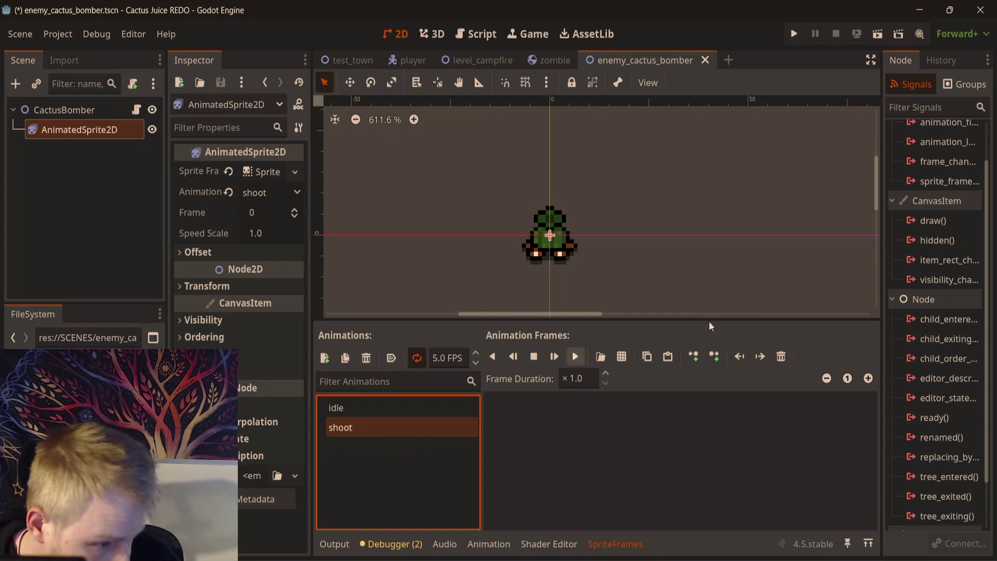
click(619, 358)
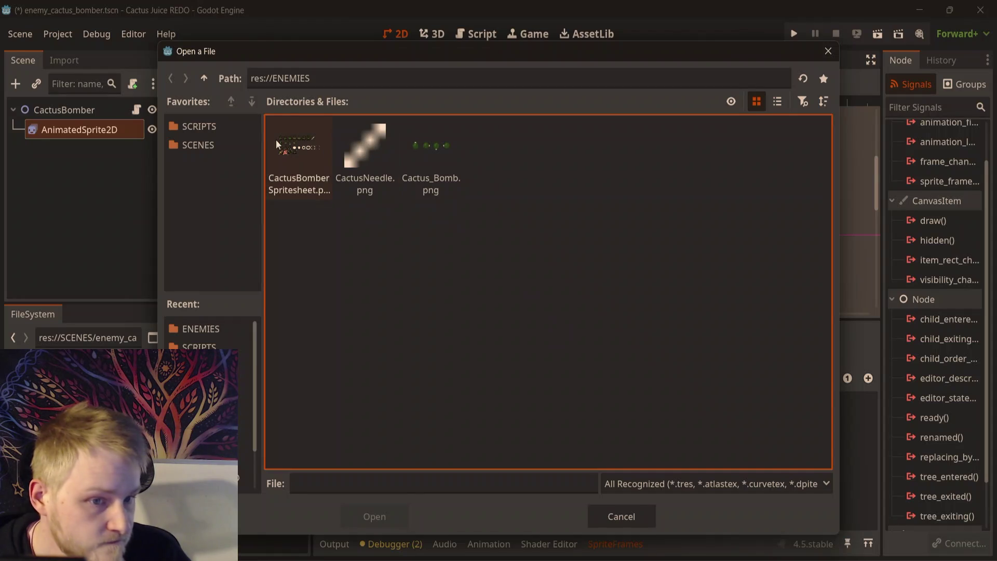
Step: Add the top-row cactus frames from CactusBomberSpritesheet.png to shoot and preview it
double_click(278, 139)
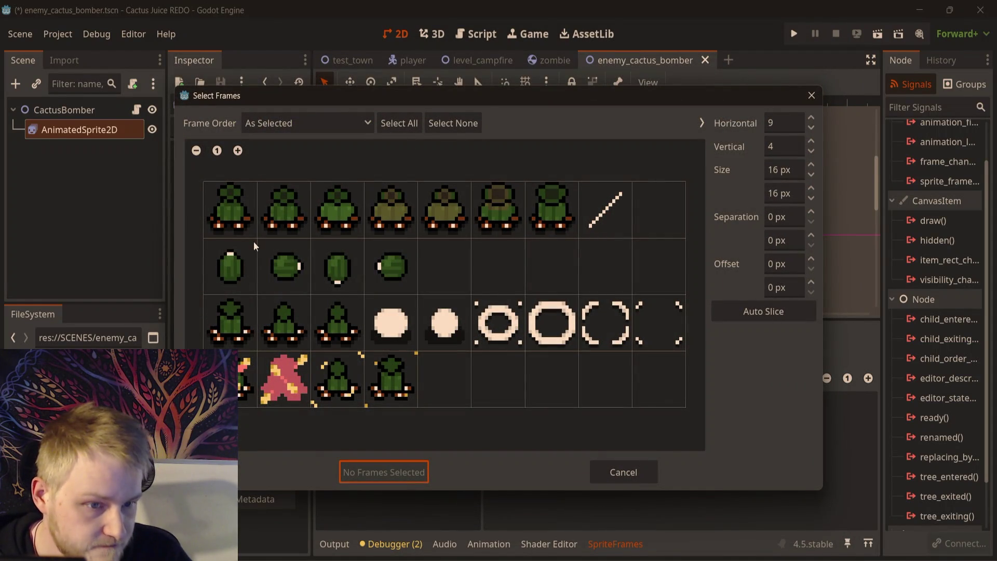
drag(243, 215, 543, 202)
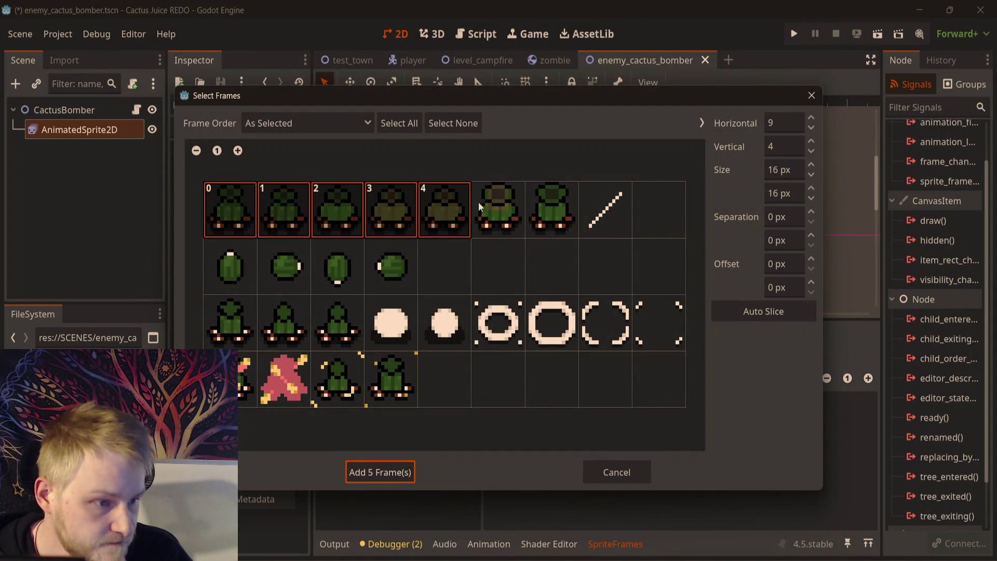
click(381, 472)
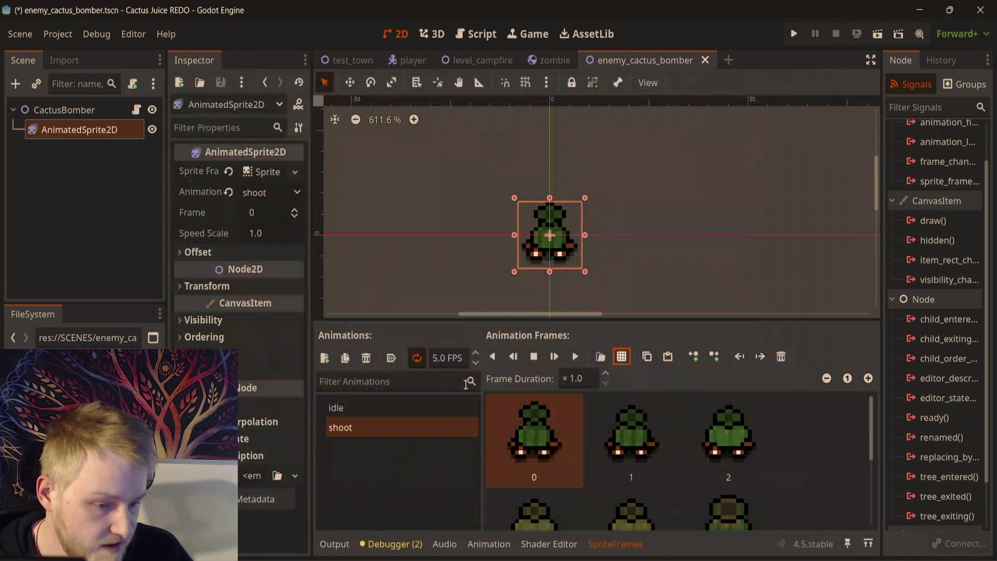
click(575, 357)
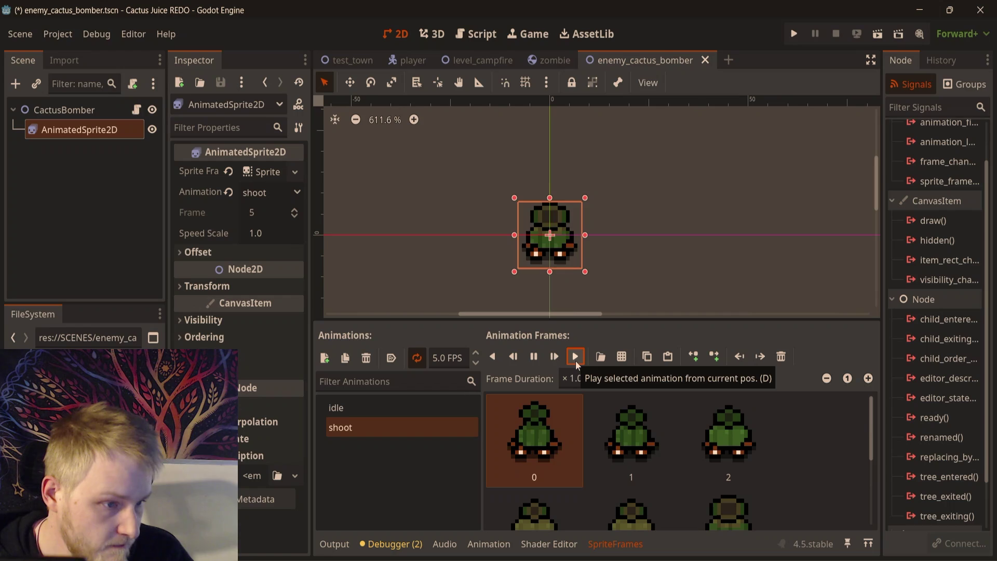
click(533, 357)
Step: Move frame 7 earlier in the shoot animation's frame sequence
scroll(609, 484, down, 2)
click(715, 516)
scroll(715, 511, down, 1)
scroll(716, 510, up, 2)
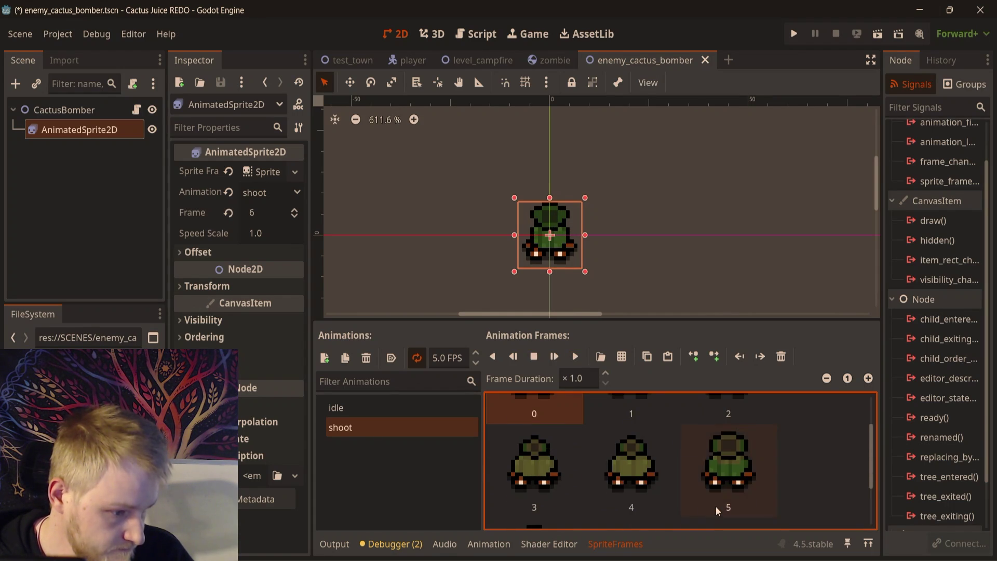
scroll(716, 506, up, 1)
click(724, 439)
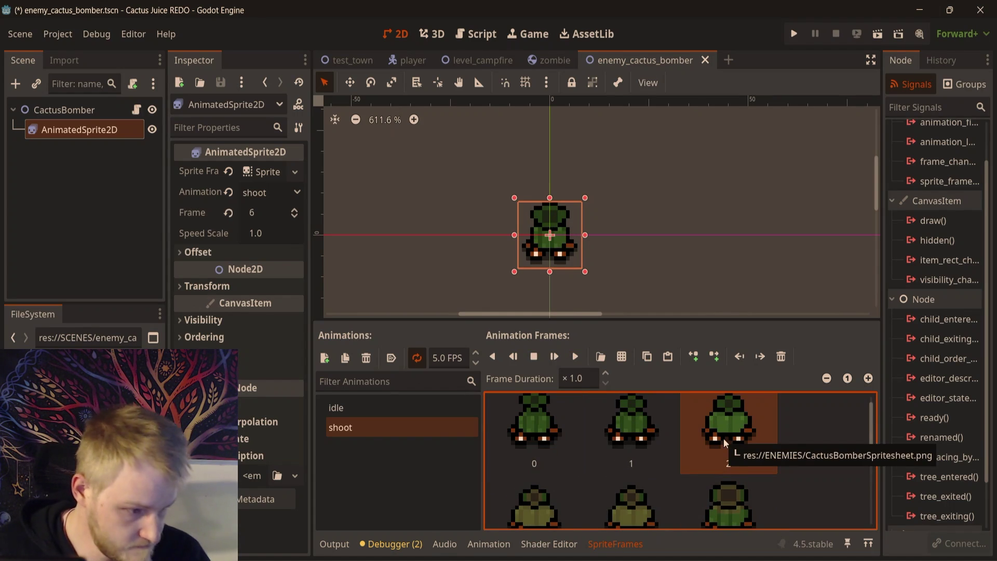
scroll(724, 439, down, 1)
scroll(724, 438, down, 1)
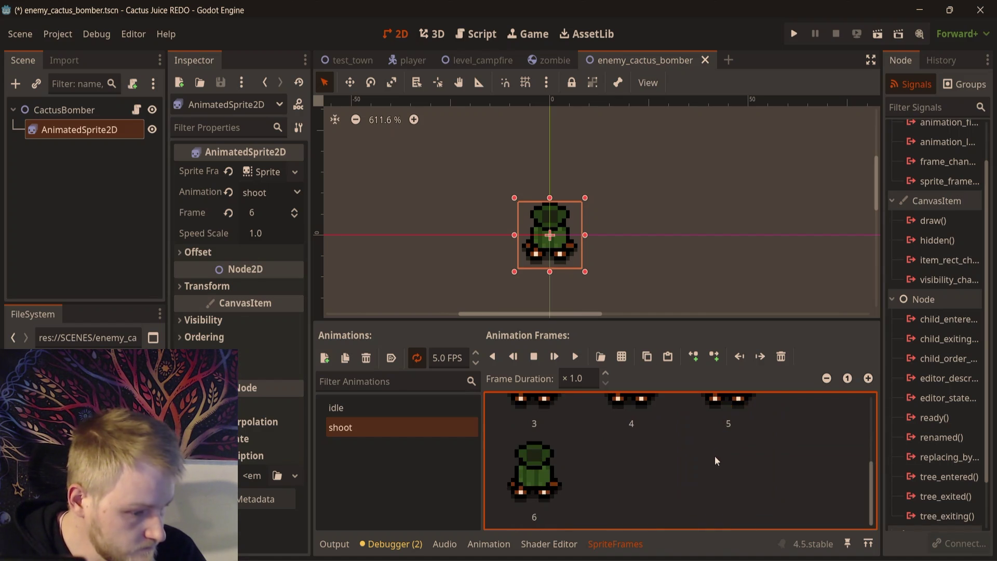
mouse_move(637, 514)
mouse_down()
mouse_move(710, 445)
mouse_move(712, 464)
mouse_up()
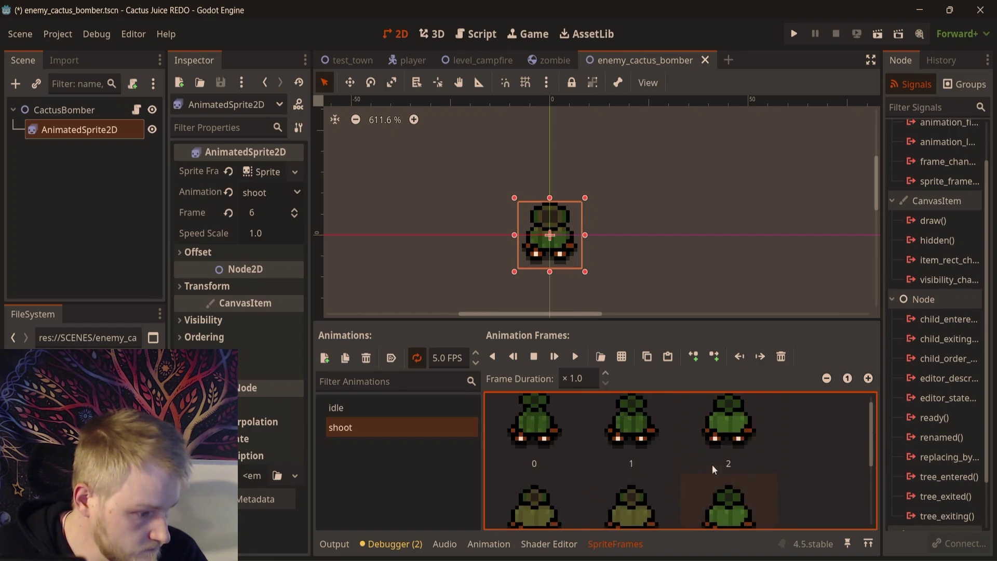
click(728, 420)
scroll(728, 426, down, 2)
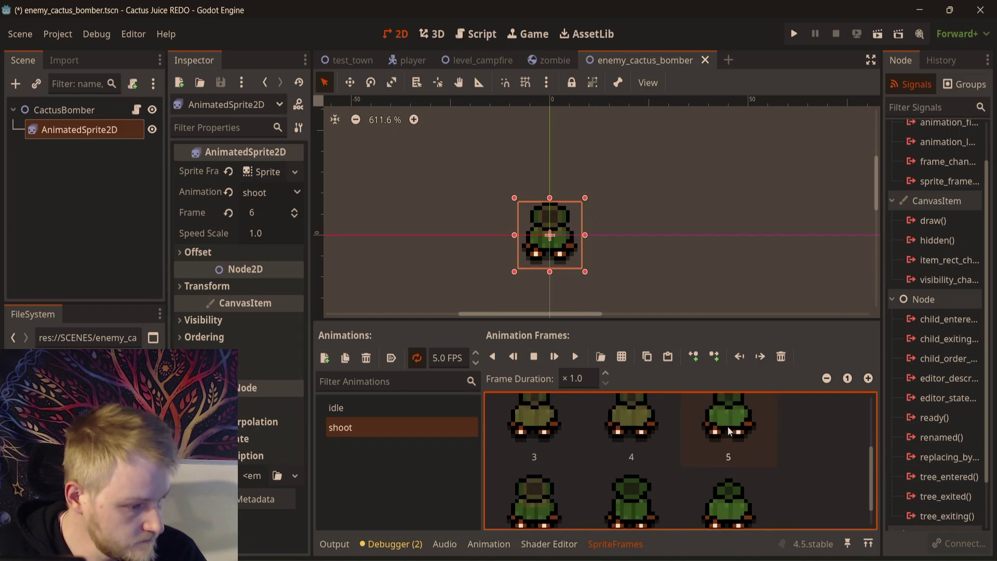
drag(723, 491, 730, 418)
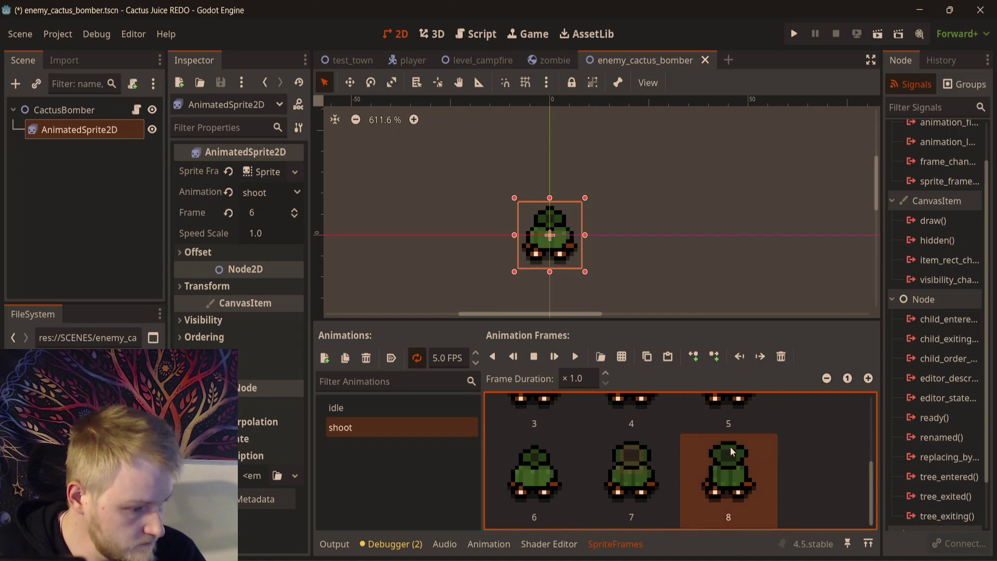
Step: Preview shoot, move frame 9 toward the end, and play it again
click(573, 357)
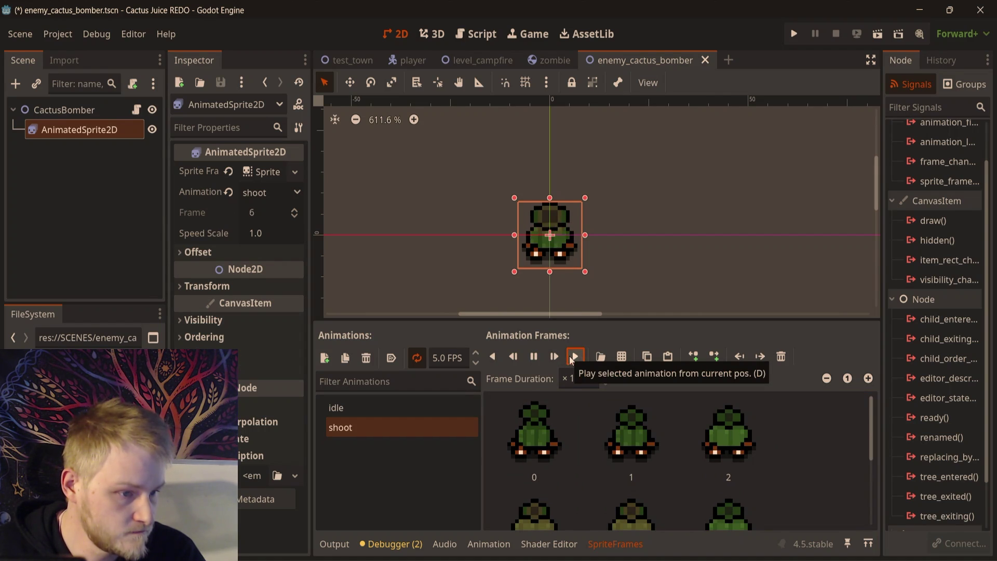
click(533, 358)
click(557, 432)
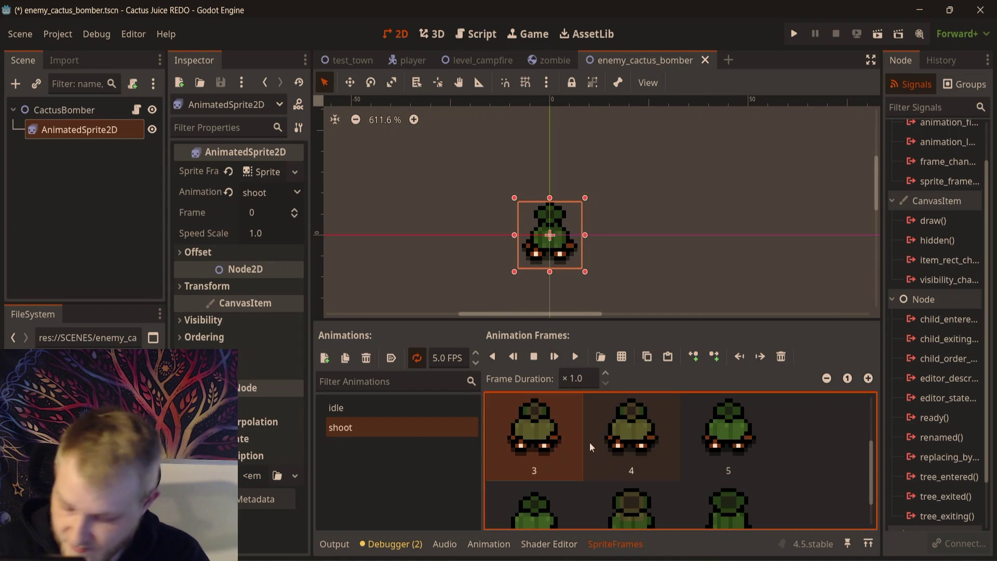
scroll(619, 440, down, 2)
scroll(753, 488, down, 2)
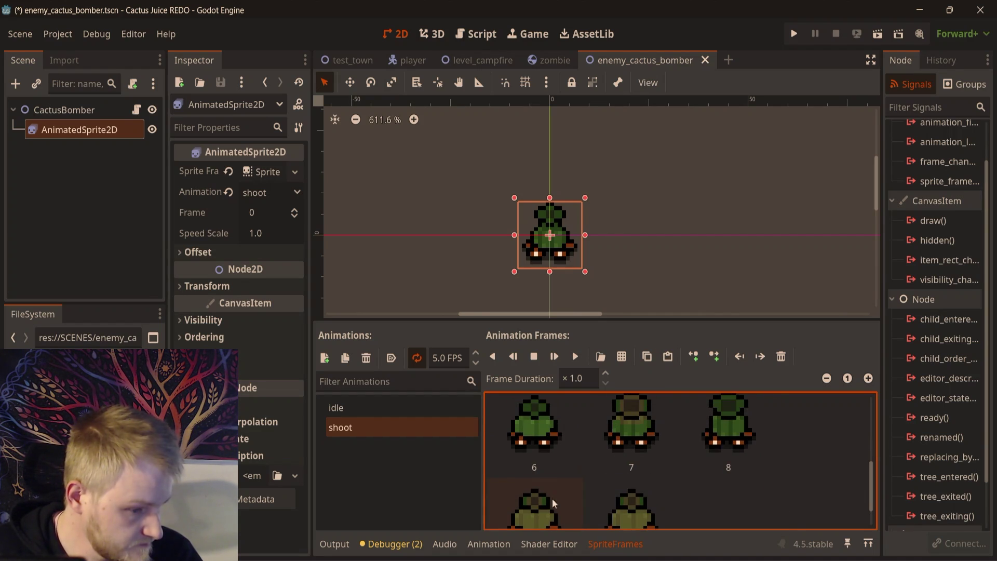
drag(553, 500, 616, 487)
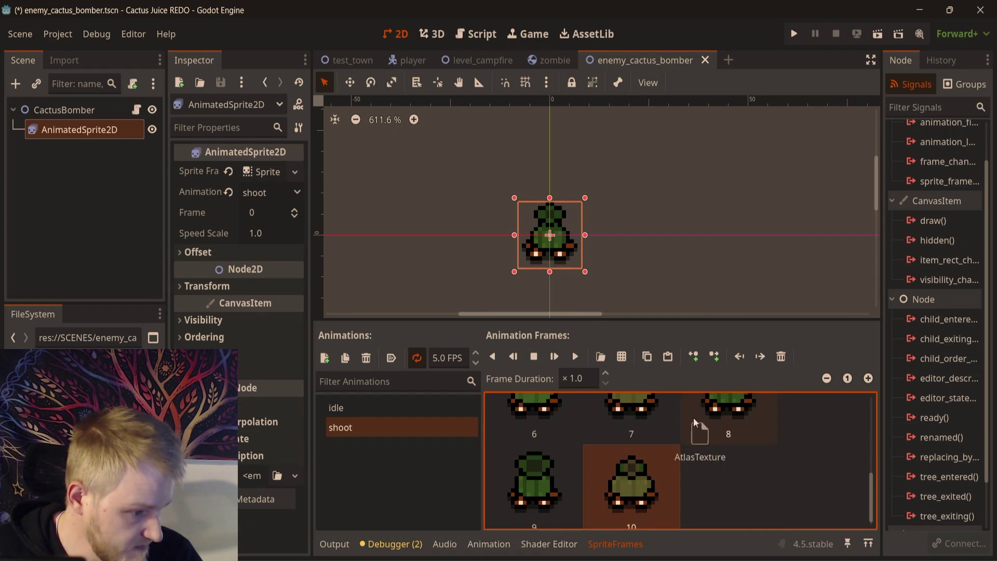
scroll(688, 468, up, 5)
click(575, 357)
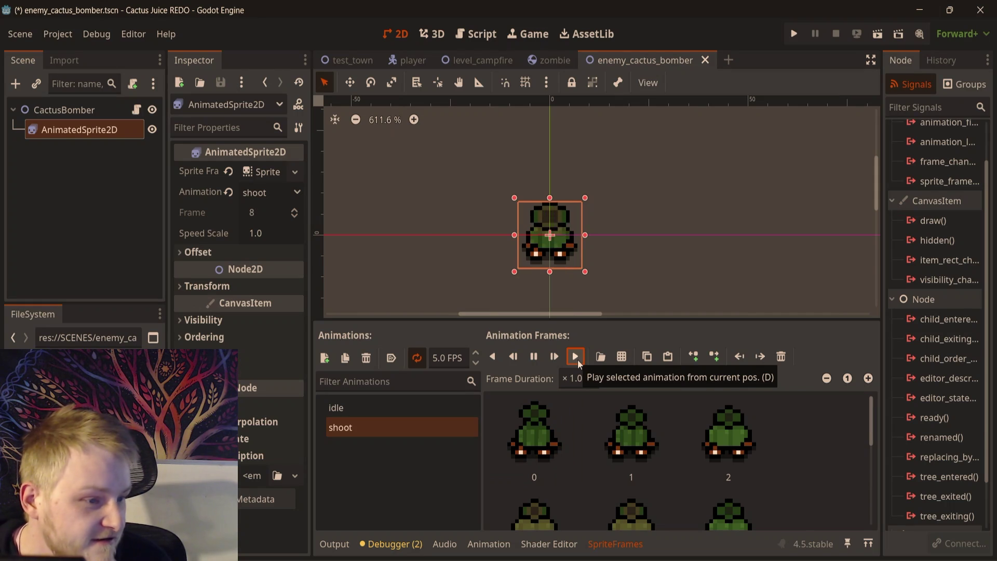
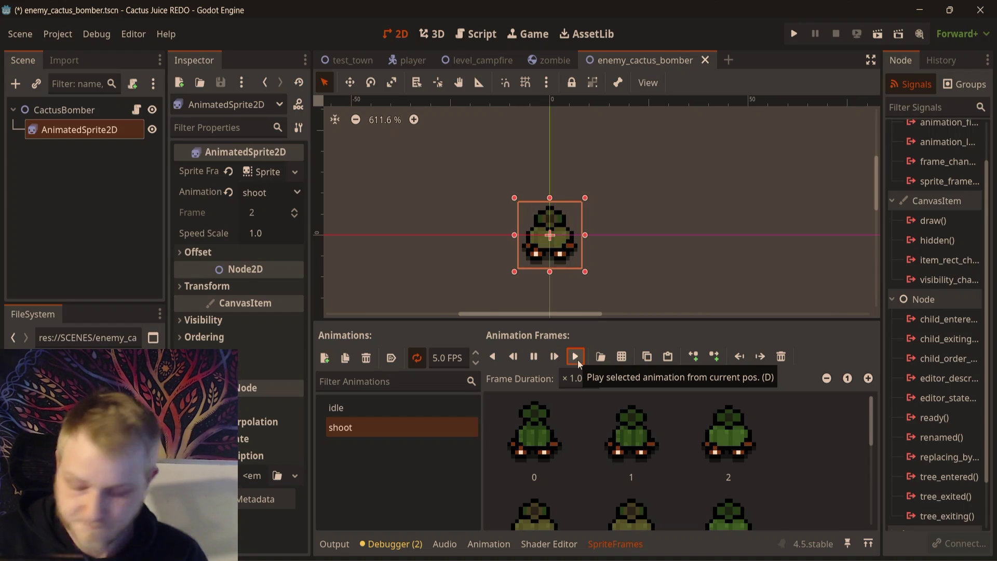
Step: Stop the shoot preview and save the cactus bomber scene
click(535, 357)
key(ctrl+s)
scroll(771, 438, down, 1)
scroll(656, 450, down, 5)
click(656, 449)
scroll(744, 463, up, 2)
scroll(744, 463, up, 3)
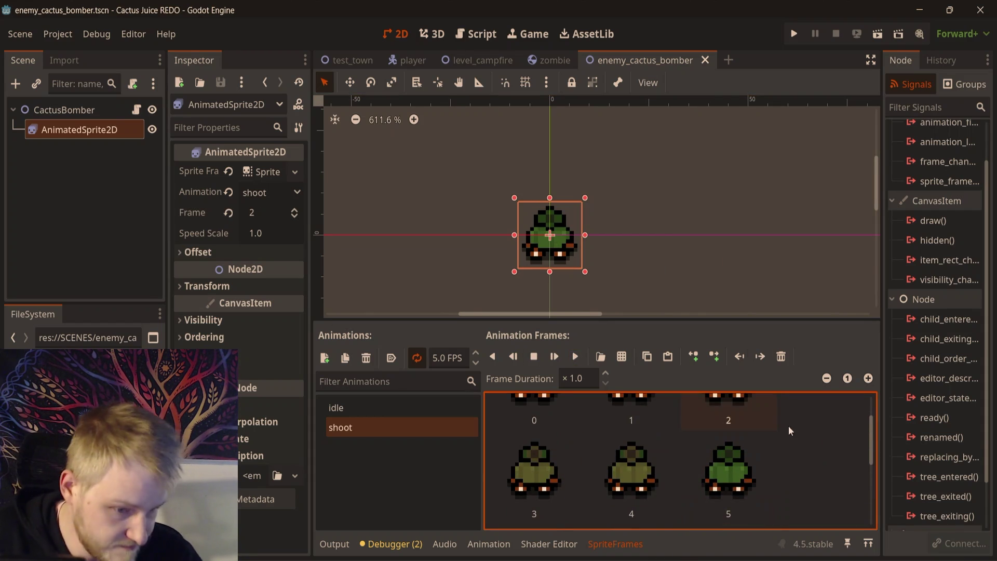
Step: Check idle, return to shoot, and add an empty animation named new_animation
click(429, 409)
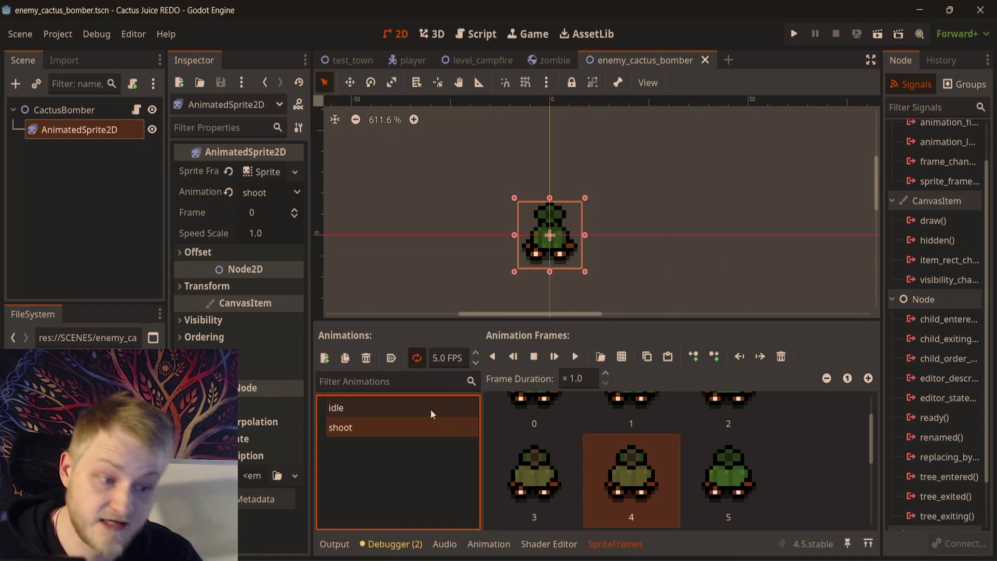
click(431, 409)
click(429, 427)
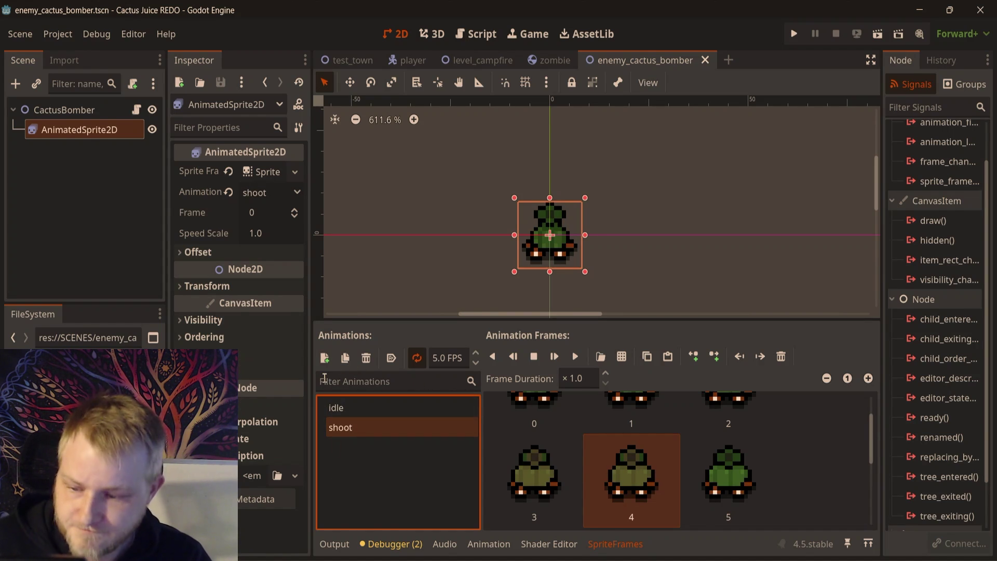
click(326, 357)
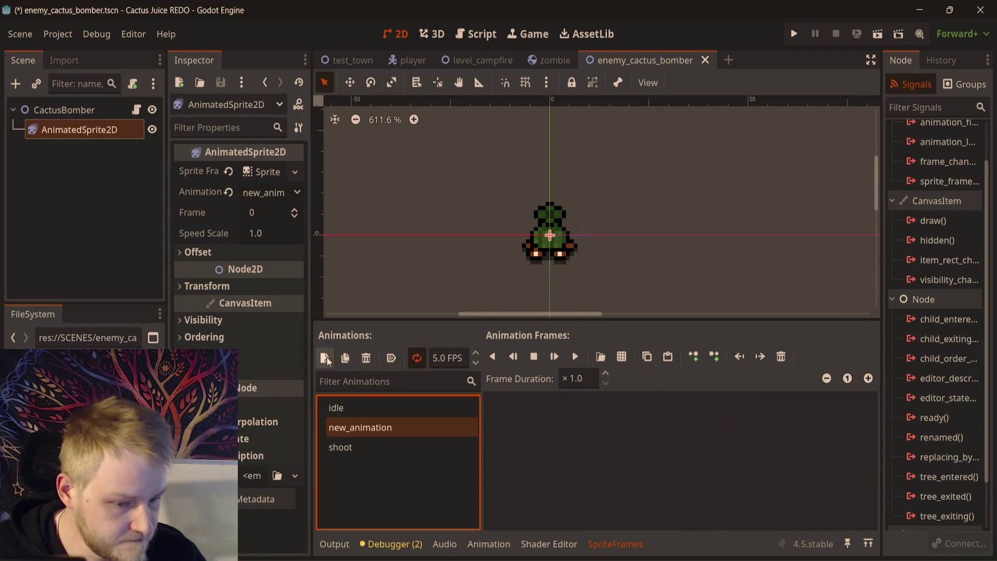
Step: Add the row-three frames of CactusBomberSpritesheet.png to new_animation
click(601, 356)
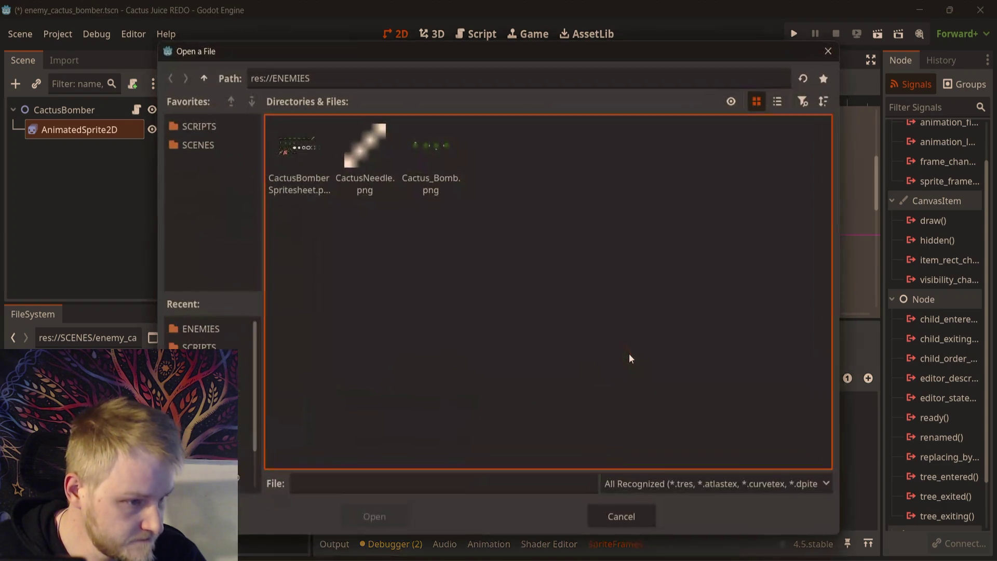
click(318, 171)
double_click(318, 172)
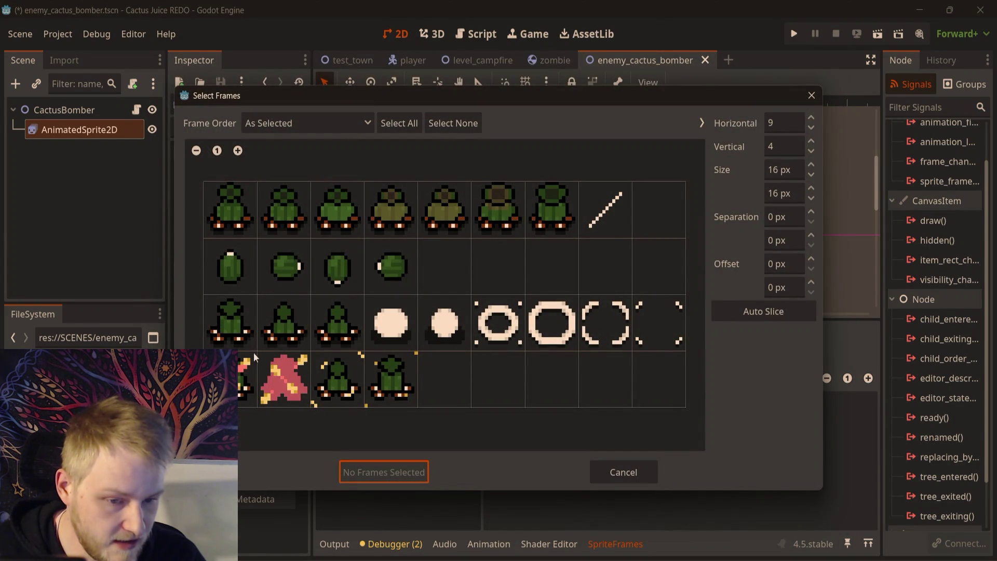
click(231, 327)
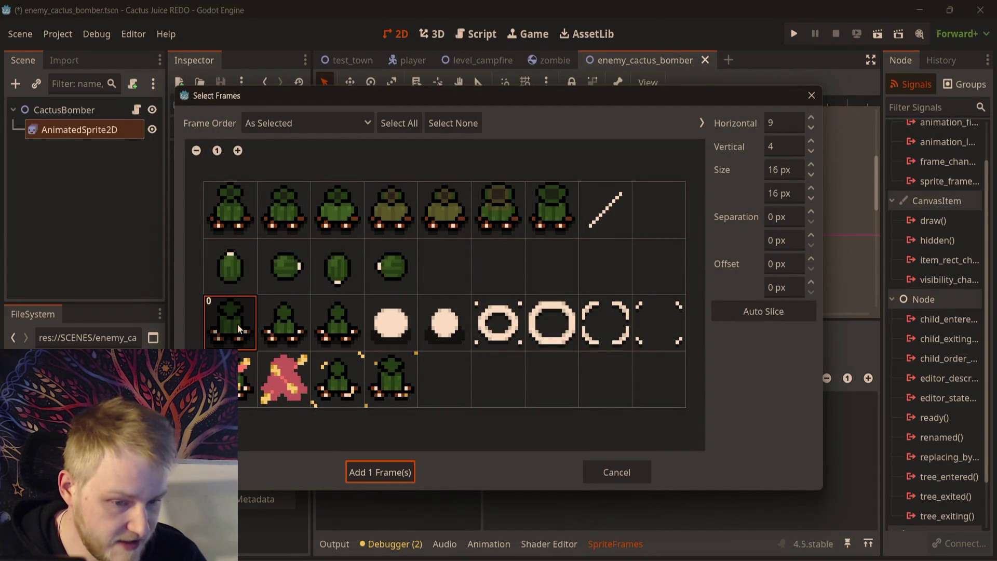
drag(238, 323, 658, 323)
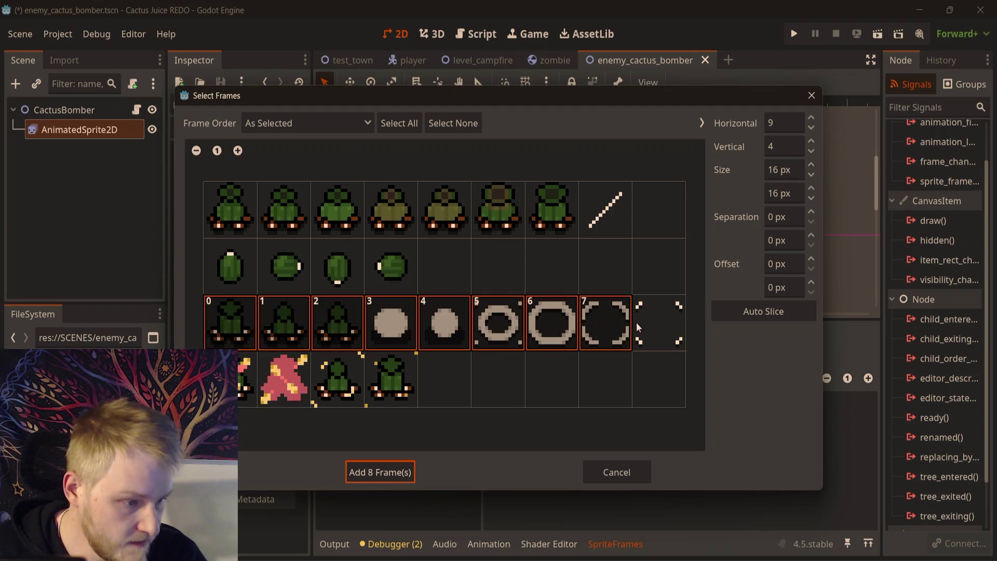
click(380, 472)
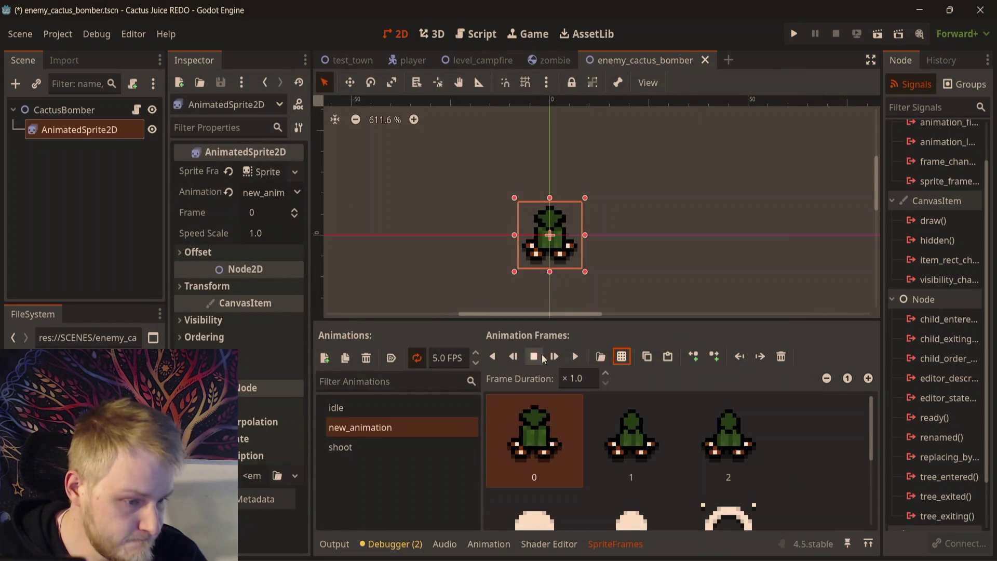
Step: Set new_animation to 6 FPS and preview its playback
click(577, 362)
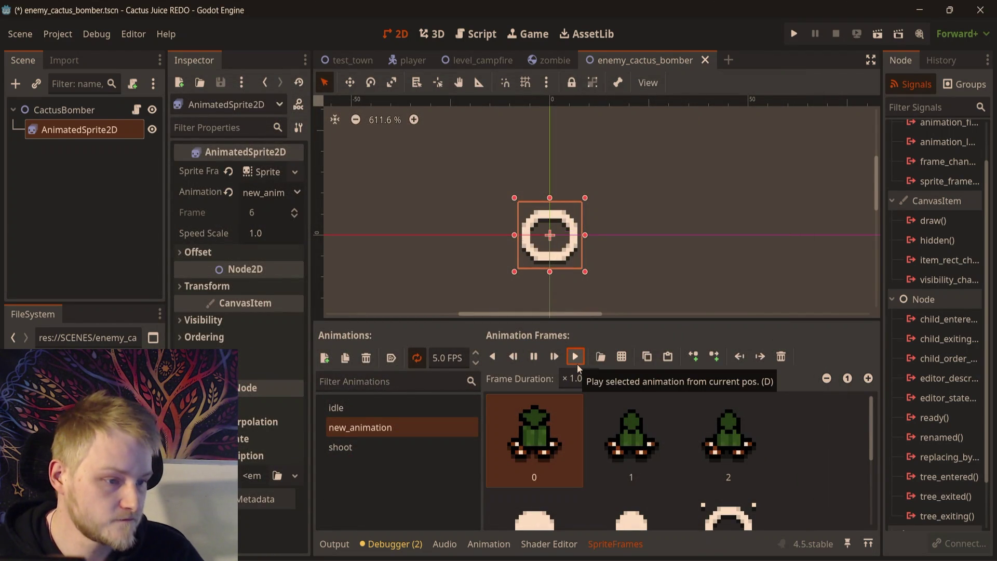
click(476, 354)
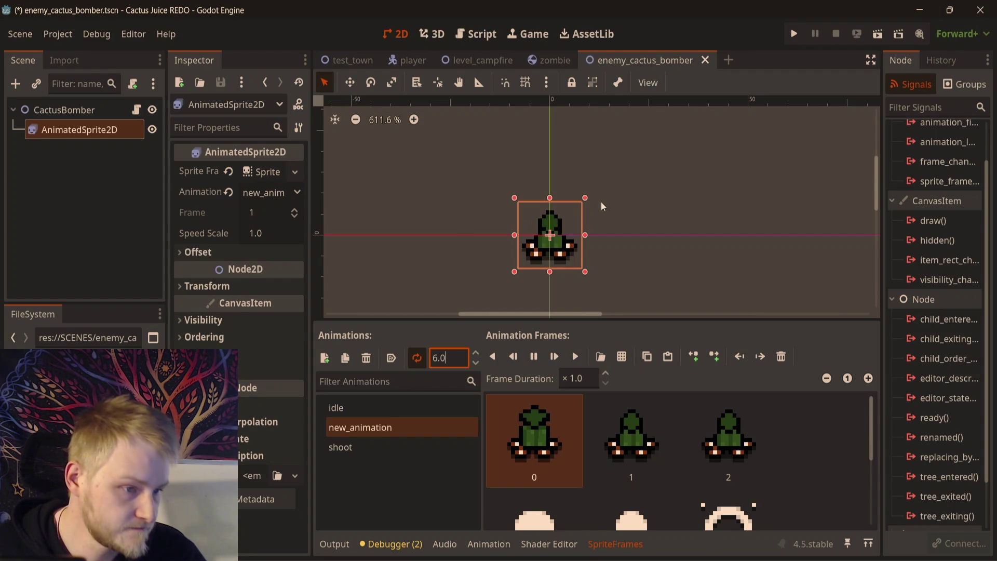
click(534, 357)
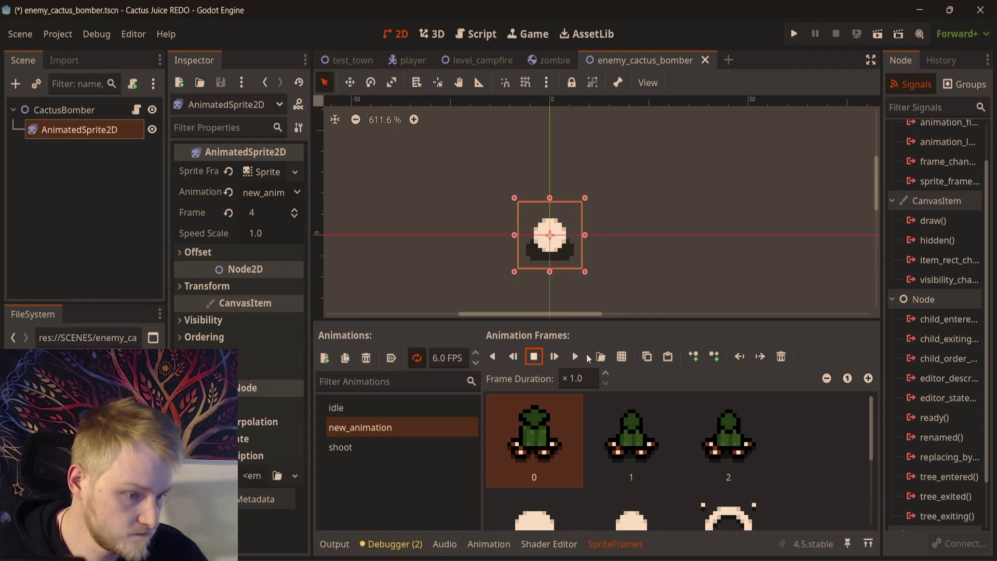
click(575, 357)
click(535, 357)
scroll(531, 429, down, 2)
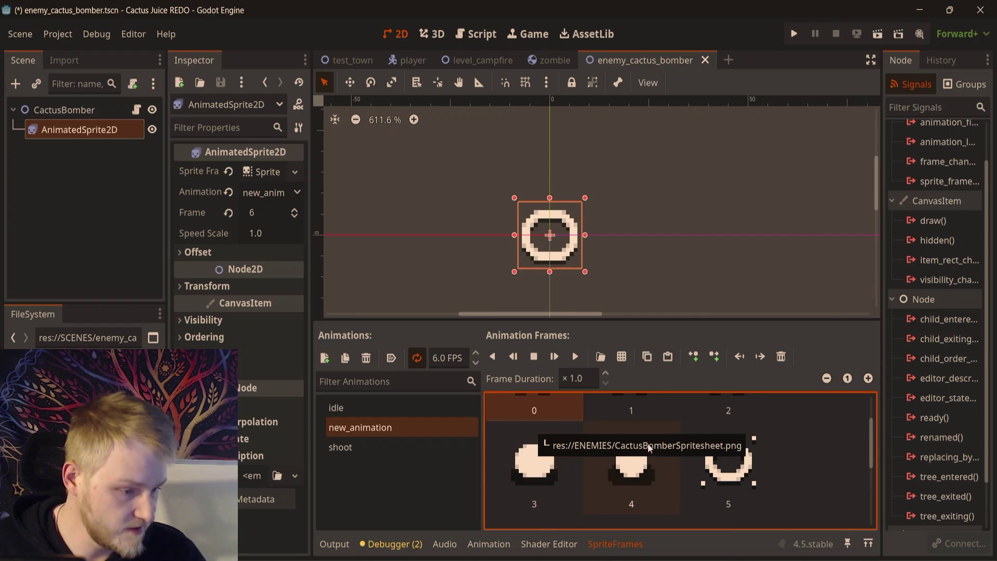
scroll(644, 446, down, 4)
scroll(598, 455, up, 3)
scroll(602, 441, up, 2)
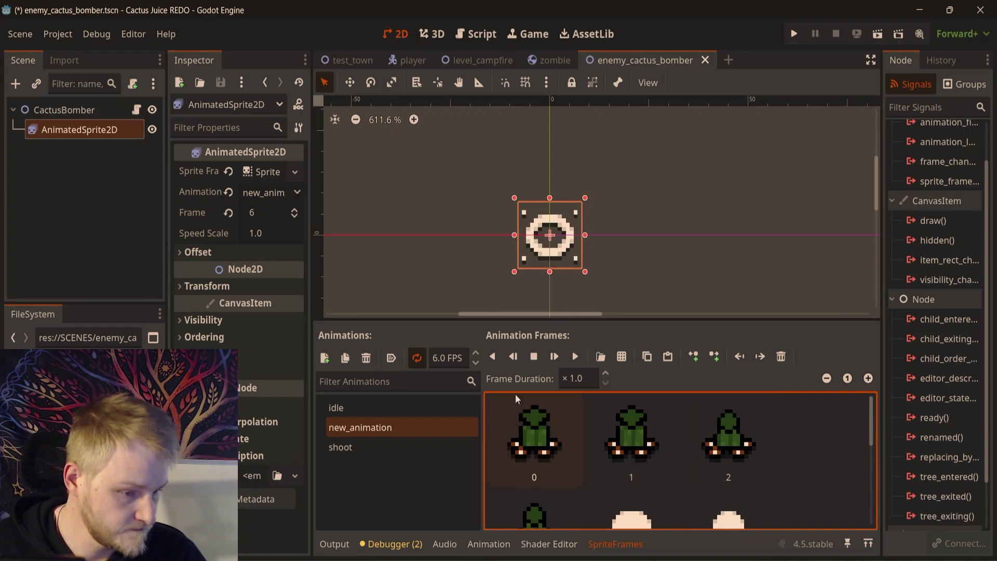
click(574, 357)
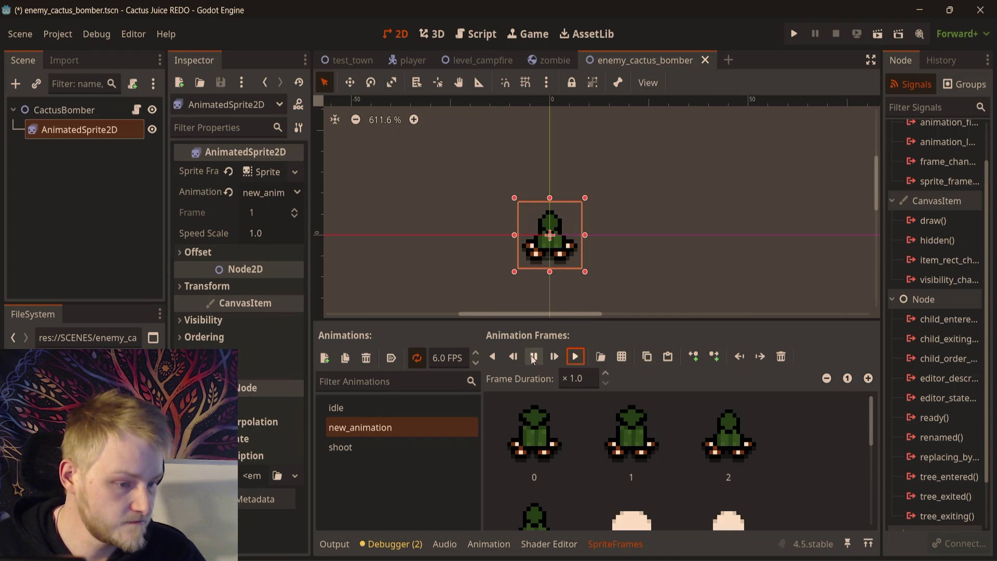
click(768, 440)
Step: Reorder the new animation's frames in the Animation Frames grid
mouse_move(756, 433)
mouse_down()
mouse_move(659, 494)
mouse_move(637, 445)
mouse_up()
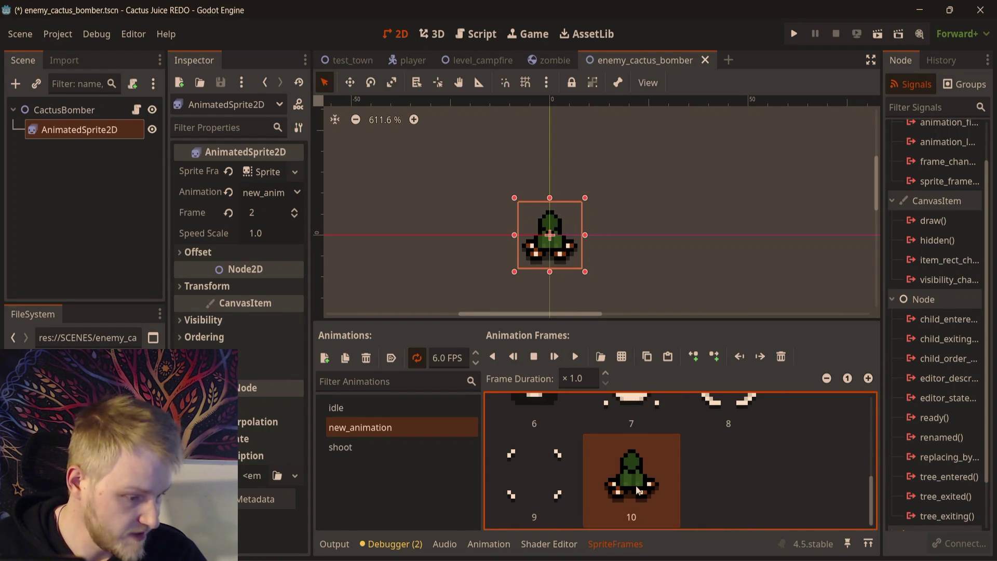
mouse_move(638, 445)
mouse_down()
mouse_move(506, 394)
mouse_move(584, 470)
mouse_up()
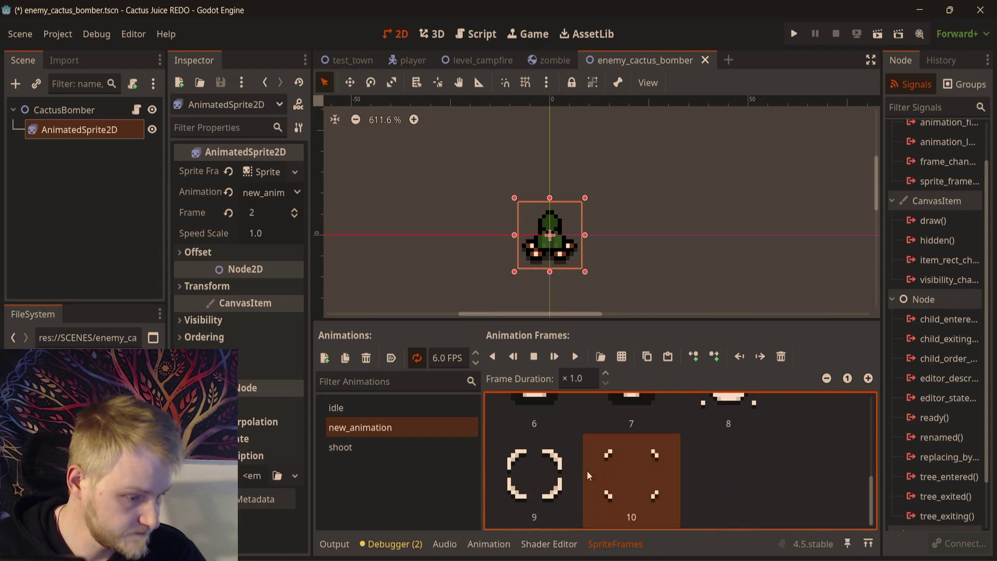
mouse_move(675, 476)
mouse_down()
mouse_move(737, 479)
mouse_move(647, 444)
mouse_up()
scroll(683, 475, up, 3)
click(639, 452)
key(ctrl+c)
scroll(740, 417, up, 2)
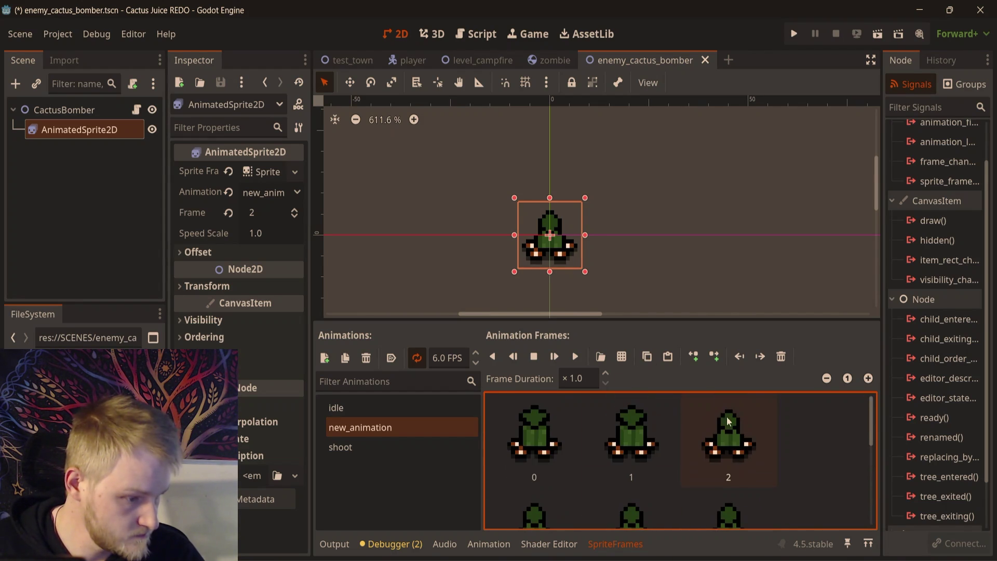
Step: Preview the reordered animation to check the frame sequence
click(576, 356)
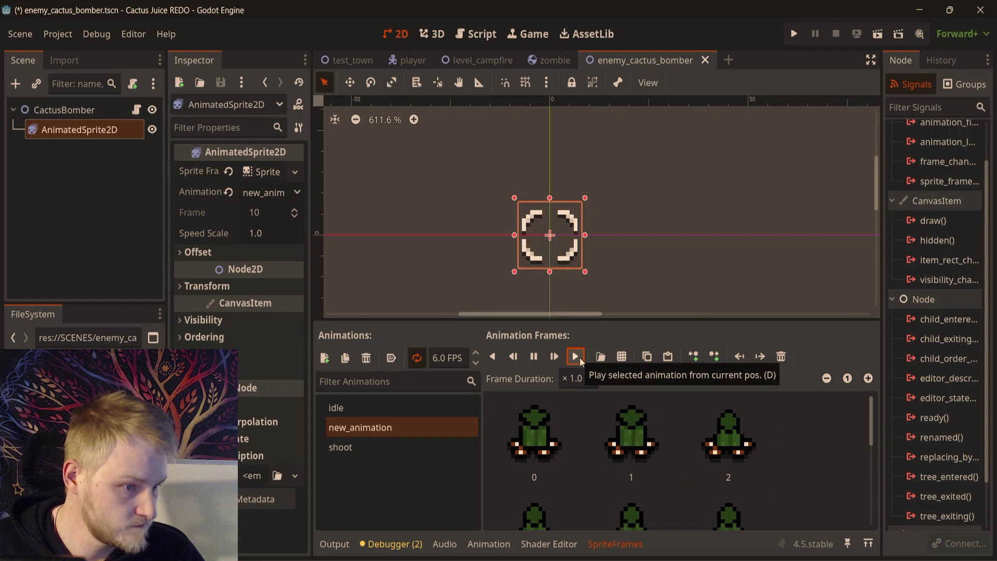
click(580, 357)
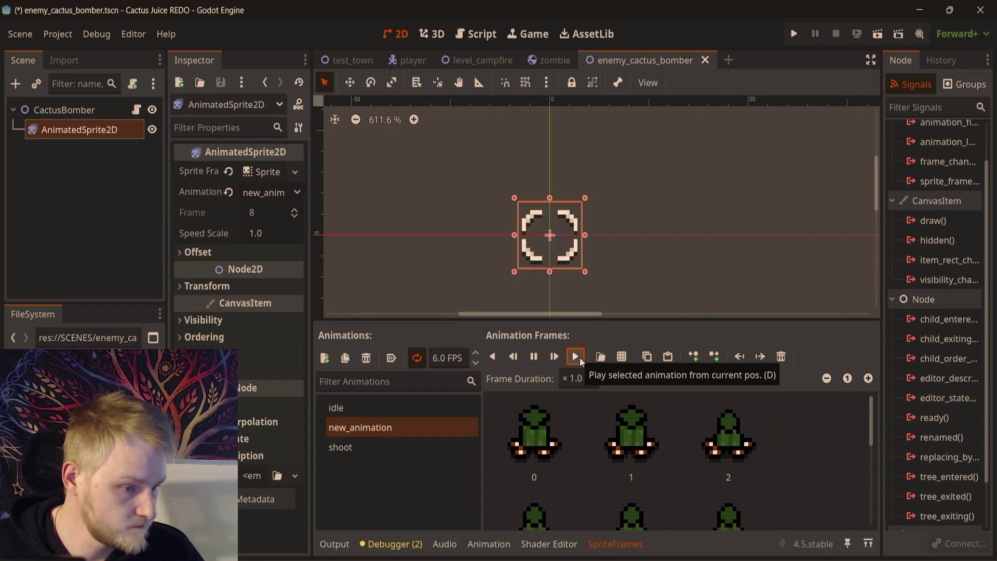
click(537, 356)
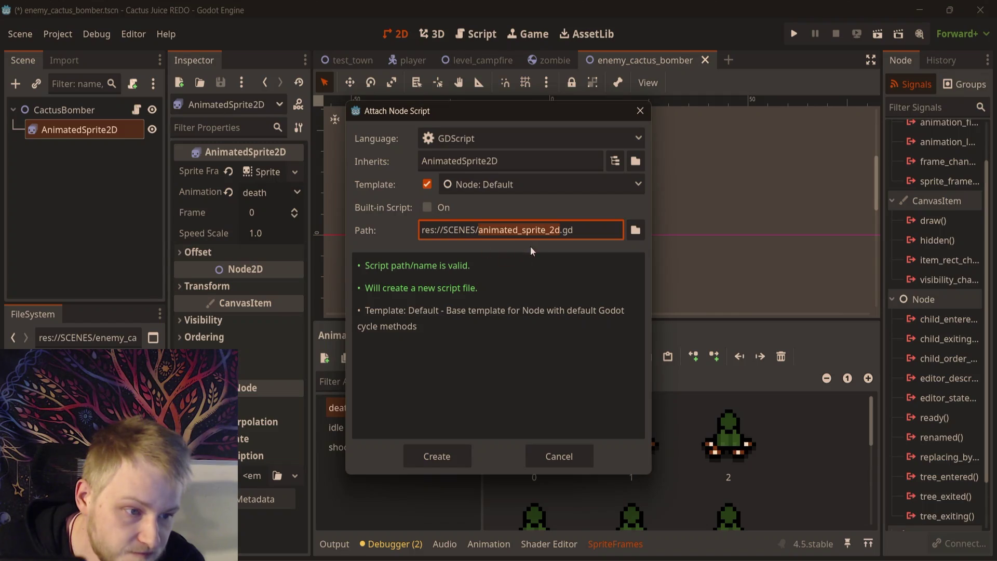
Step: Create the script res://SCENES/enemy_cactus_bomber.gd, save the scene, and start a new empty scene
text(e)
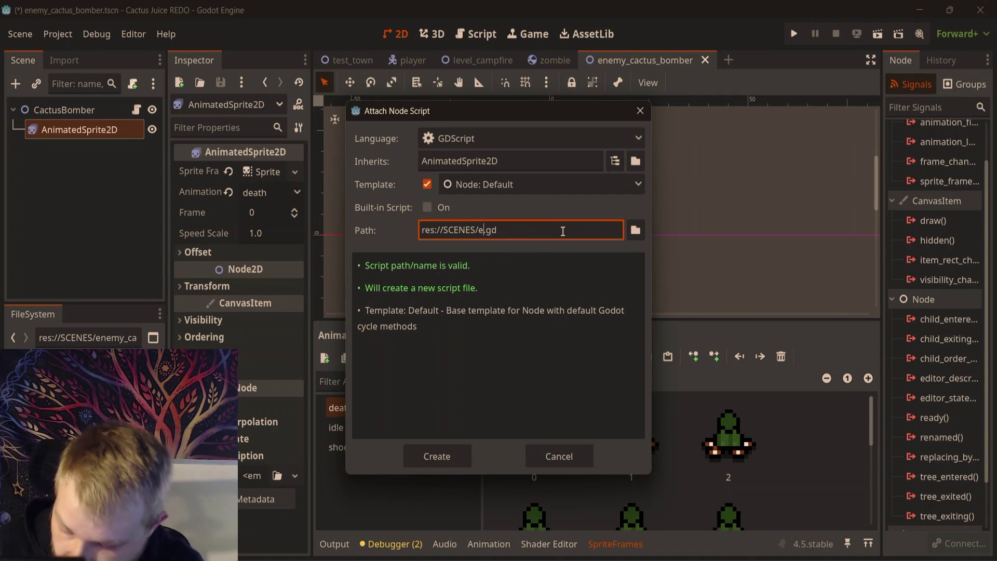
text(y_ca)
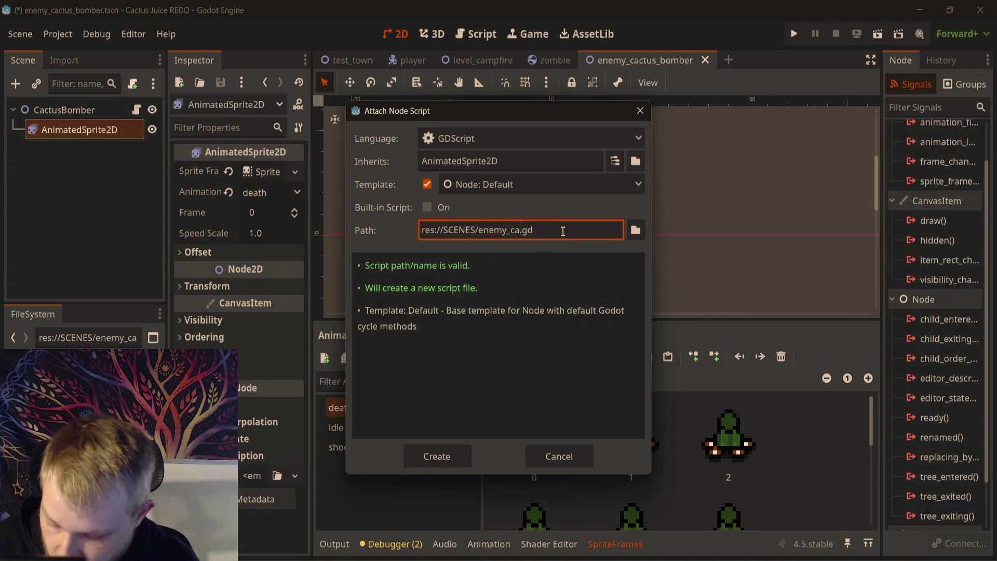
text(bomber)
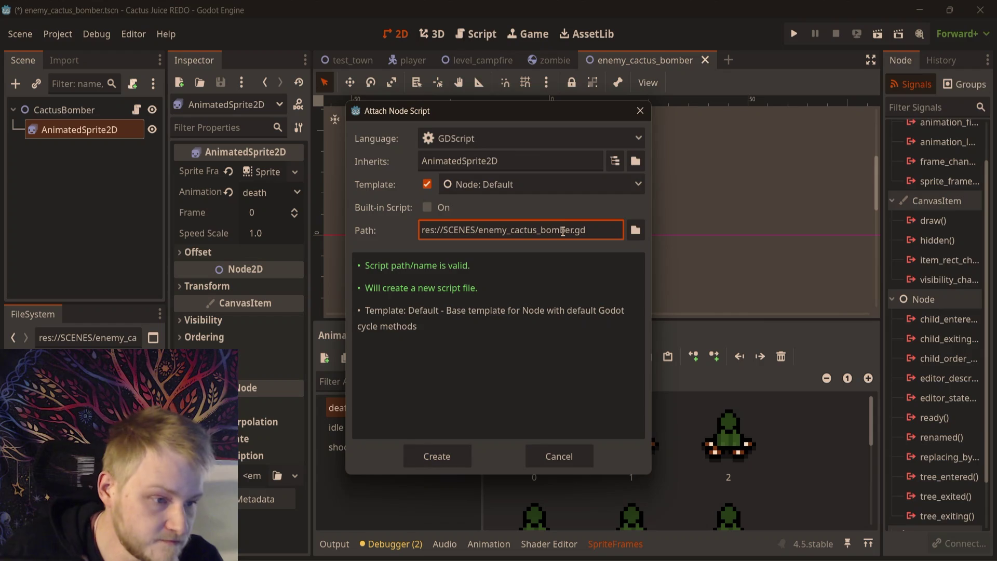
key(Return)
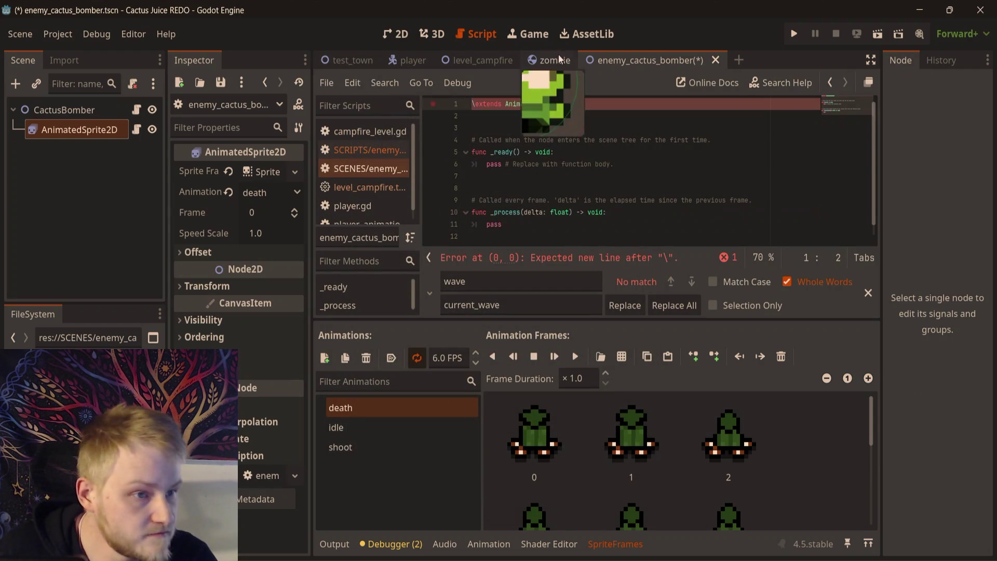
key(ctrl+s)
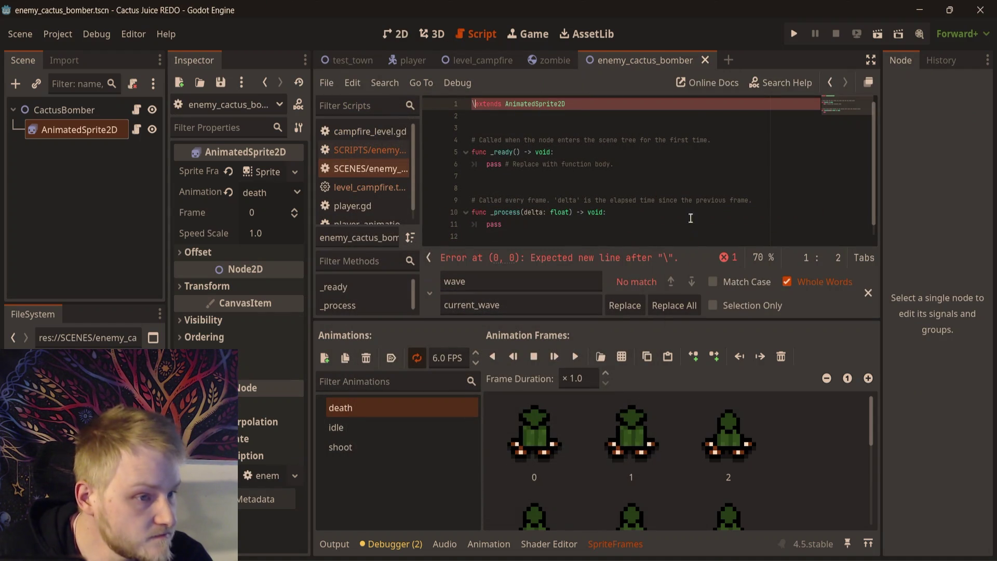
click(731, 60)
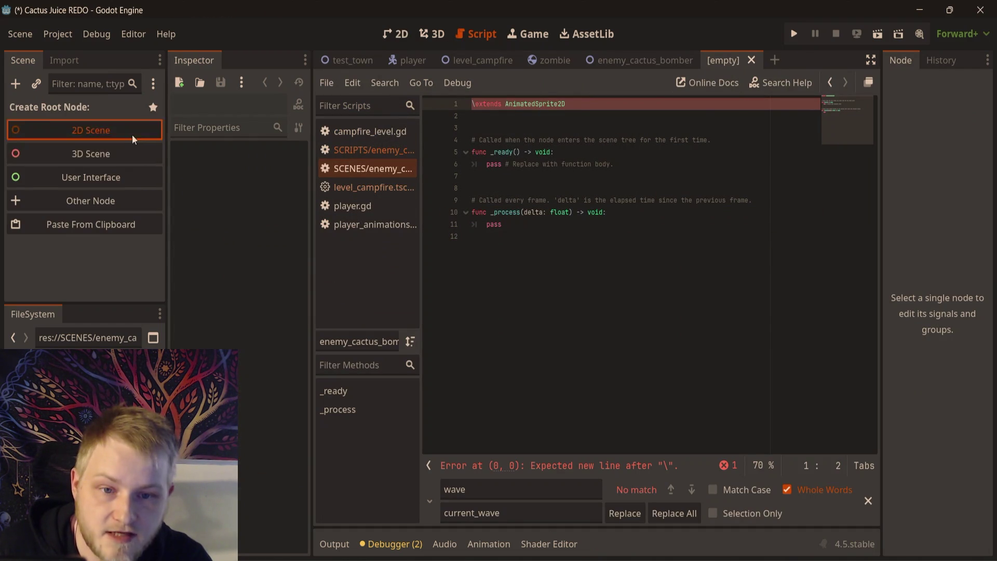
Step: Create a 2D root node named CactusBomb
click(97, 121)
click(96, 116)
text(Cactus)
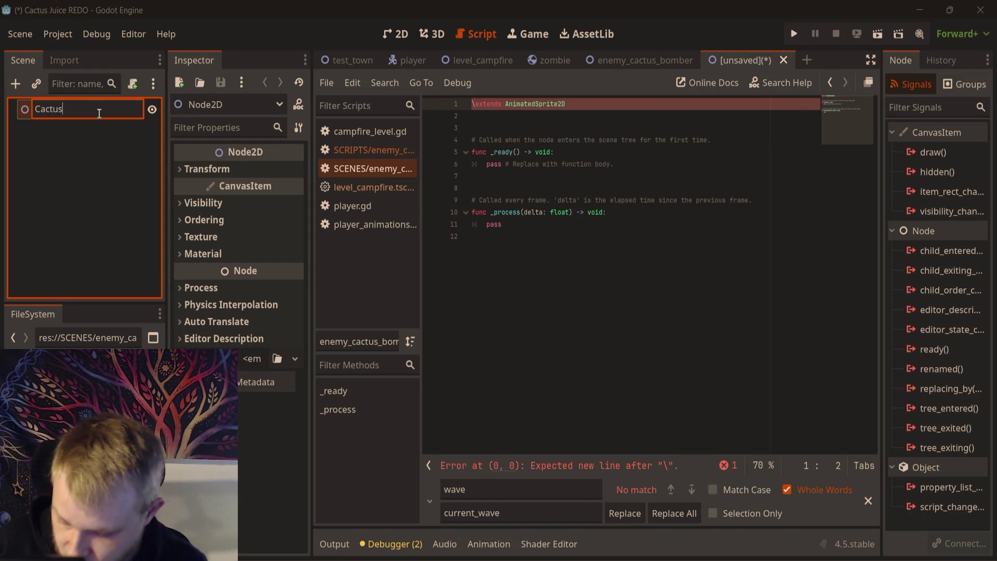
text(Bomb)
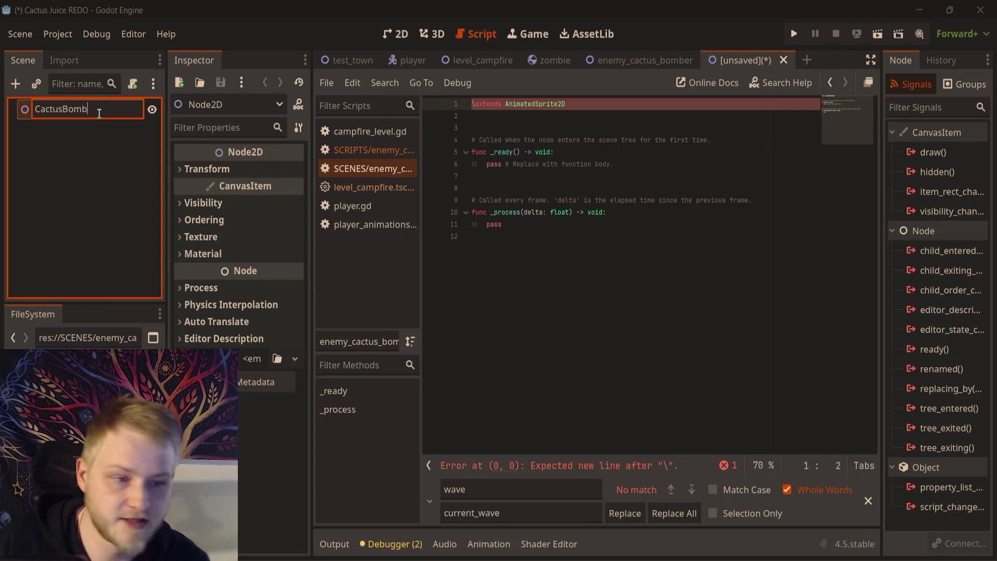
key(Return)
Step: Add an AnimatedSprite2D child under CactusBomb
click(381, 34)
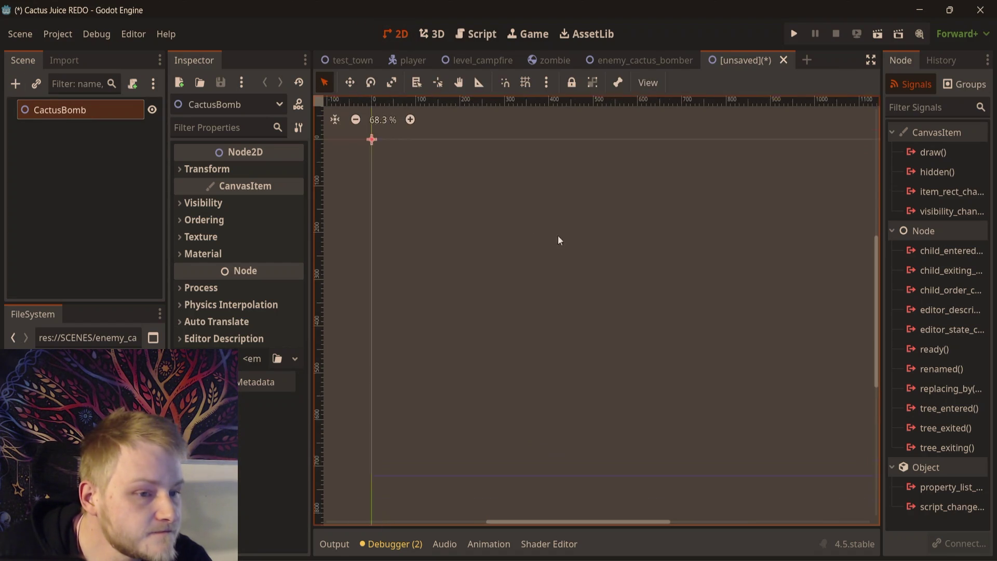
scroll(771, 321, up, 3)
scroll(689, 328, up, 3)
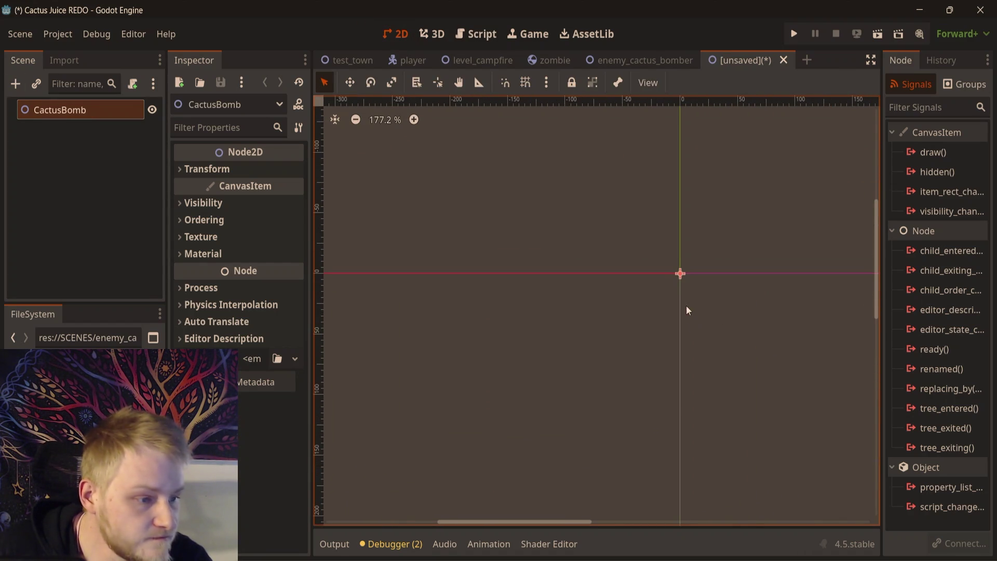
key(ctrl+a)
text(Animated)
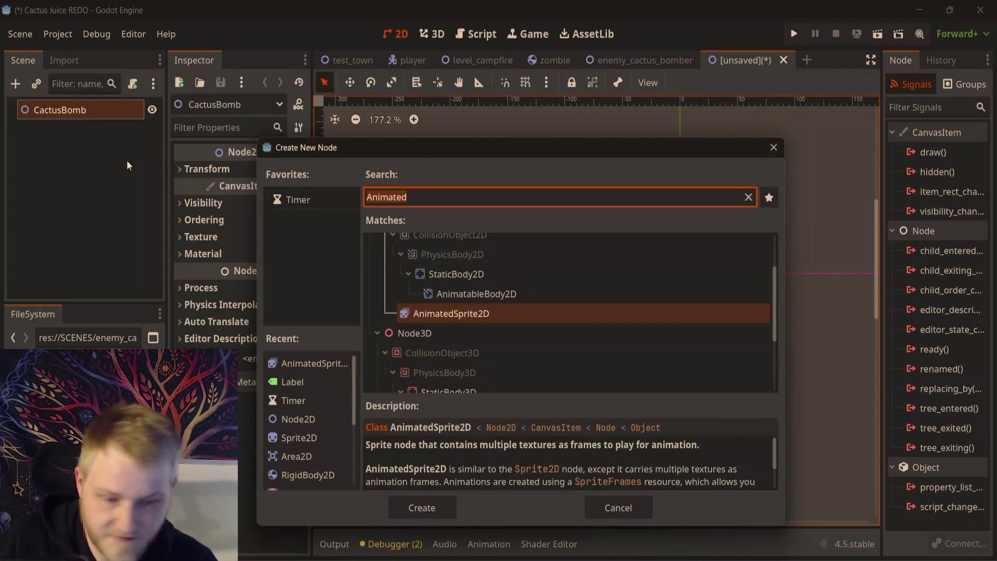
text(a)
scroll(478, 269, up, 2)
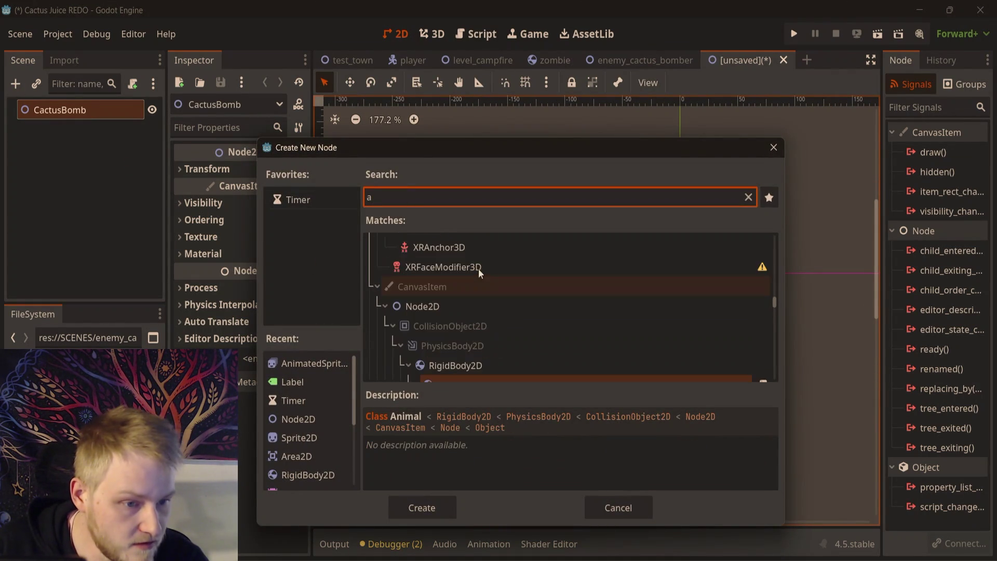
scroll(486, 292, up, 5)
scroll(485, 290, up, 2)
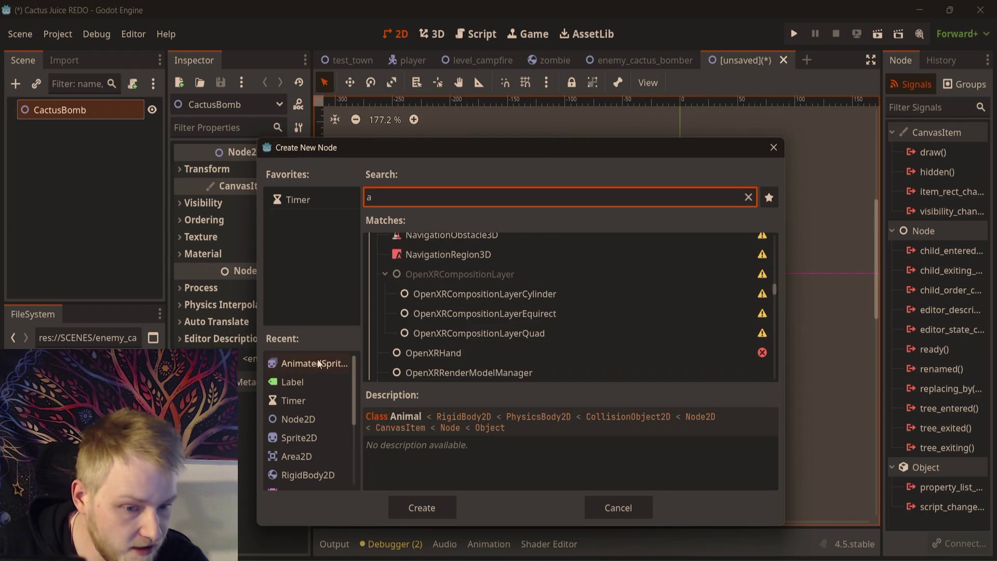
double_click(319, 363)
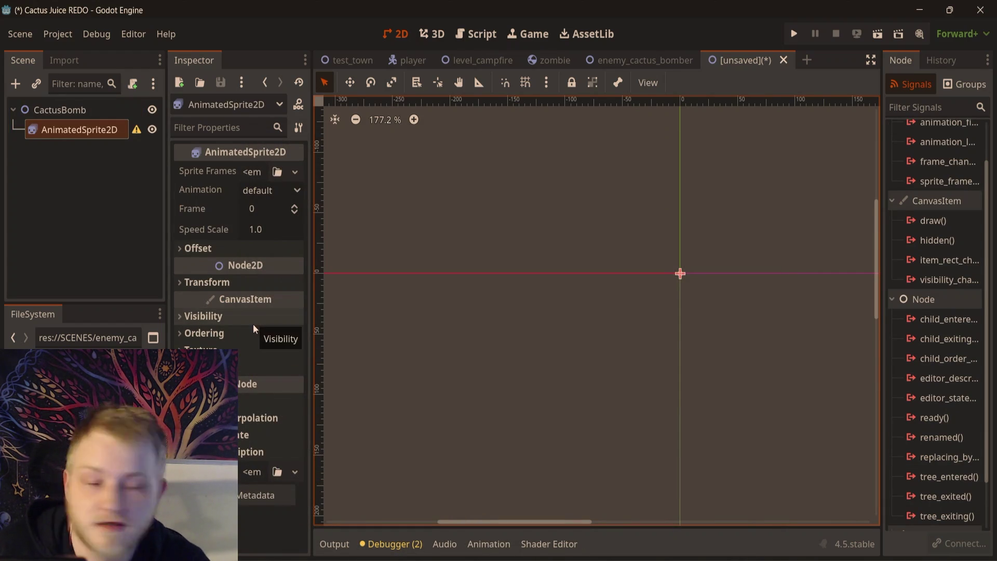
Step: Assign a new SpriteFrames resource to the sprite, leaving the scene unsaved
click(260, 171)
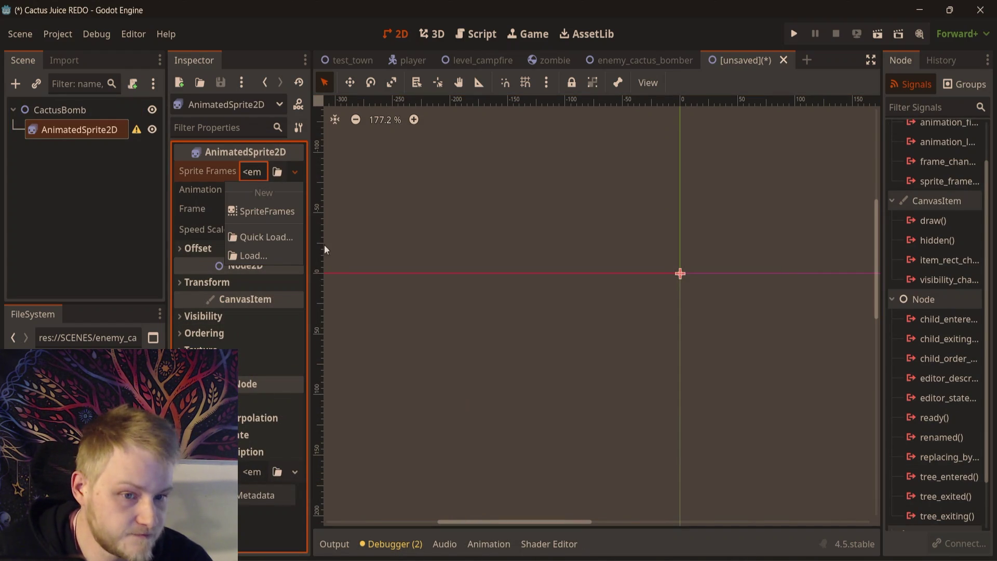
click(279, 217)
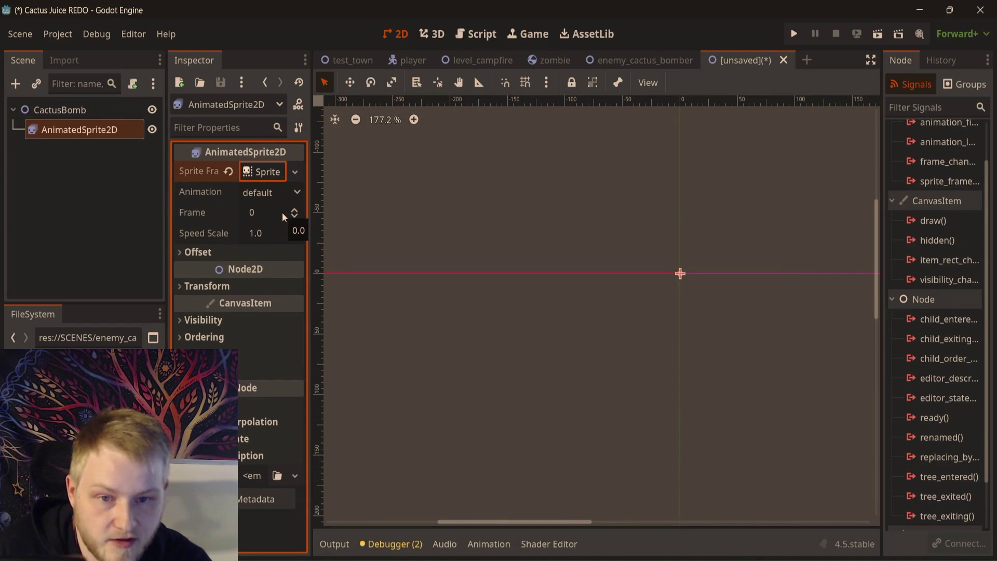
key(ctrl+s)
click(615, 517)
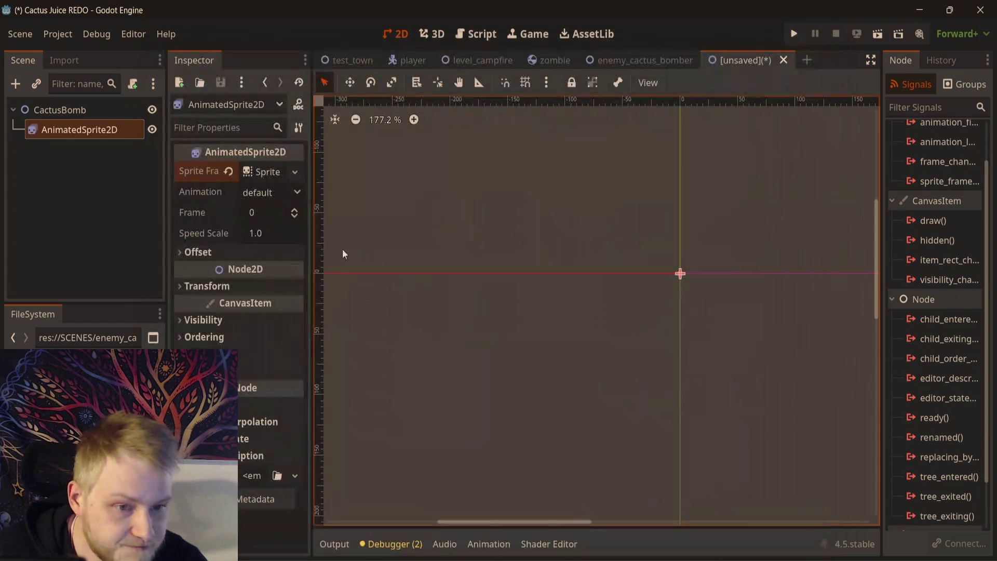
Step: Enter enemy_cactus_bomb.tscn as the file name in res://SCENES
key(ctrl+s)
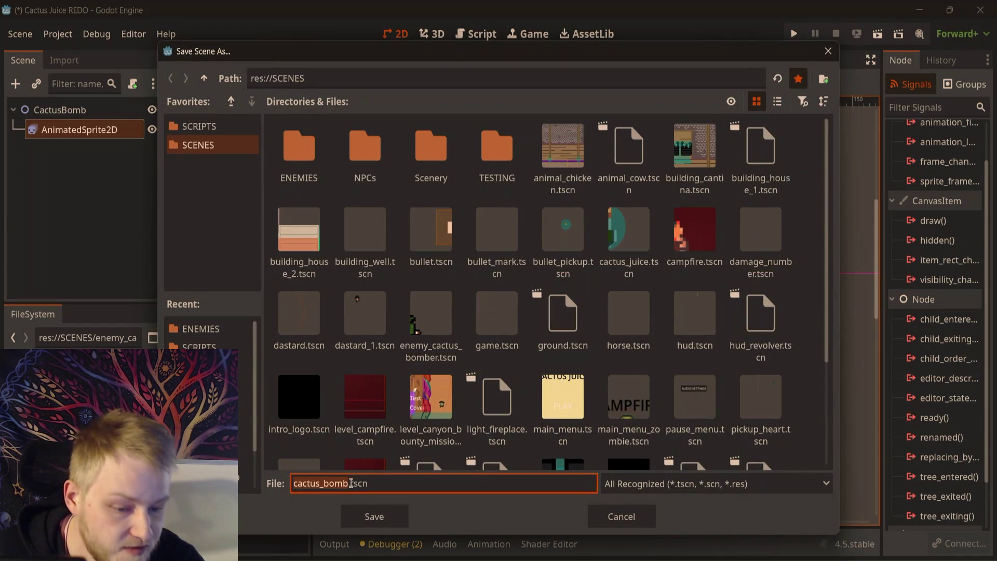
click(298, 484)
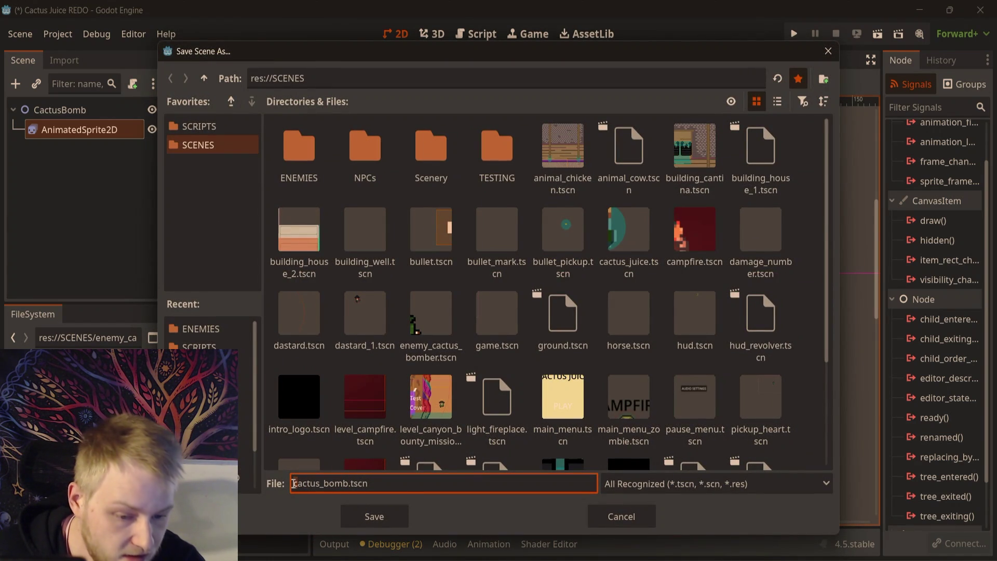
text(enemy_)
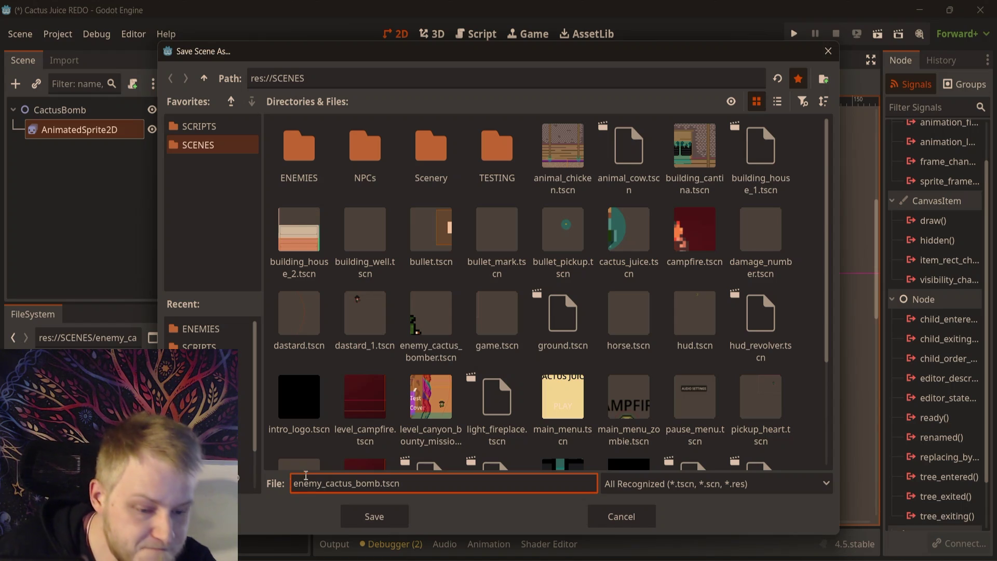
Step: Save the scene as enemy_cactus_bomb.tscn
click(214, 148)
click(357, 517)
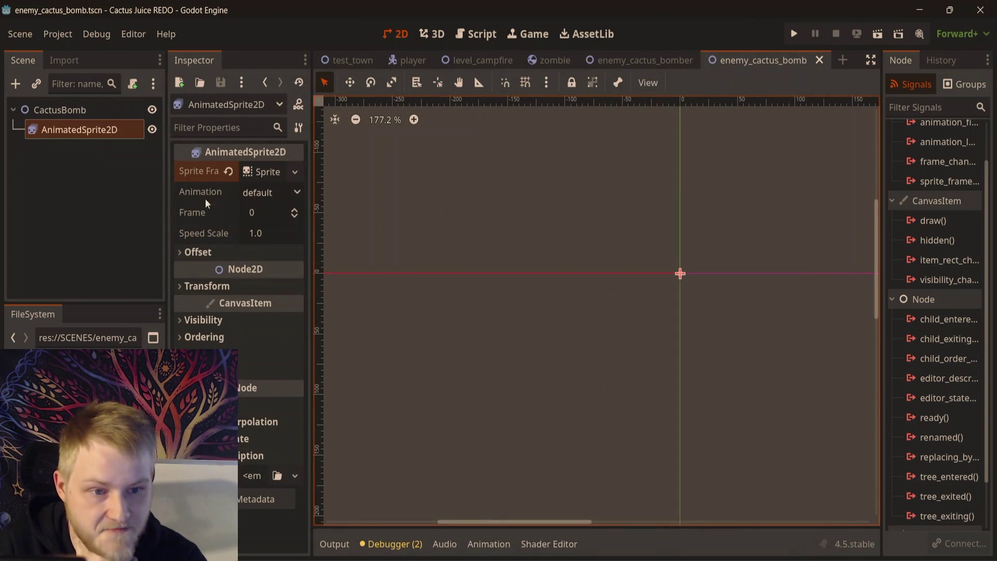
click(262, 177)
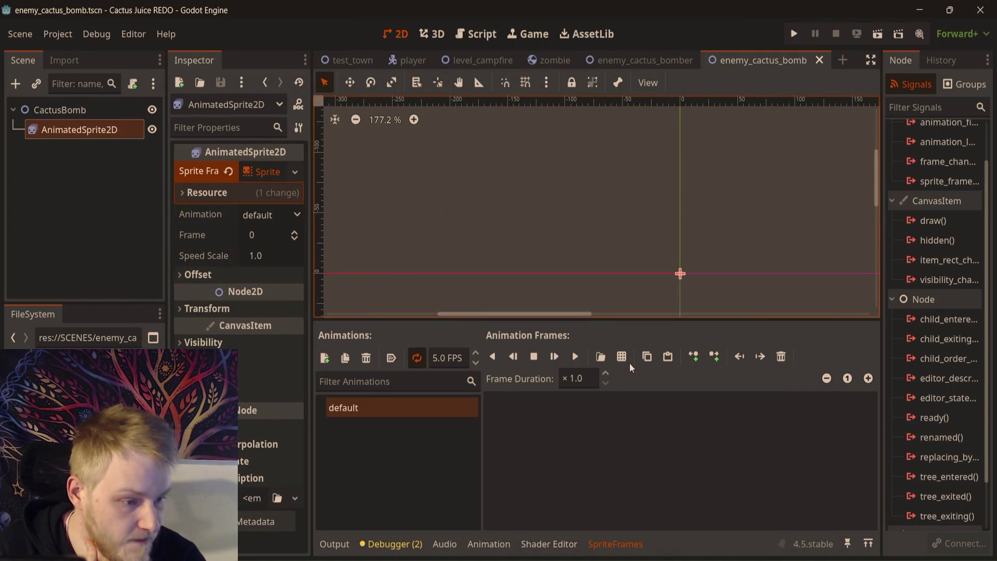
Step: Add the four row-2 bomb frames from CactusBomberSpritesheet.png to the default animation
click(622, 357)
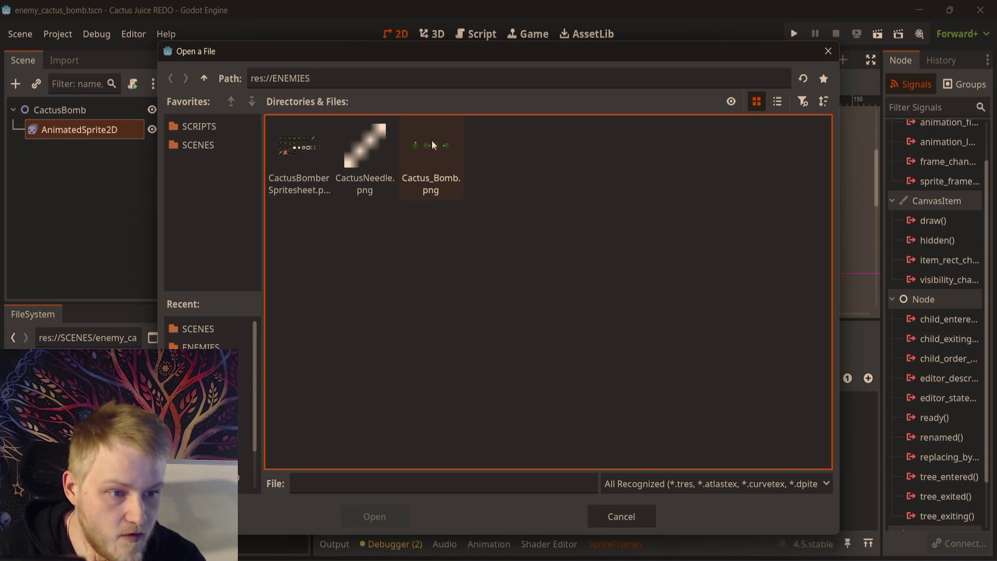
click(283, 155)
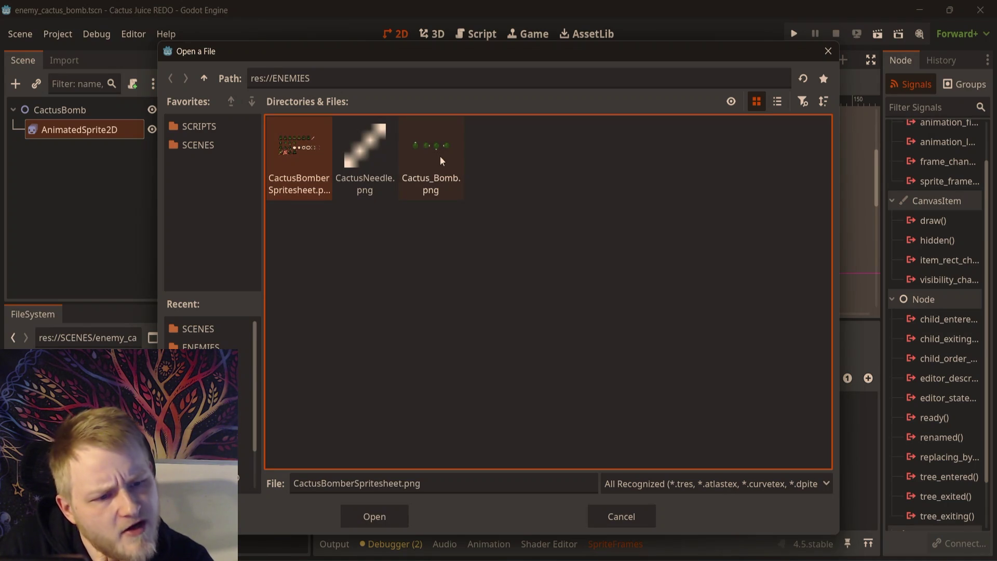
click(441, 155)
double_click(276, 148)
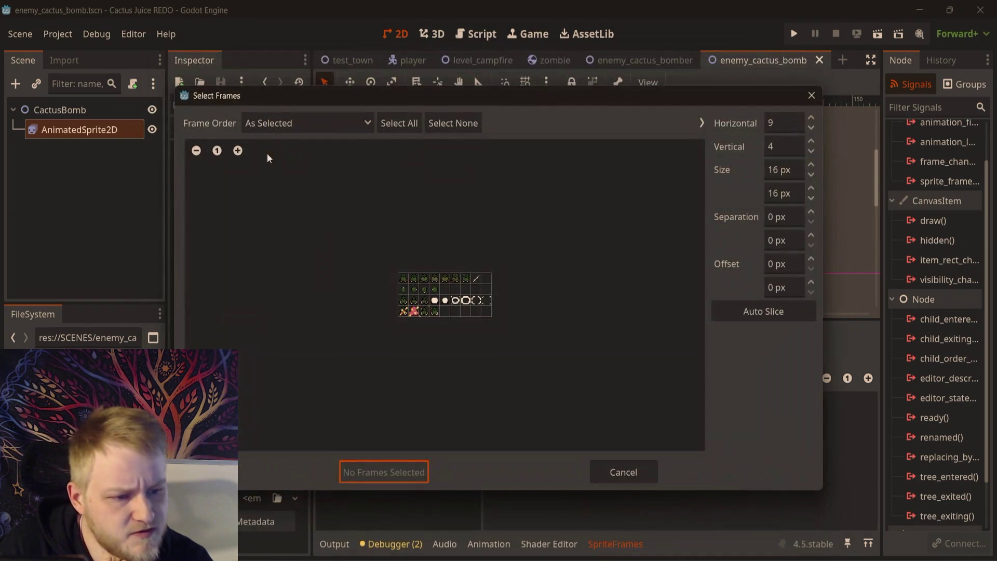
scroll(428, 297, up, 5)
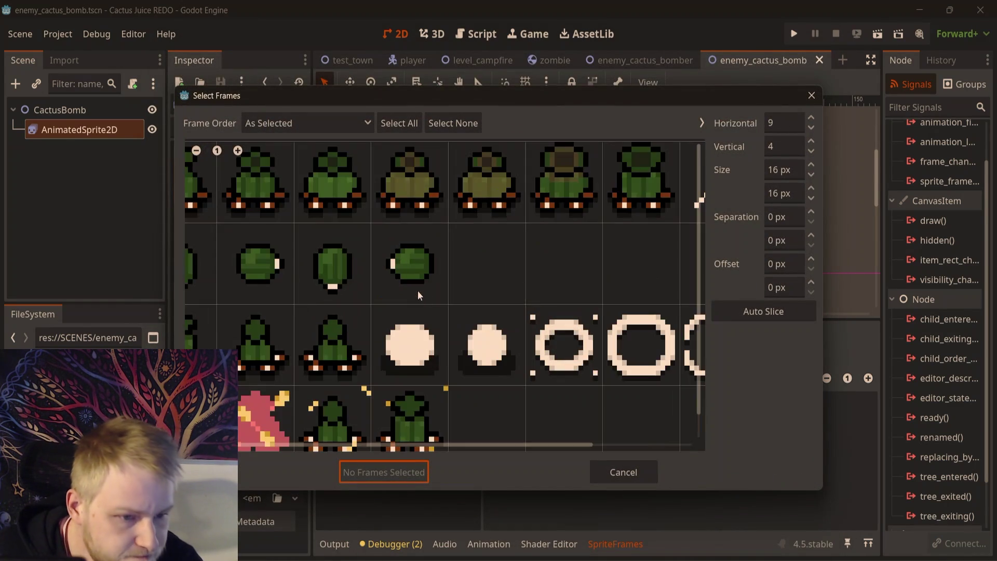
scroll(382, 288, down, 2)
drag(296, 275, 407, 275)
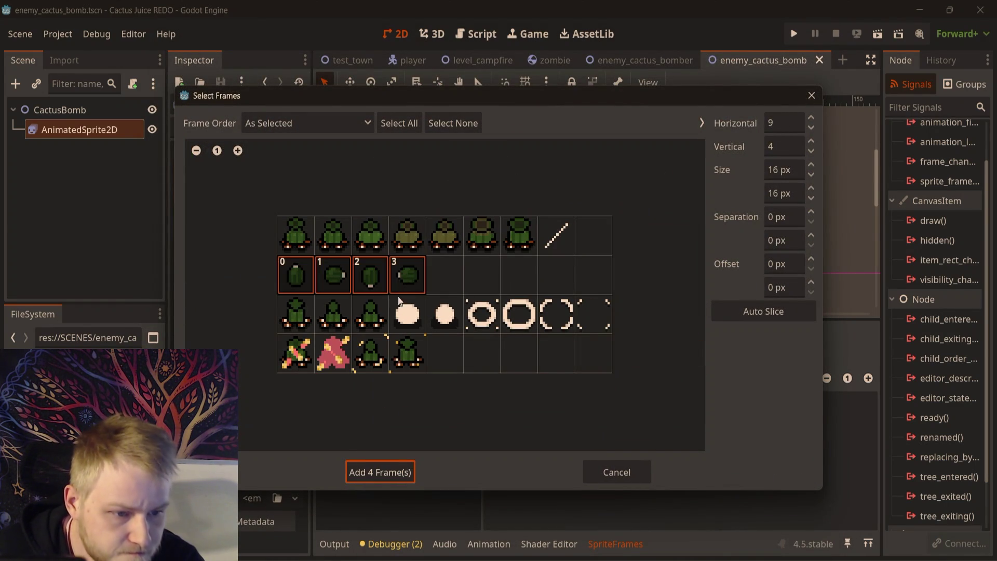
click(384, 472)
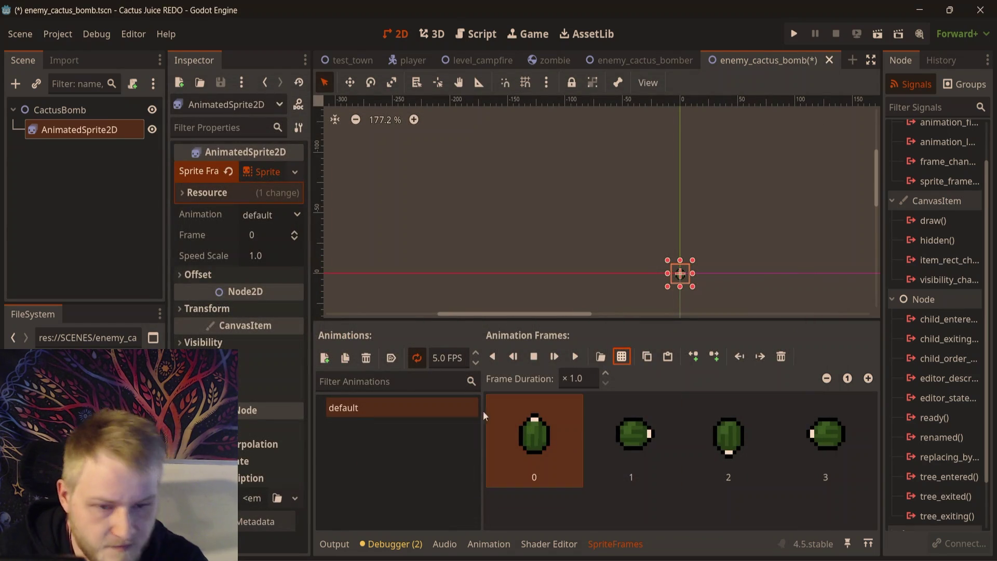
Step: Rename the default animation to spin
click(366, 407)
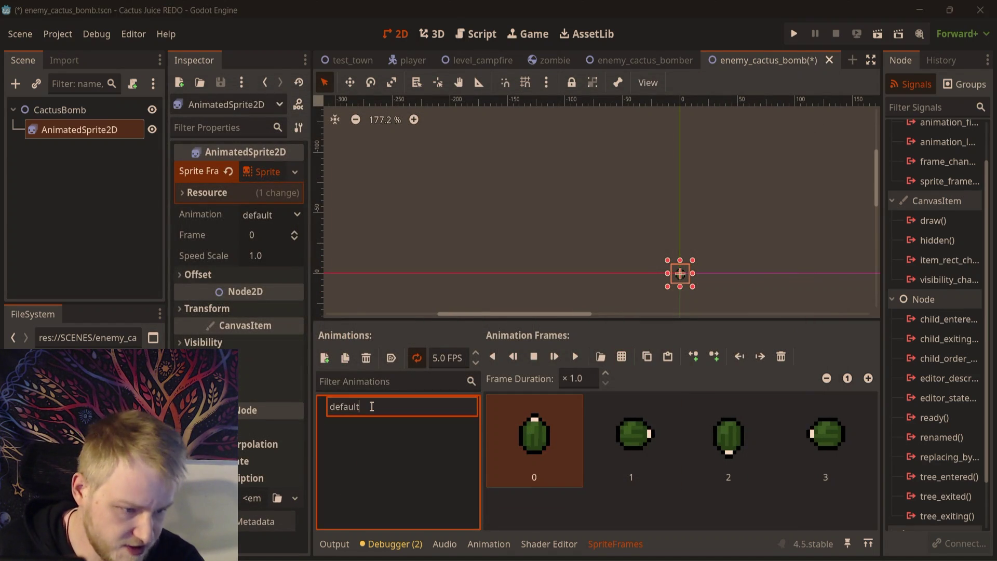
key(BackSpace)
key(BackSpace)
key(BackSpace)
key(BackSpace)
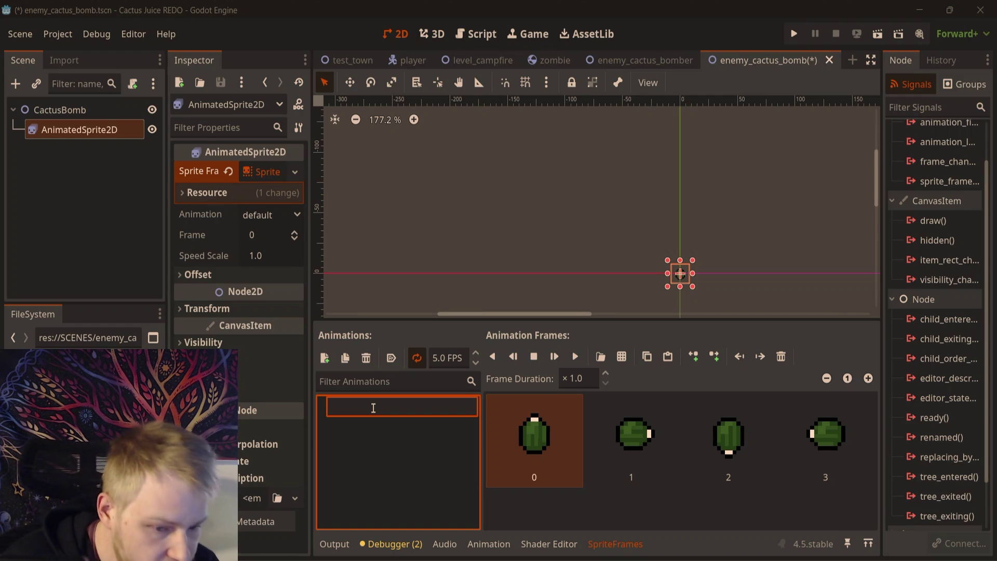
key(BackSpace)
key(BackSpace)
key(BackSpace)
text(ca)
key(BackSpace)
key(BackSpace)
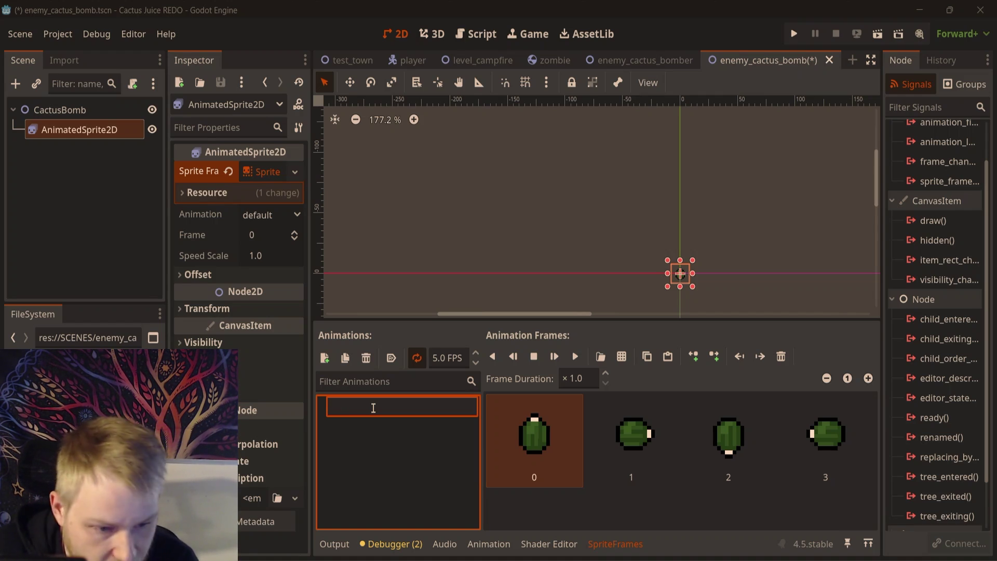
text(in)
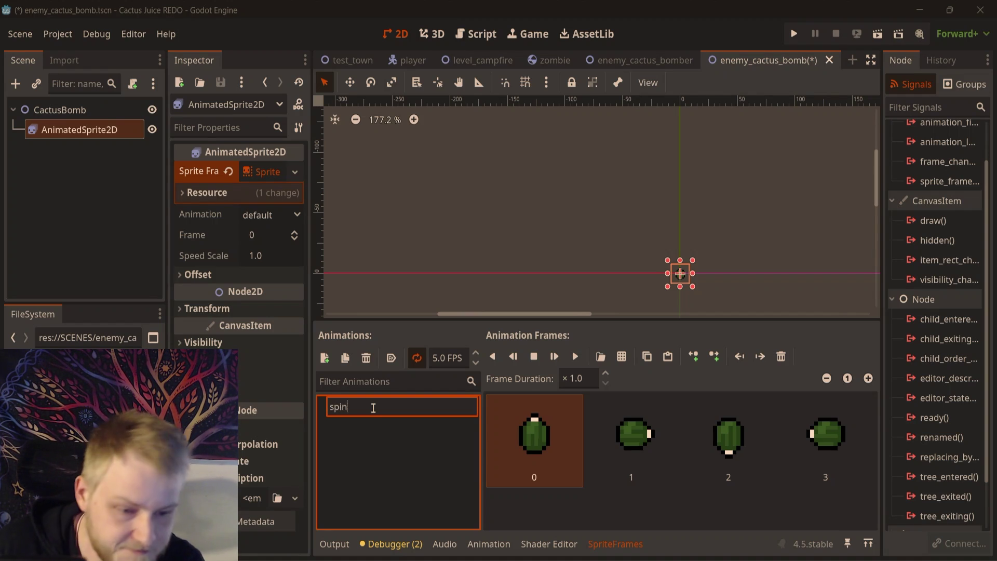
key(Return)
Step: Preview the spin animation at 5.0 FPS
scroll(737, 271, up, 4)
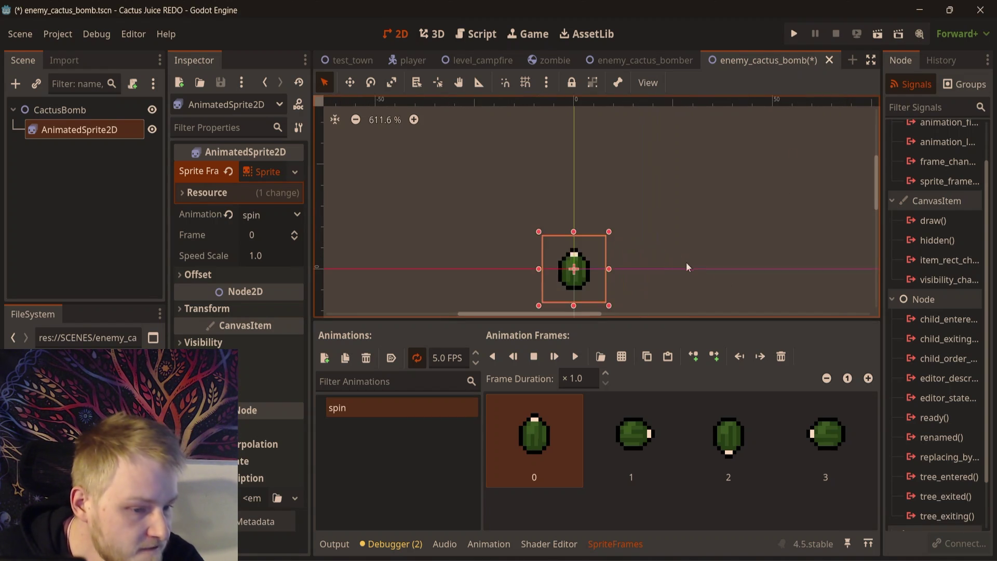
scroll(686, 262, up, 3)
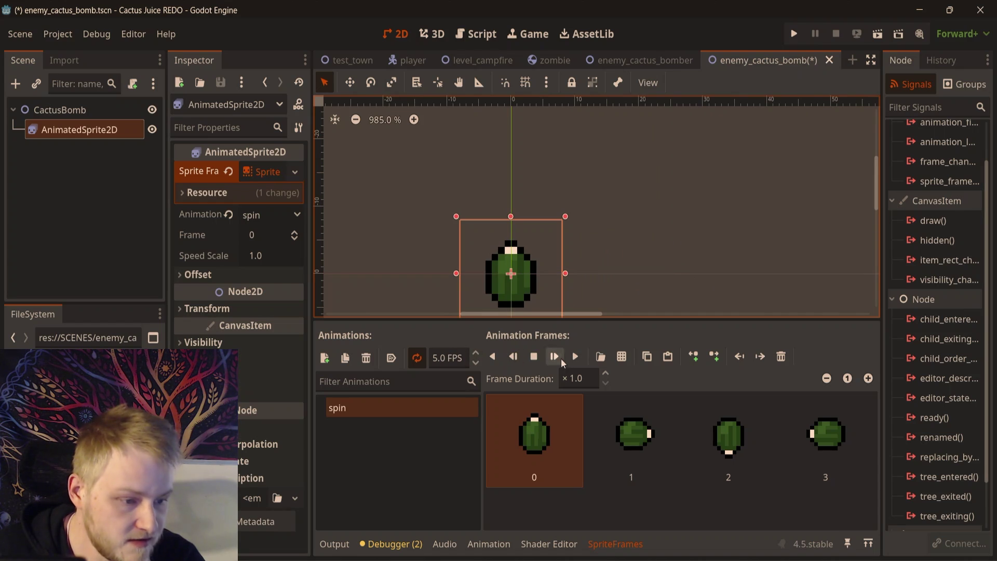
click(574, 363)
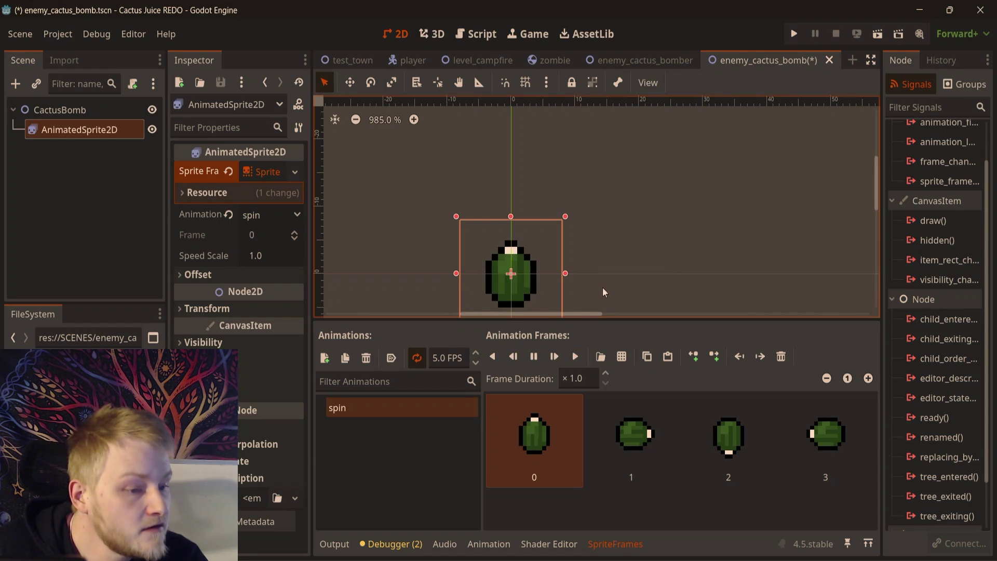
scroll(603, 286, down, 2)
scroll(604, 284, down, 2)
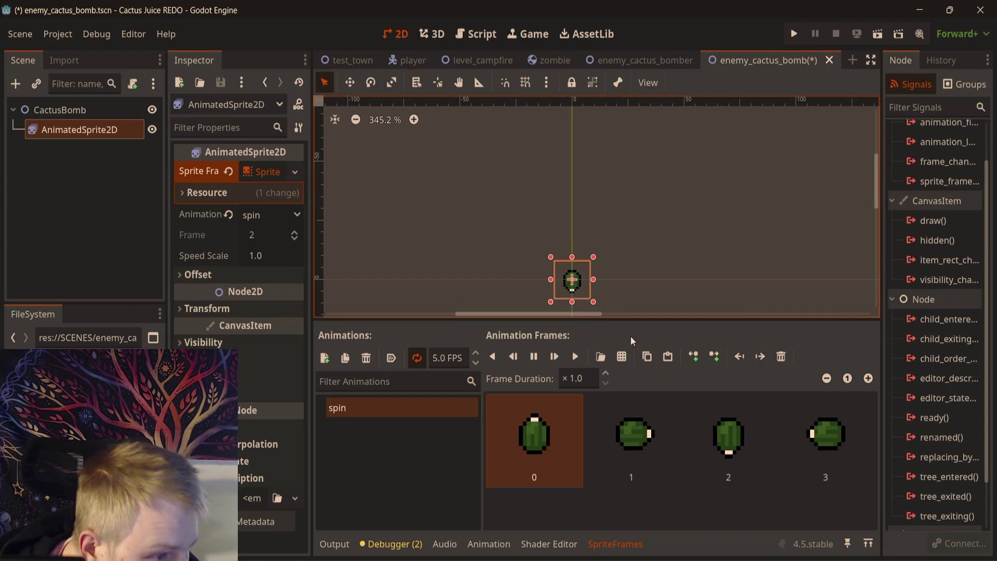
click(533, 357)
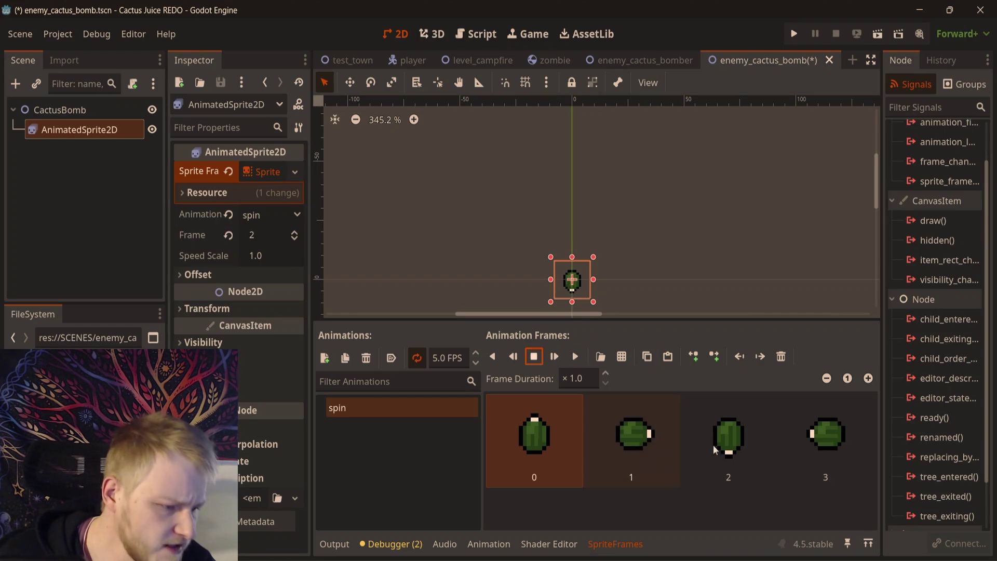
Step: Reorder the spin frames so the rotation flows, then save the bomb scene
drag(809, 438, 644, 468)
drag(778, 479, 809, 463)
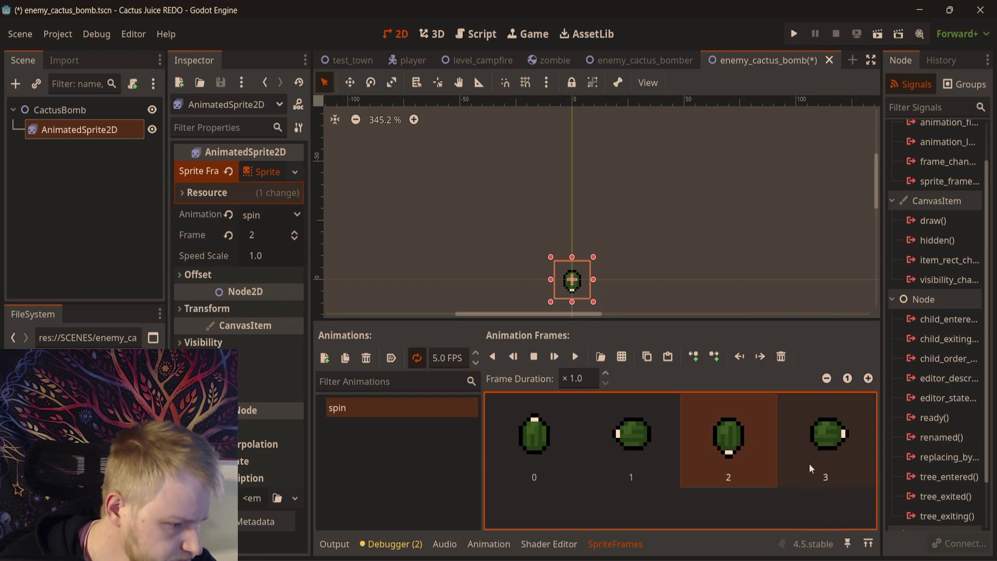
click(577, 355)
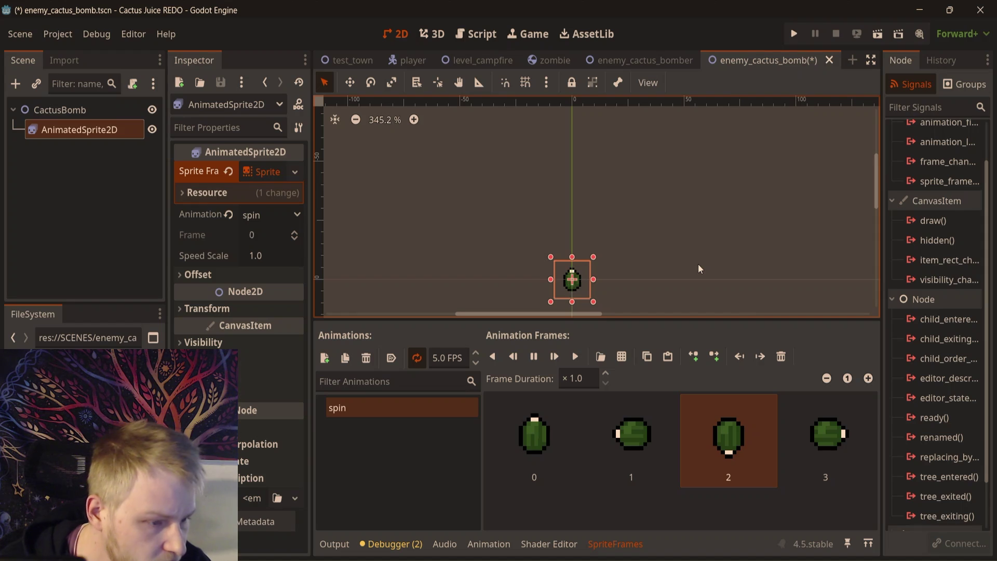
scroll(563, 289, up, 5)
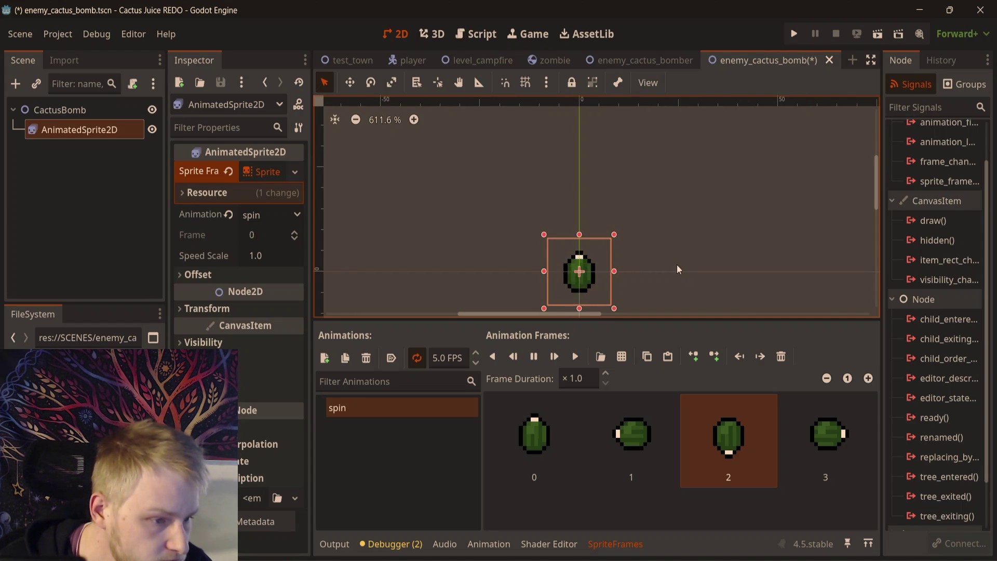
click(533, 356)
scroll(556, 182, down, 3)
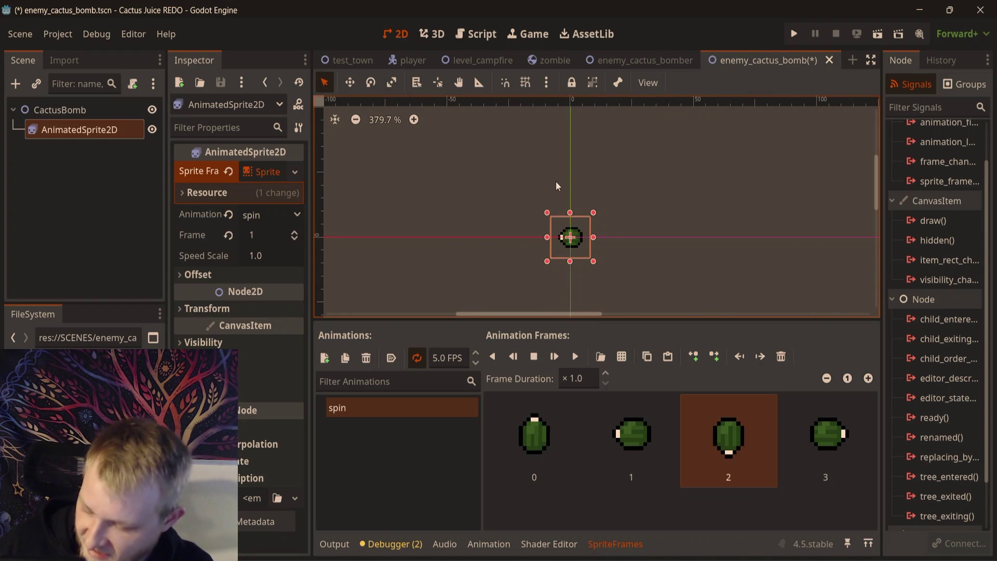
key(ctrl+s)
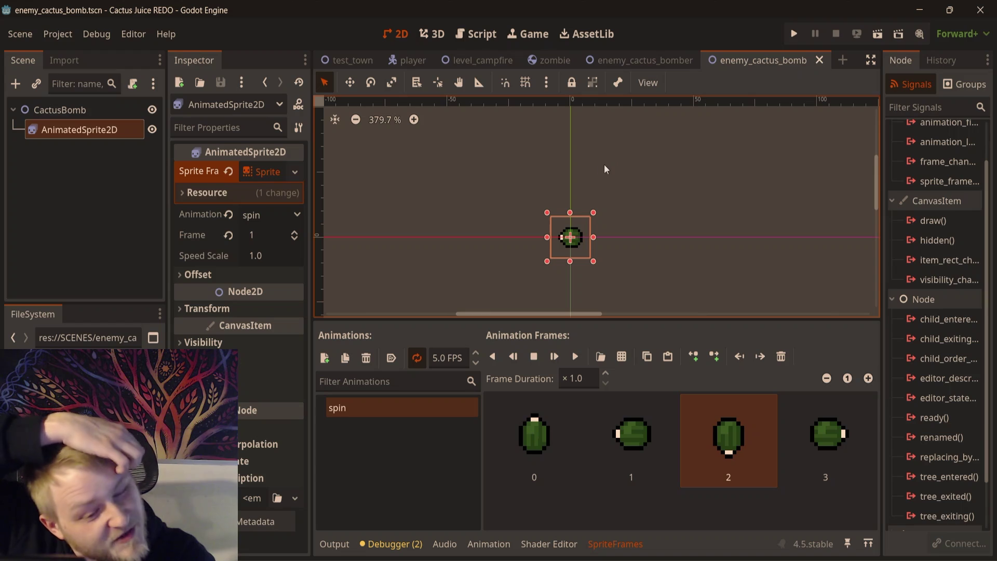
Step: Replay spin from the first frame to confirm the order
click(532, 439)
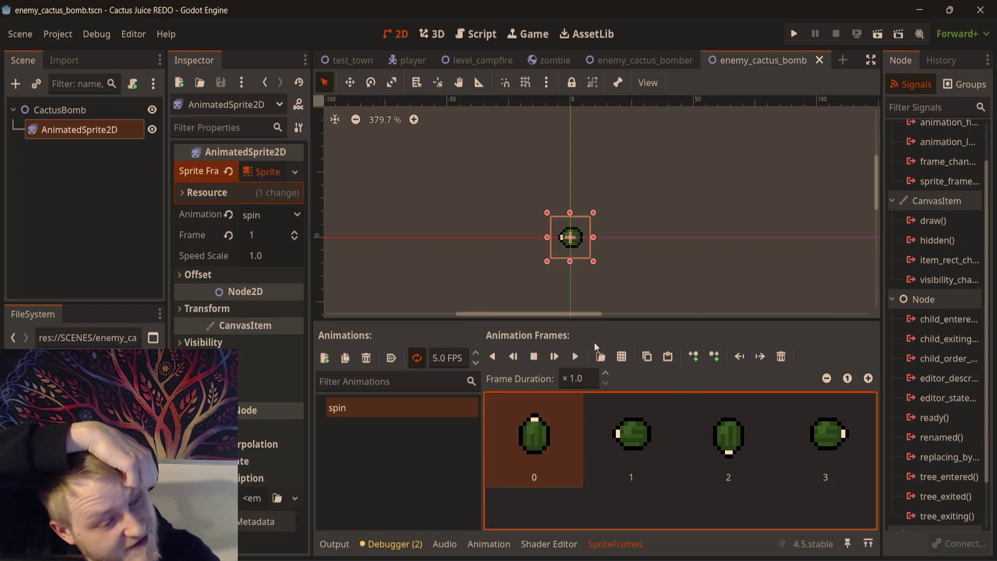
click(575, 358)
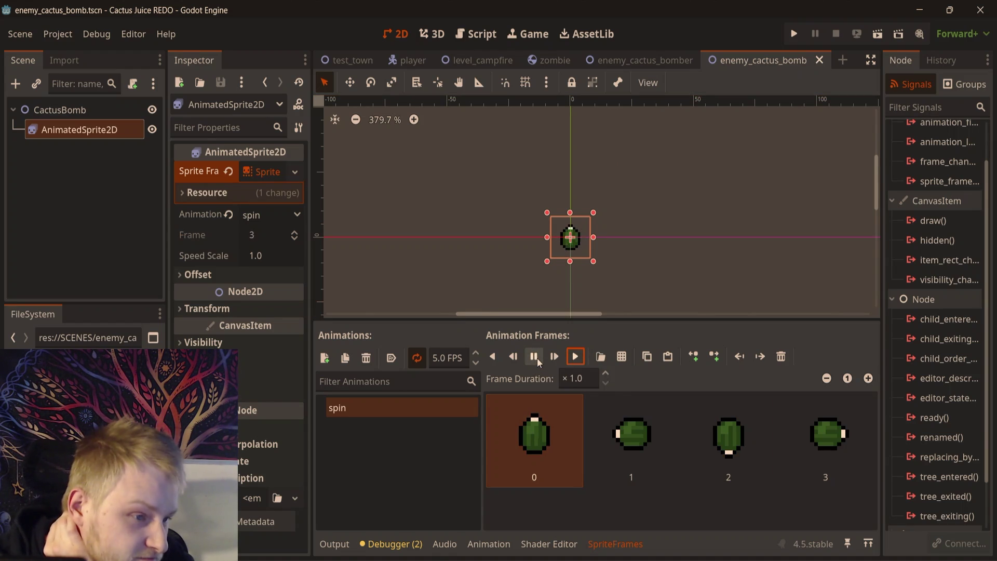
click(537, 356)
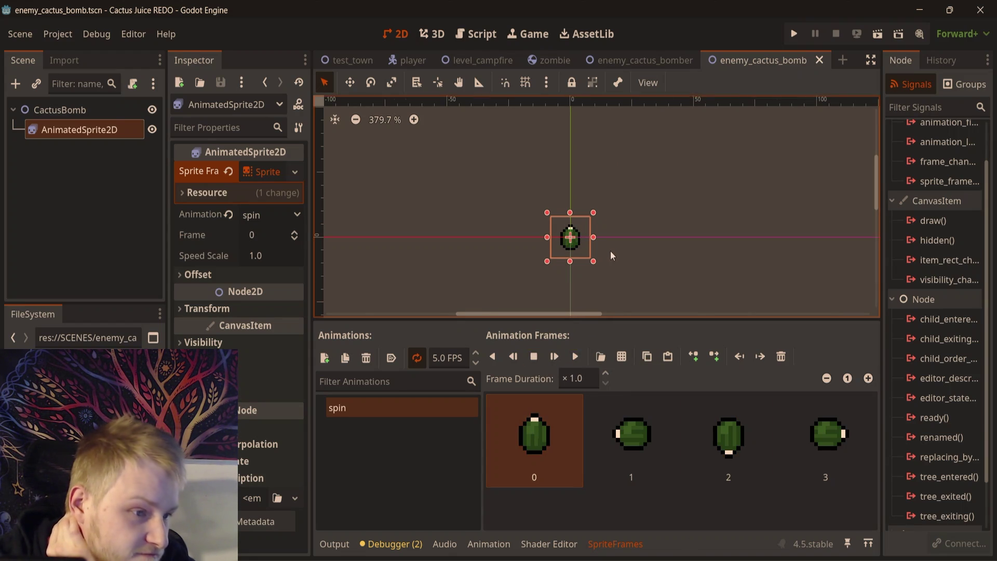
scroll(615, 249, down, 5)
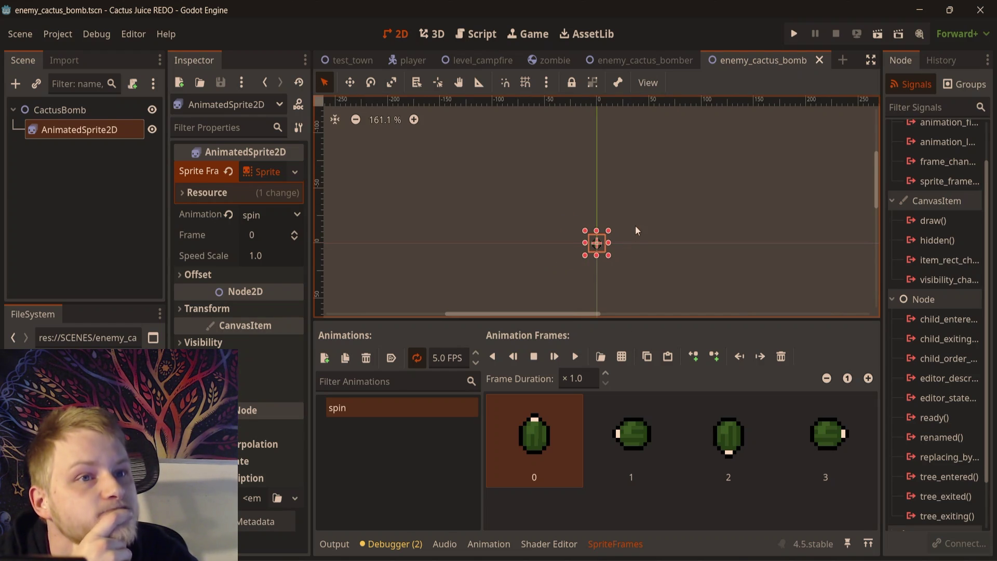
scroll(637, 231, up, 2)
scroll(635, 220, up, 3)
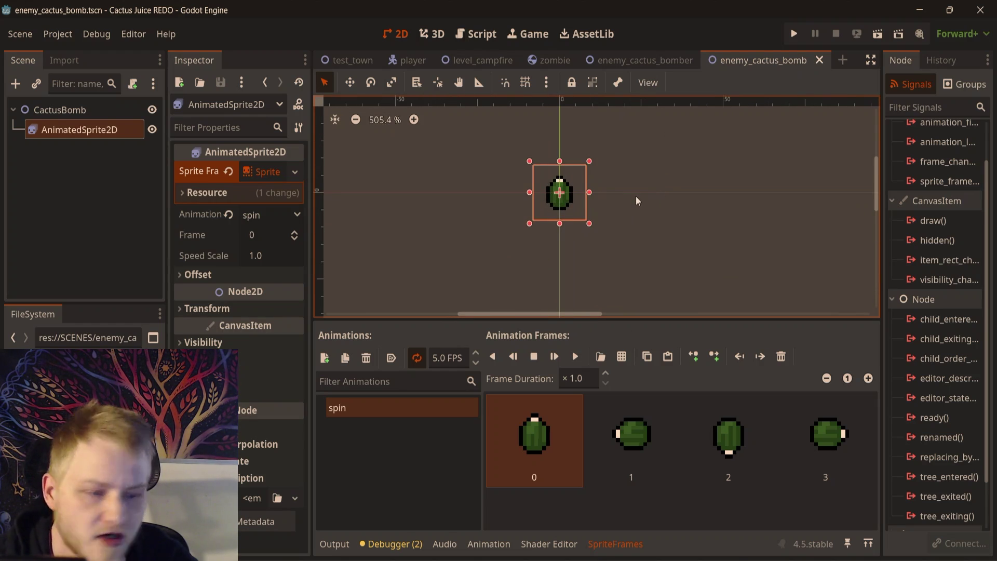
scroll(630, 194, up, 3)
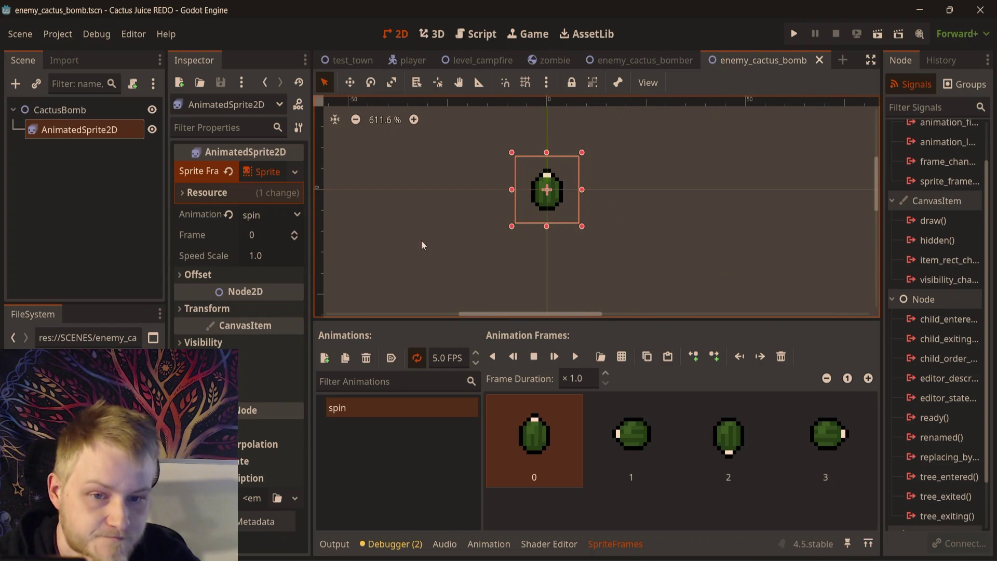
click(49, 115)
Step: Add an Area2D child under CactusBomb
click(61, 122)
click(61, 114)
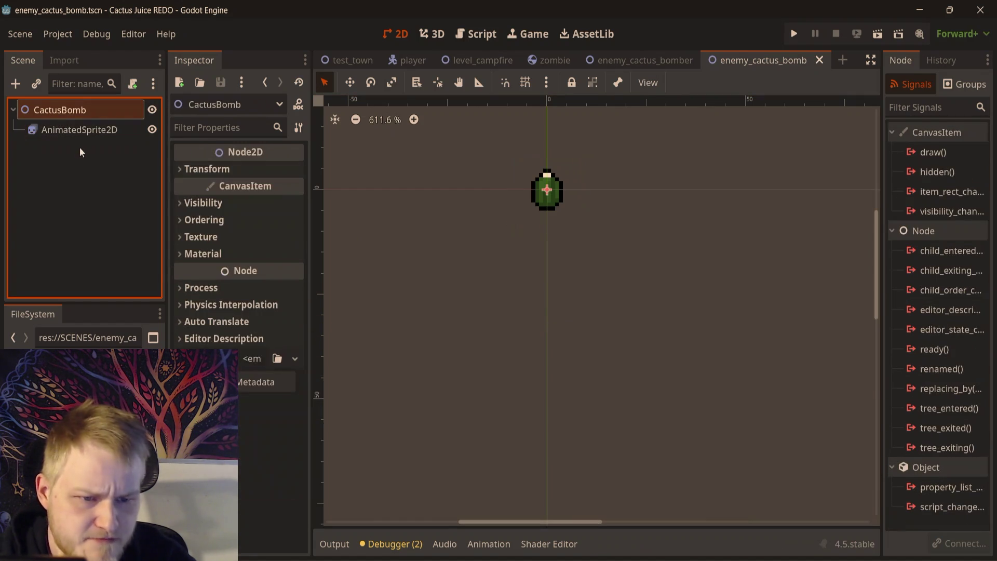
click(72, 129)
click(61, 115)
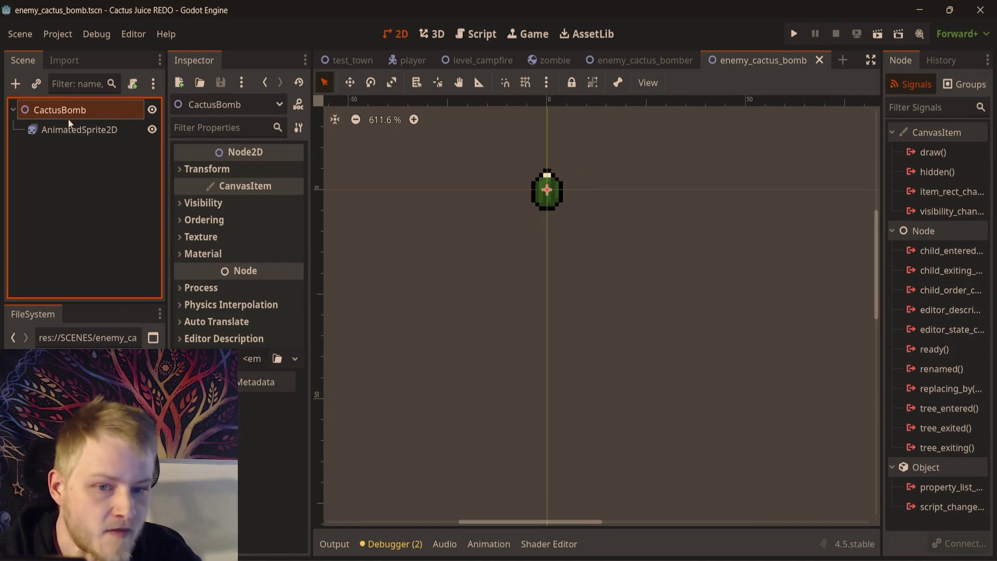
key(ctrl+a)
text(area)
double_click(436, 318)
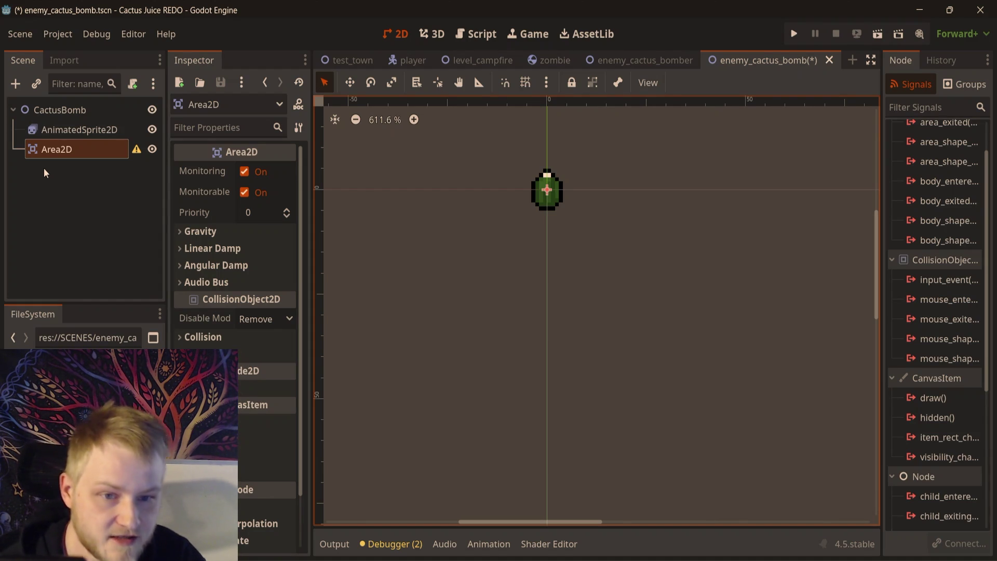
Step: Search the node list for collision types to add under Area2D
click(102, 130)
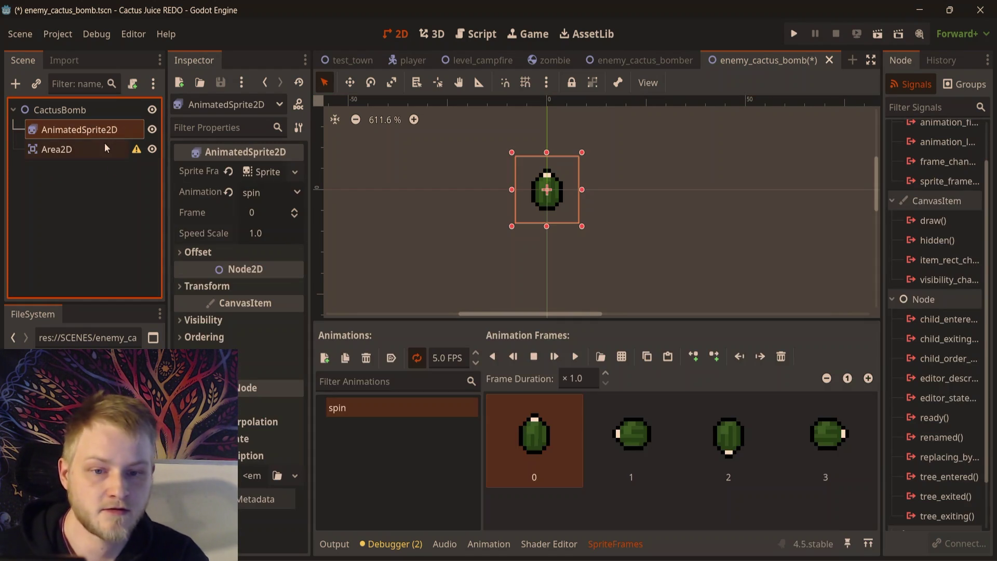
click(105, 148)
key(ctrl+a)
text(area)
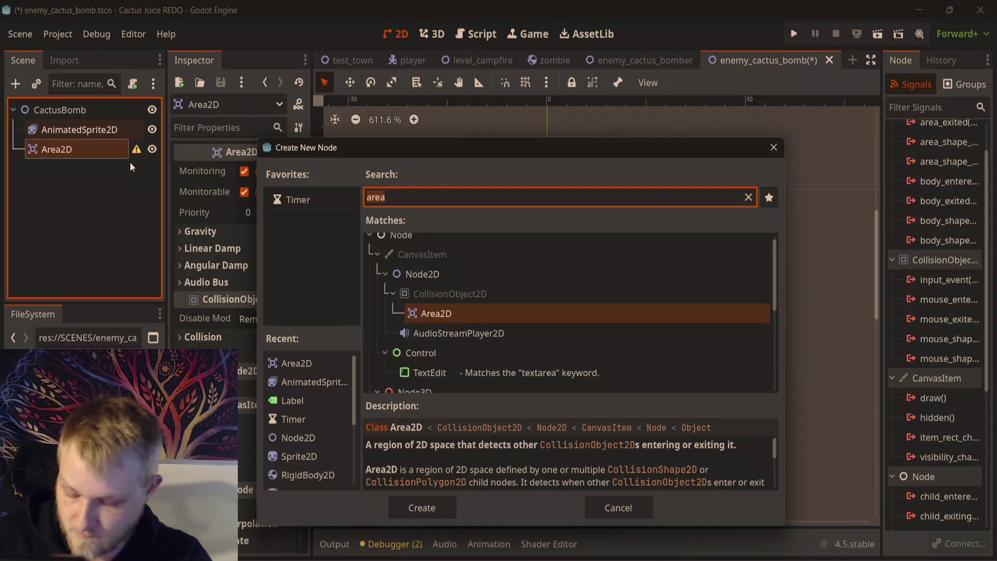
text(coll)
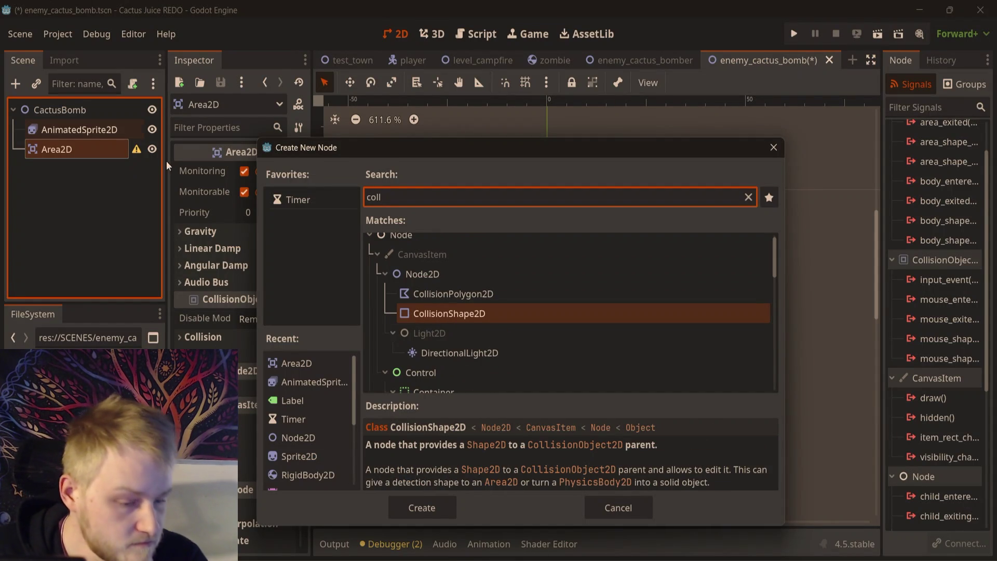
Step: Add a CollisionShape2D under Area2D and save the scene
double_click(447, 313)
click(39, 153)
click(52, 171)
click(48, 151)
key(ctrl+s)
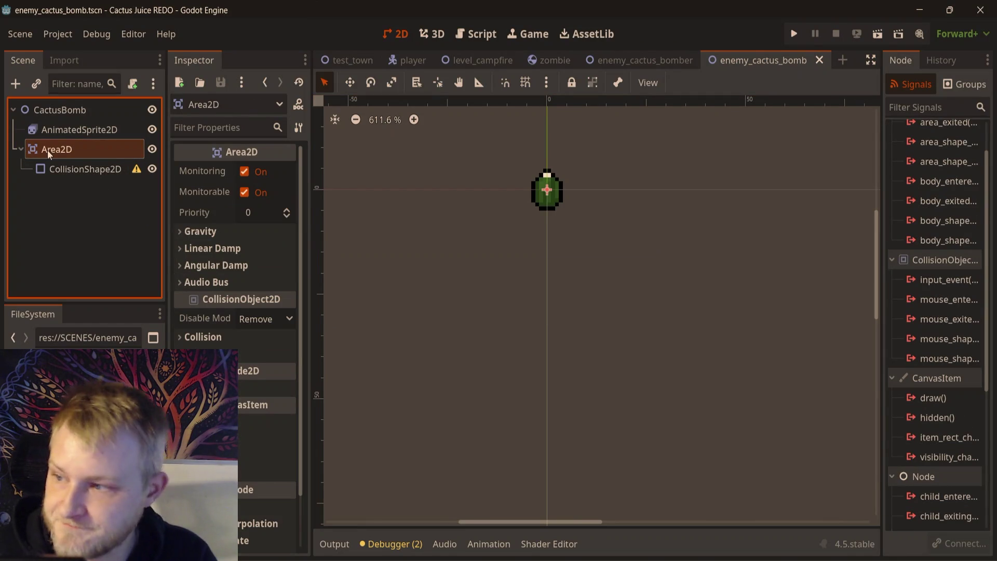
Step: Give the collision shape a CircleShape2D shrunk to fit the bomb, and save
click(52, 167)
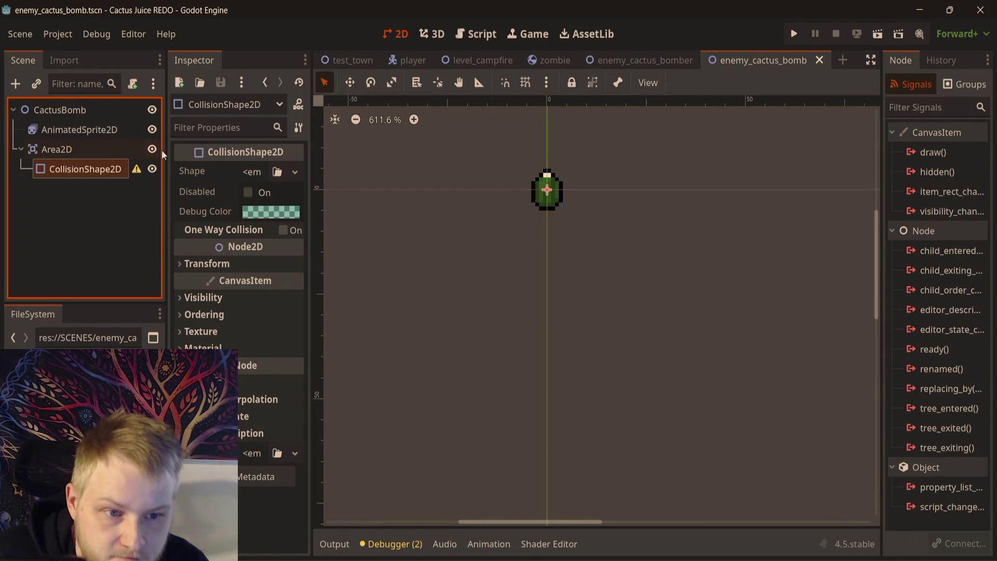
click(261, 174)
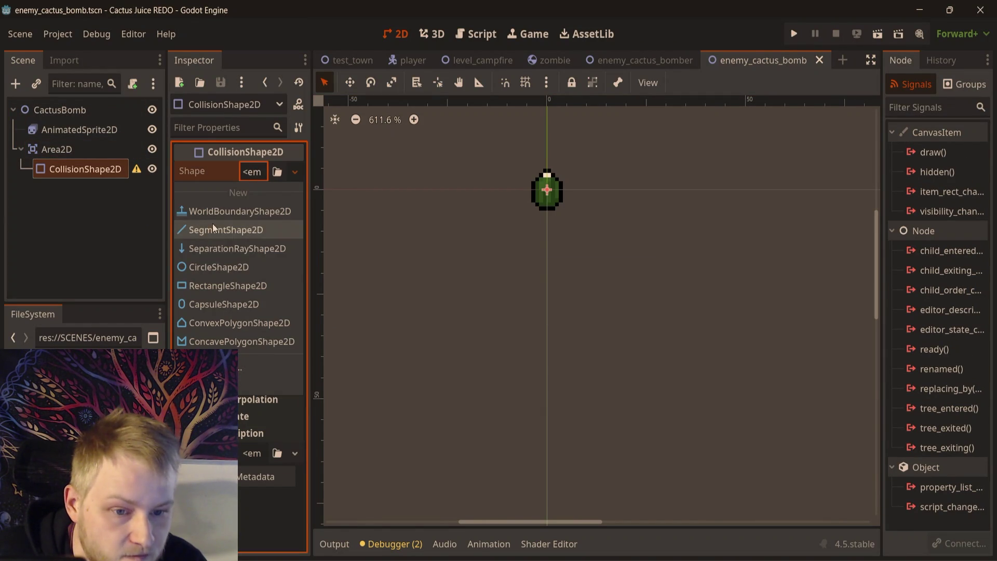
click(212, 268)
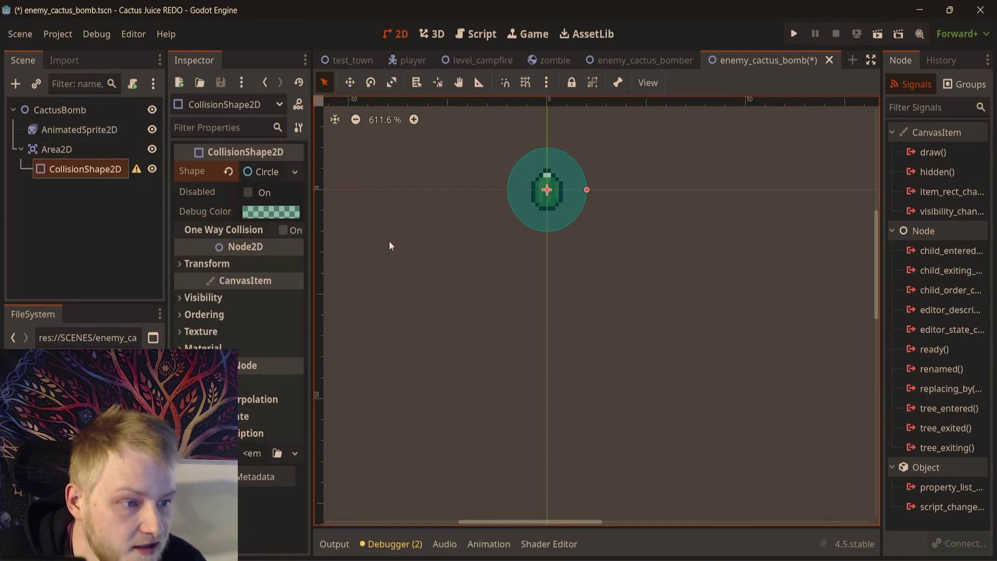
scroll(493, 204, up, 5)
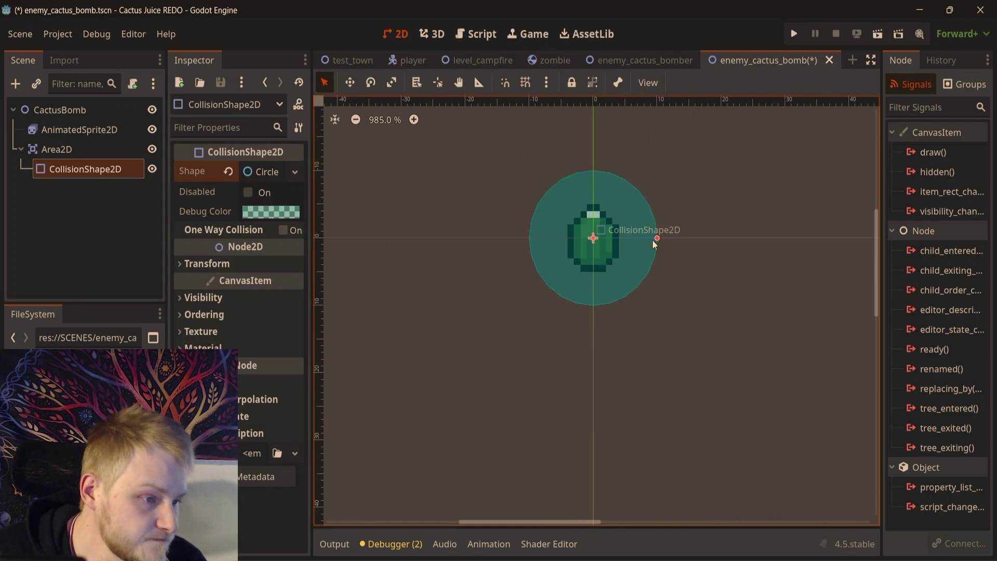
drag(656, 239, 639, 240)
scroll(659, 227, down, 1)
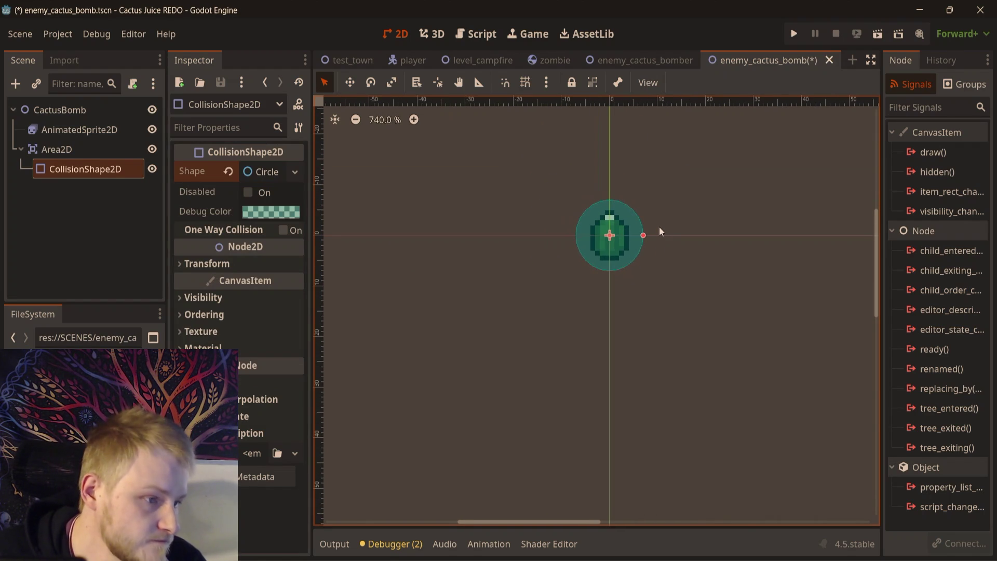
key(ctrl+s)
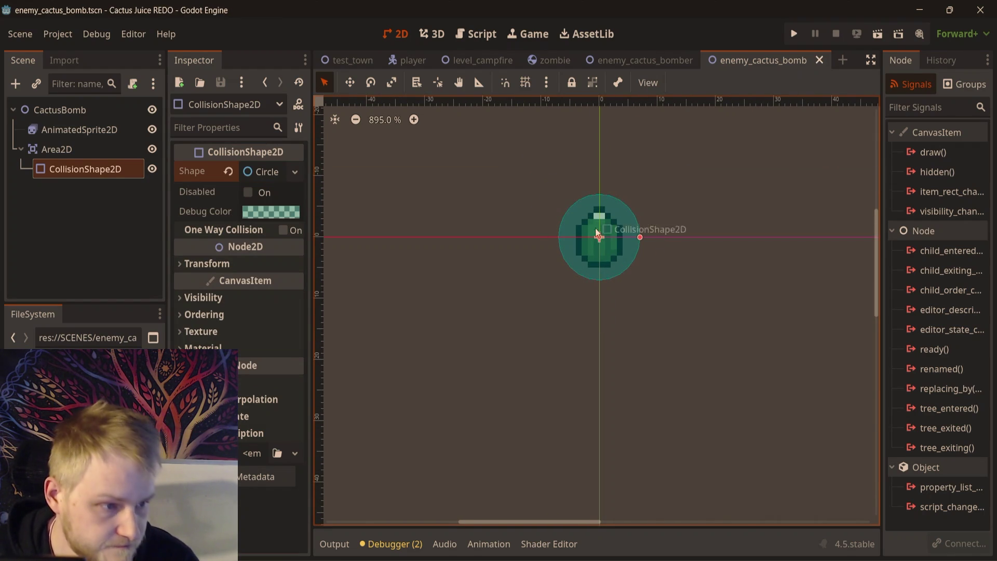
scroll(494, 332, up, 3)
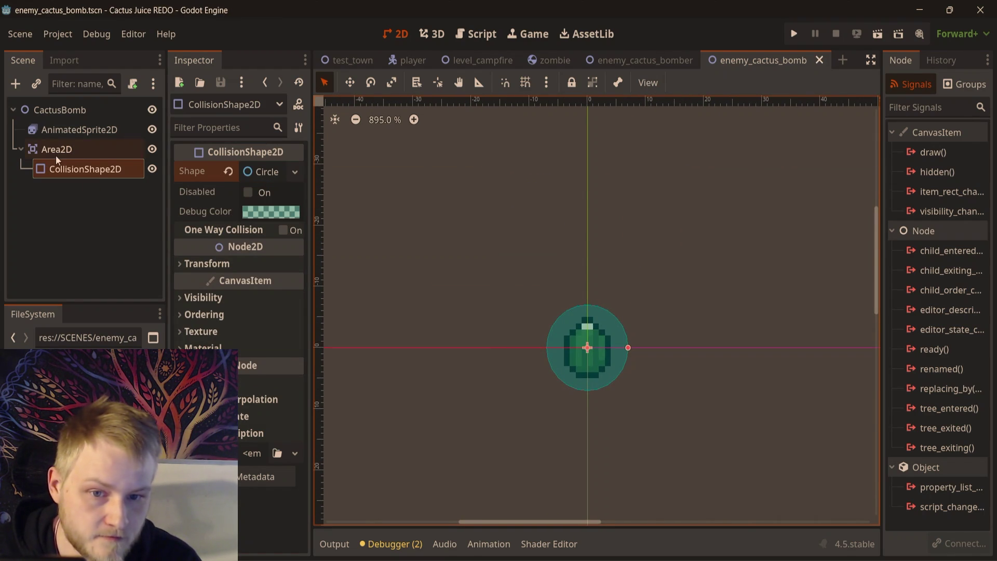
click(55, 152)
click(83, 129)
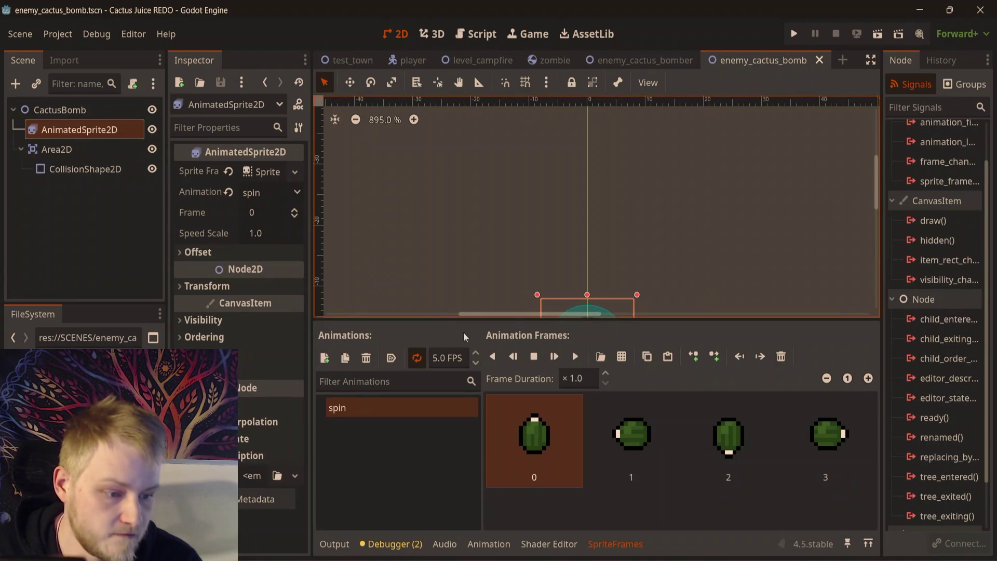
Step: Make the spin animation autoplay on load and preview it in the recentred view
click(391, 358)
scroll(511, 145, down, 1)
scroll(506, 155, down, 2)
drag(605, 228, 659, 267)
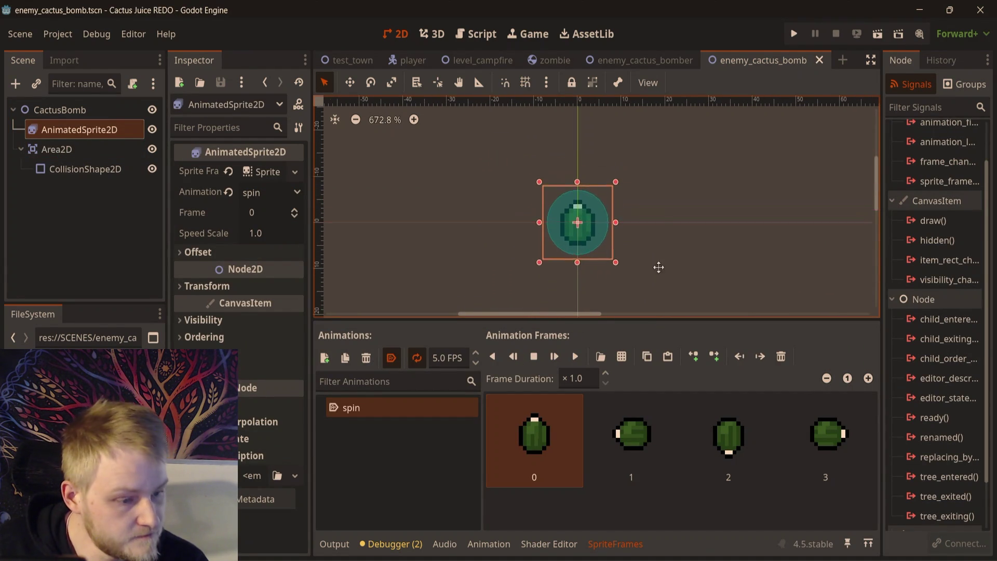
click(574, 356)
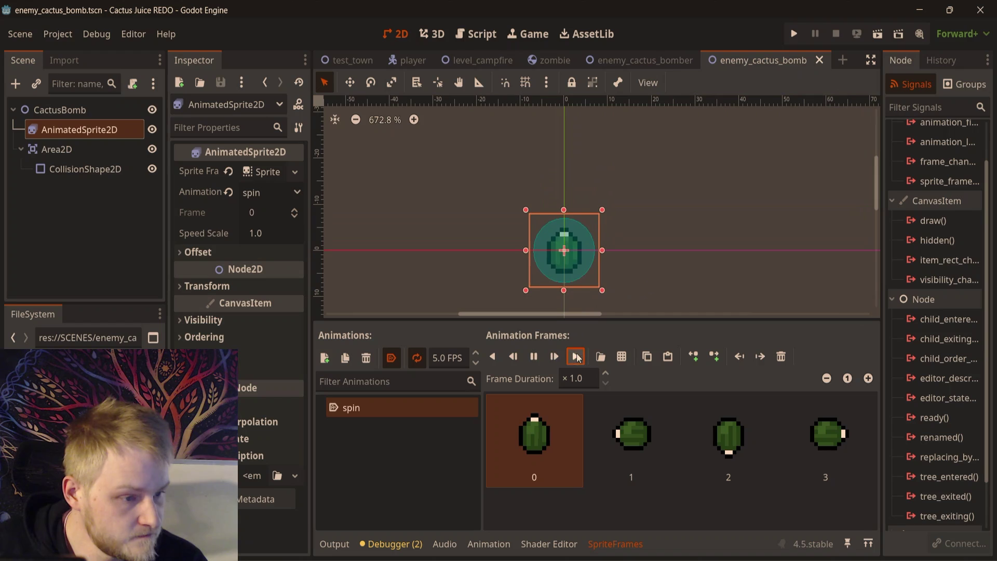
click(535, 356)
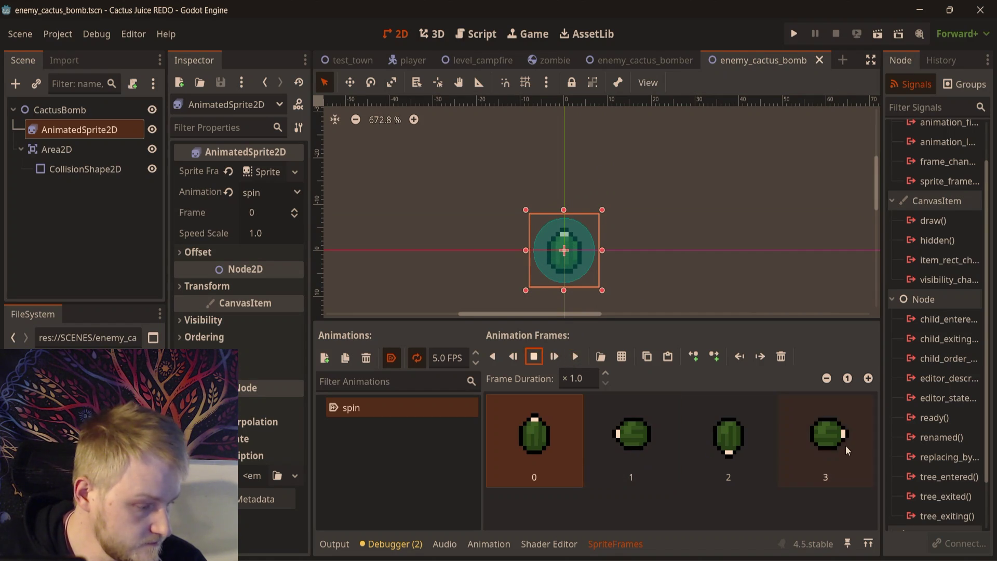
Step: Move the right-facing frame into second place, save, and preview the spin again
mouse_move(845, 445)
mouse_down()
mouse_move(665, 445)
mouse_move(769, 447)
mouse_up()
key(ctrl+s)
click(575, 357)
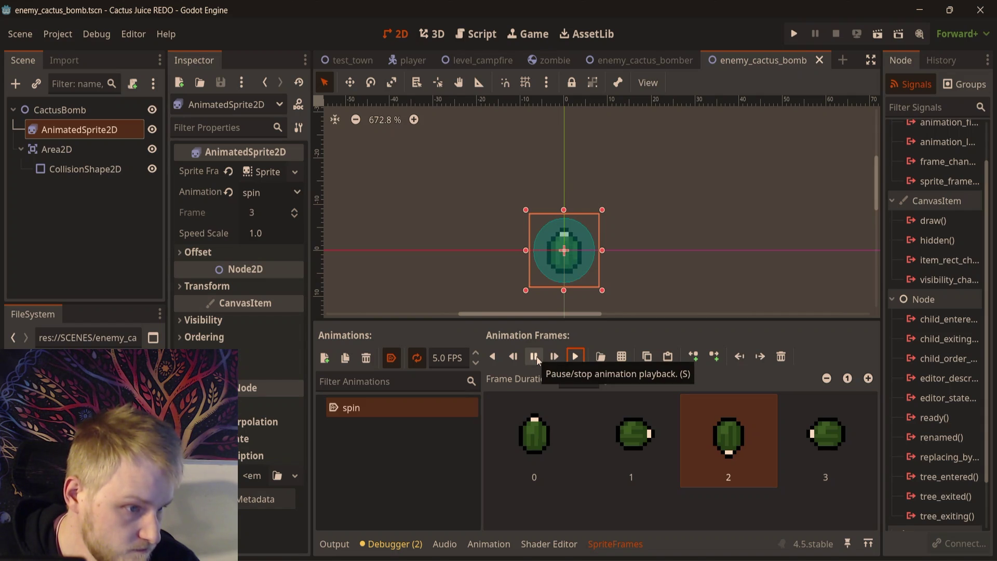
click(534, 356)
click(534, 357)
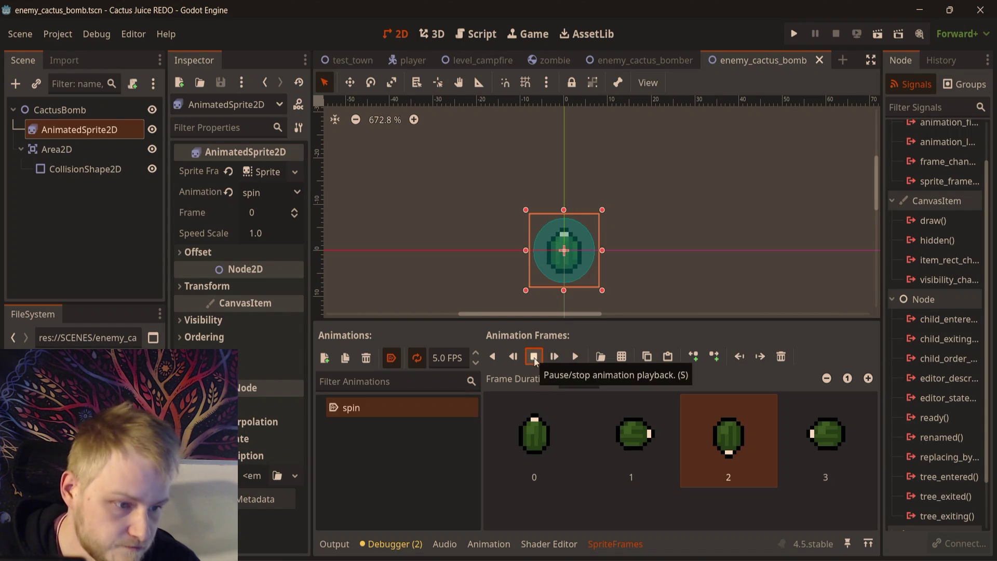
click(389, 404)
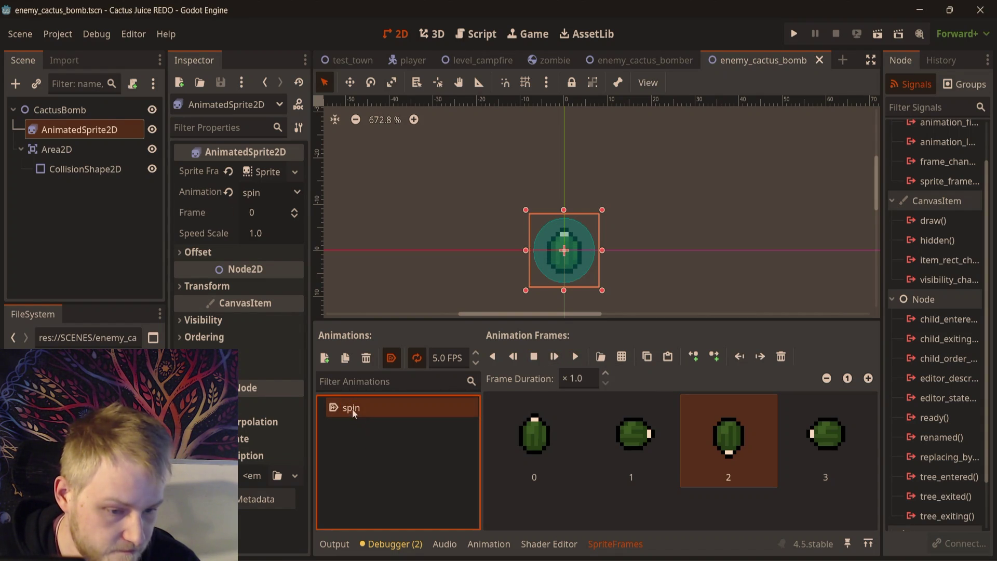
Step: Rename spin to spin_right and add a new empty animation named spin_left
double_click(392, 409)
text(spin_"[4:] if False else "_right)
key(Return)
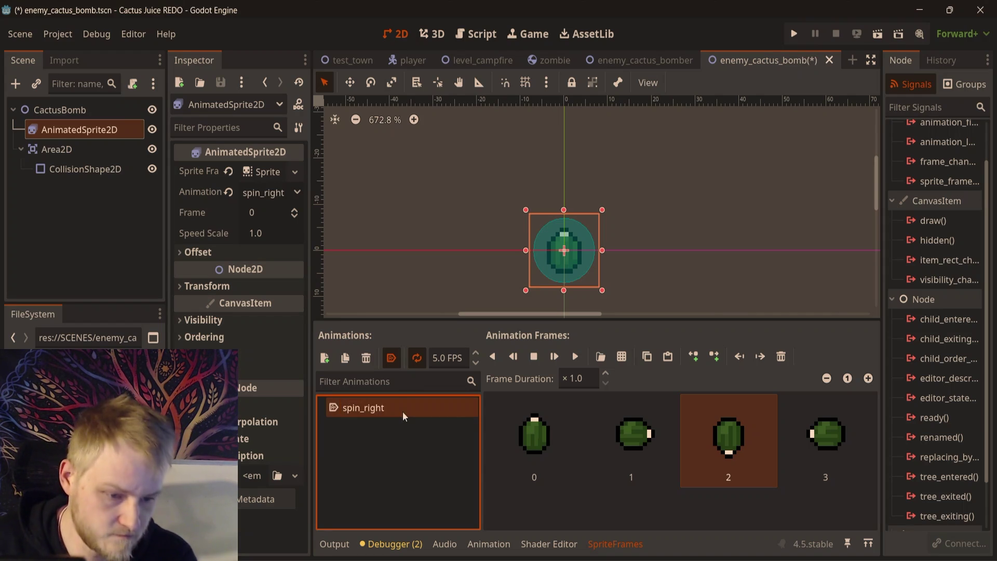
click(325, 358)
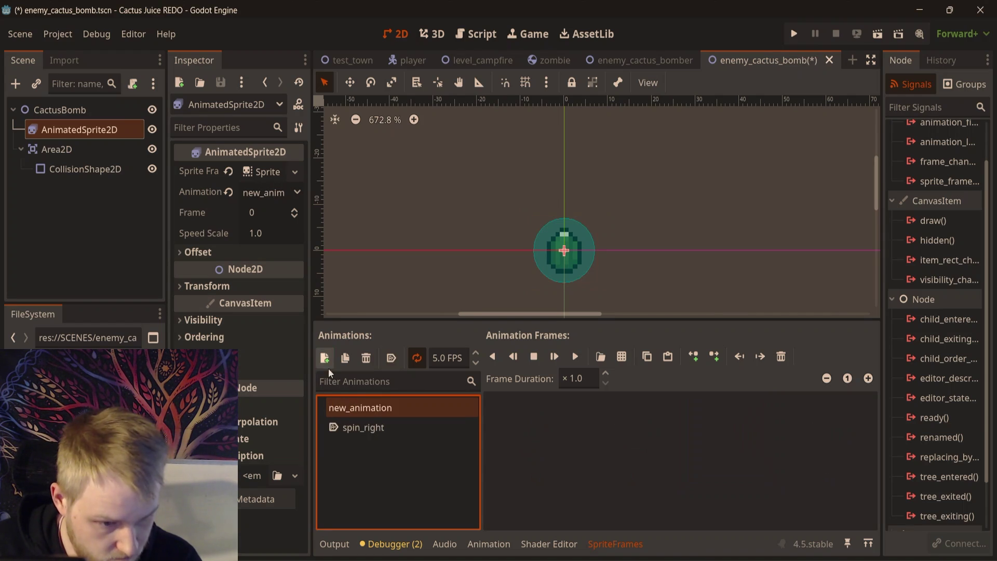
click(397, 427)
double_click(419, 408)
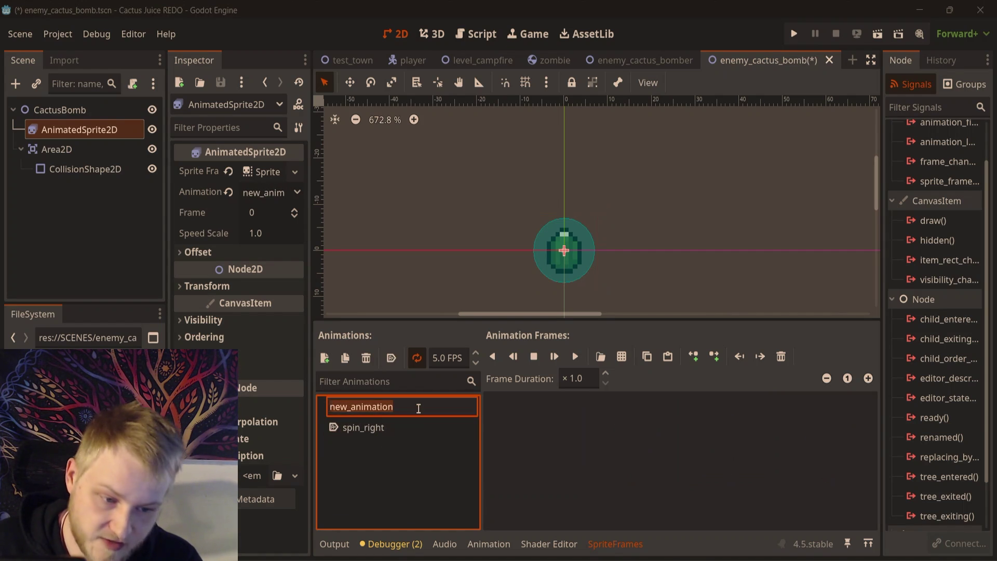
text(spin)
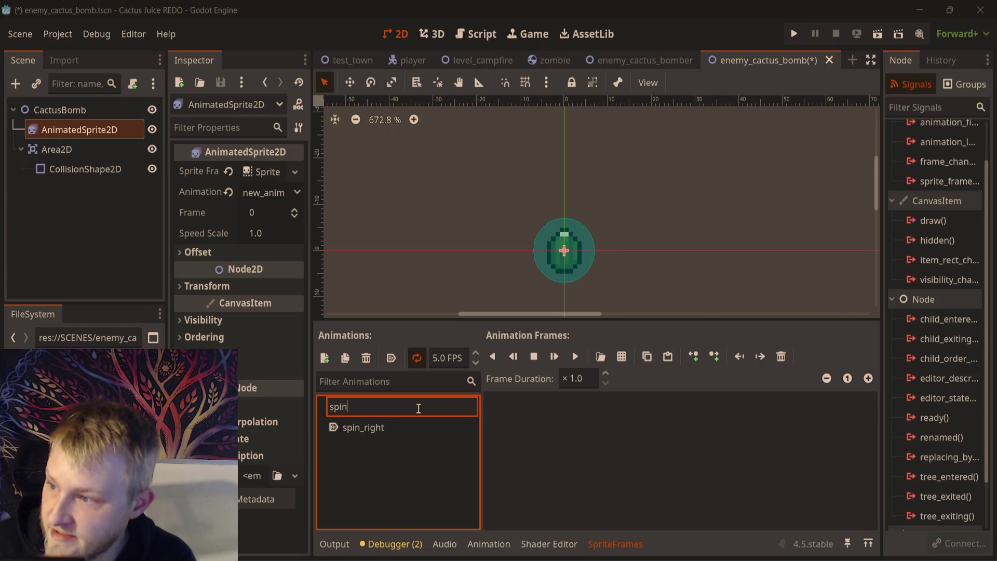
text(_left)
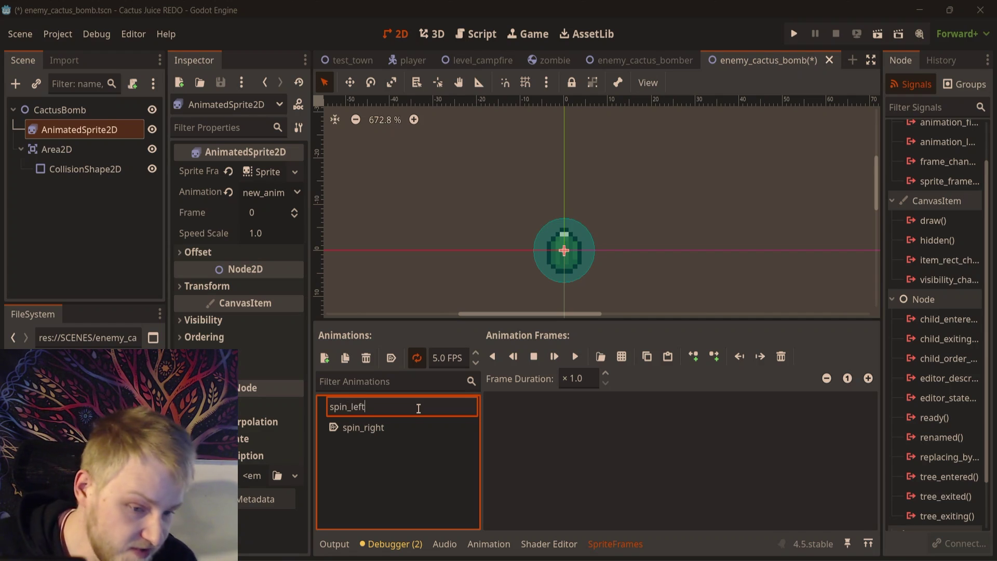
key(Return)
Step: Save, duplicate spin_right, and delete the empty spin_left animation
click(347, 429)
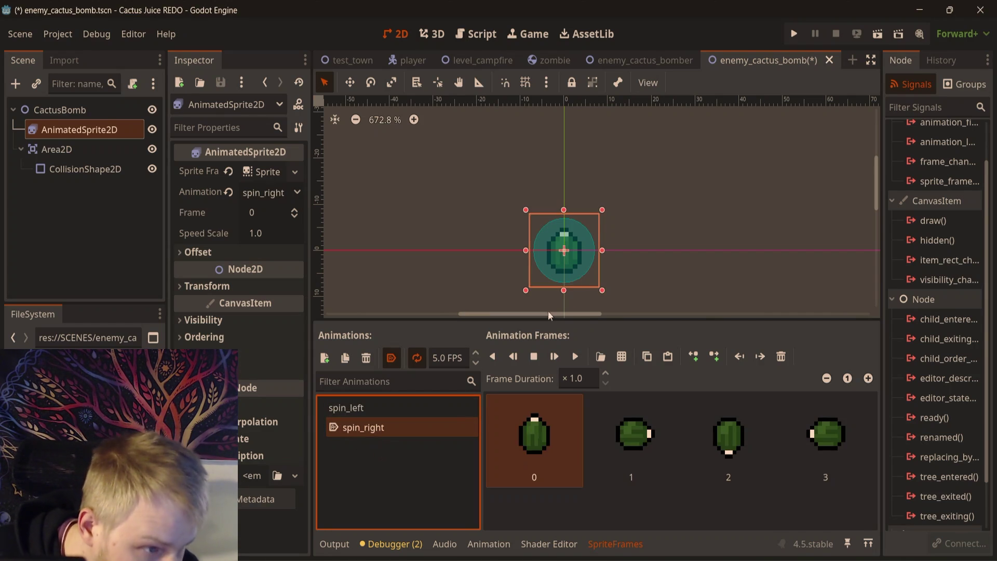
scroll(575, 287, down, 5)
click(423, 410)
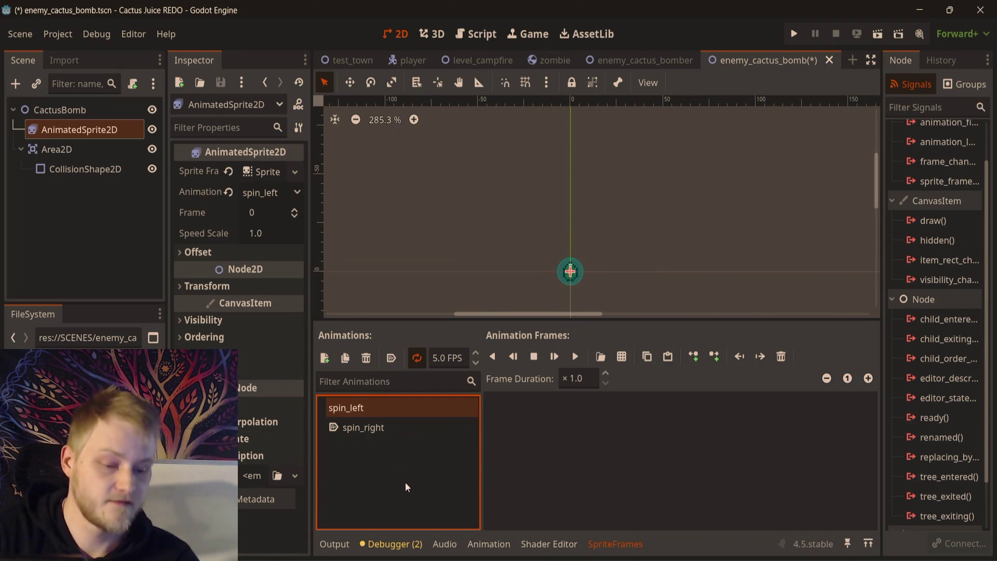
key(ctrl+s)
click(401, 428)
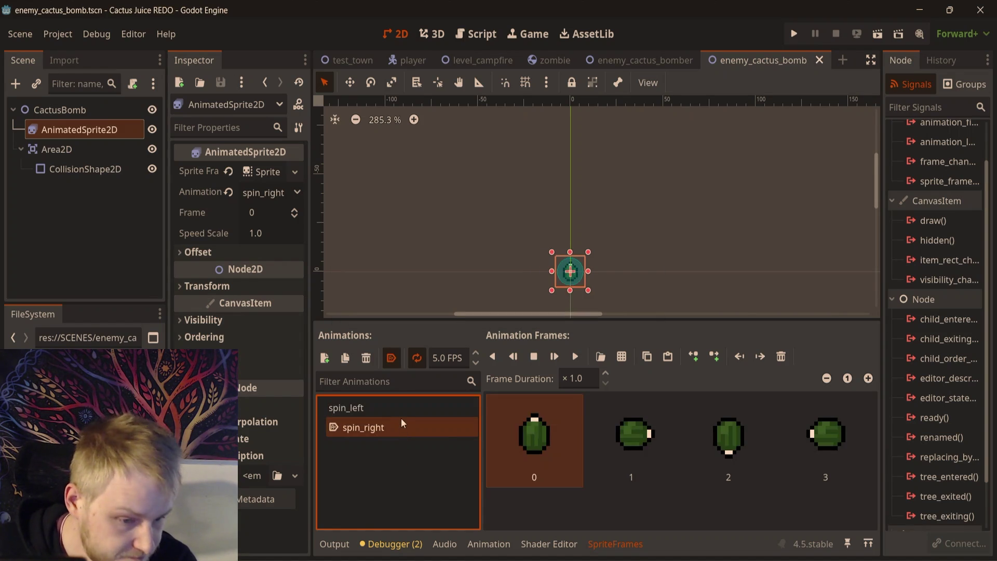
click(342, 357)
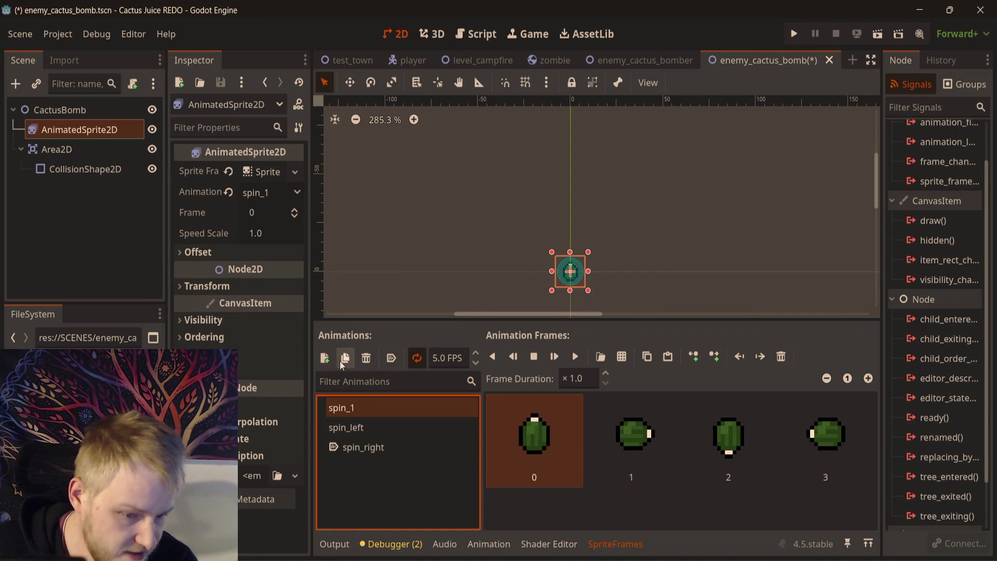
click(384, 428)
key(Delete)
key(Return)
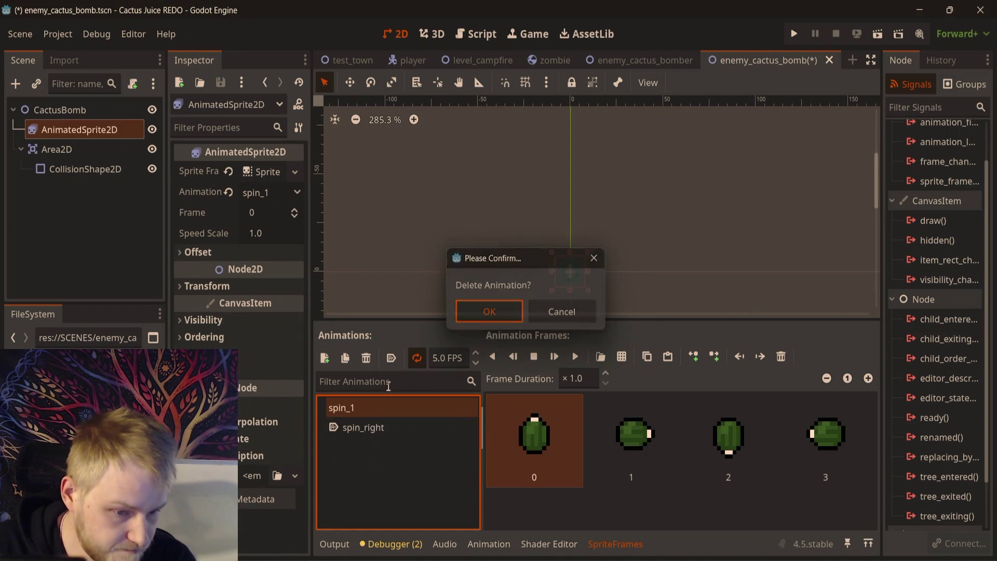
Step: Rename the spin_1 copy to spin_left, swap its second and last frames, and save
click(382, 402)
text(left)
key(Return)
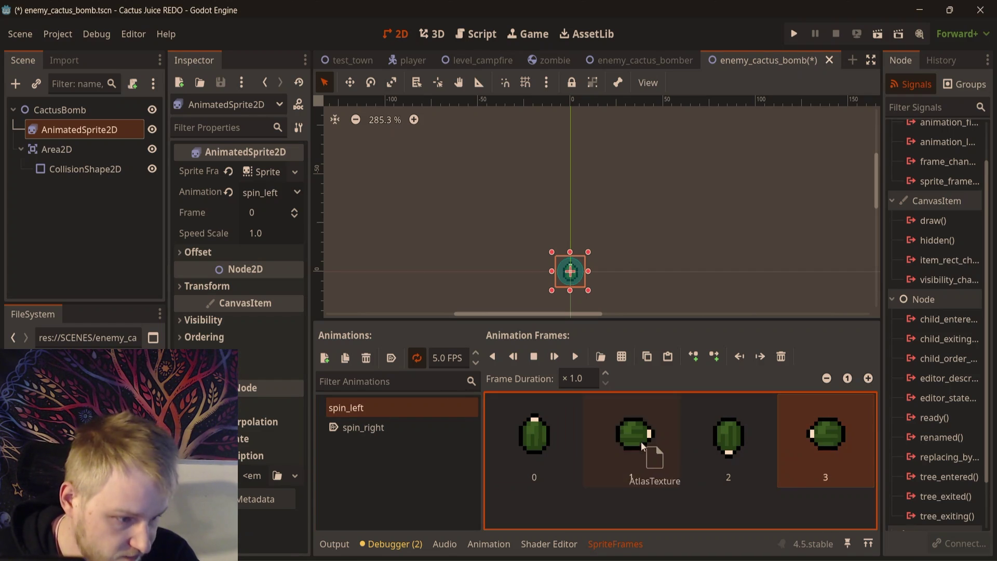
drag(791, 444, 641, 441)
drag(752, 435, 840, 460)
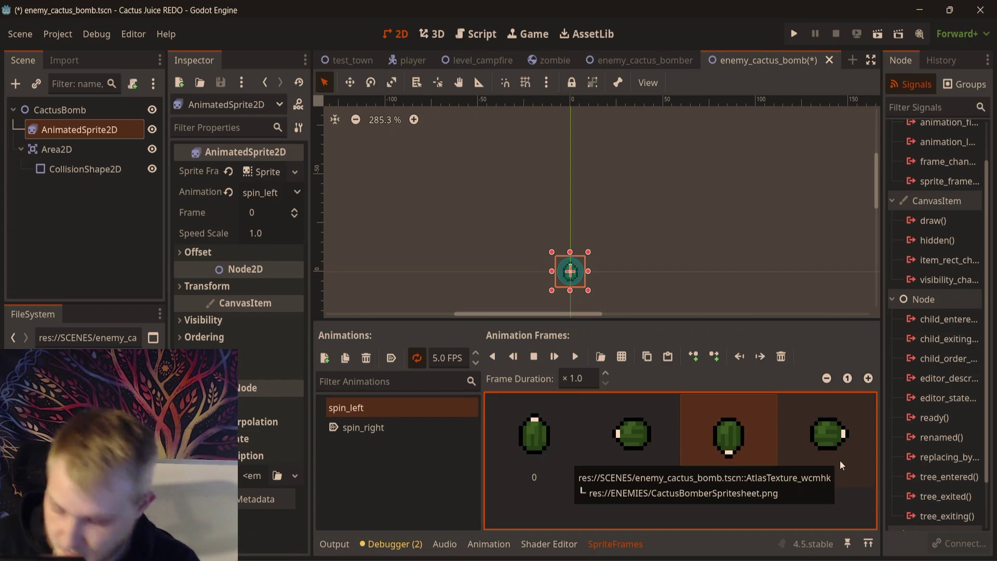
key(ctrl+s)
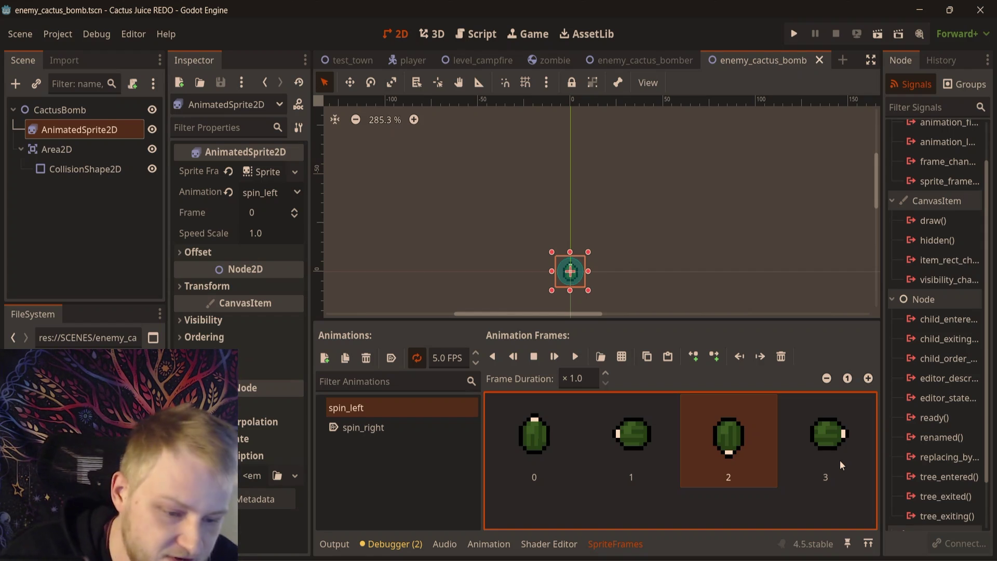
Step: Zoom out and pan the 2D viewport around the cactus bomb
scroll(736, 233, down, 2)
scroll(737, 239, down, 3)
scroll(739, 154, left, 2)
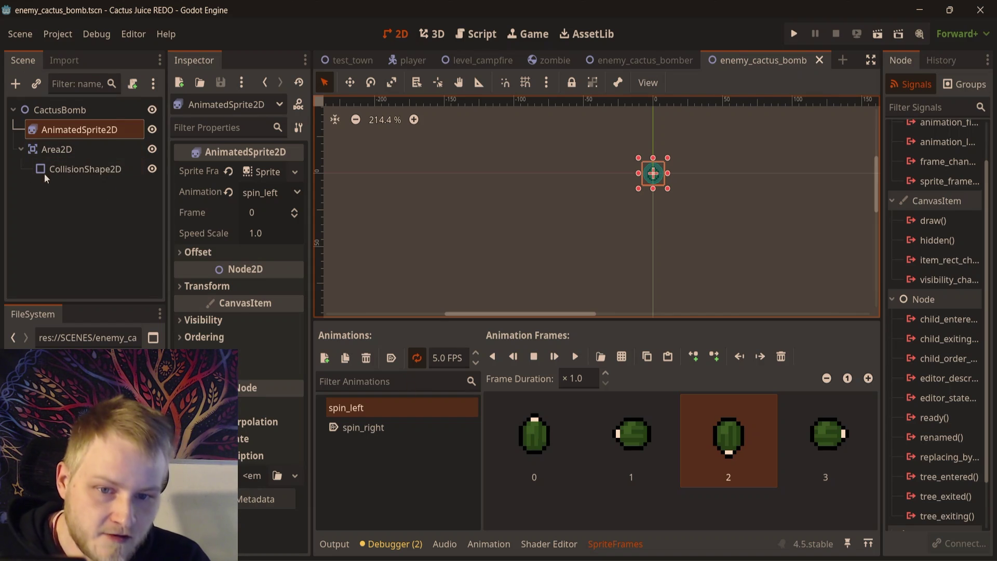
click(82, 151)
click(79, 129)
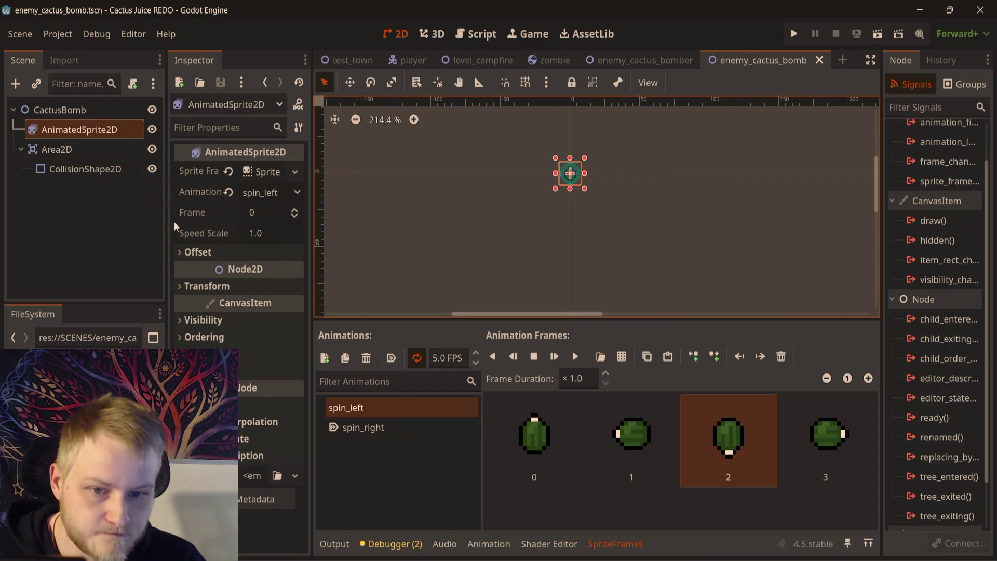
click(107, 149)
scroll(540, 150, up, 5)
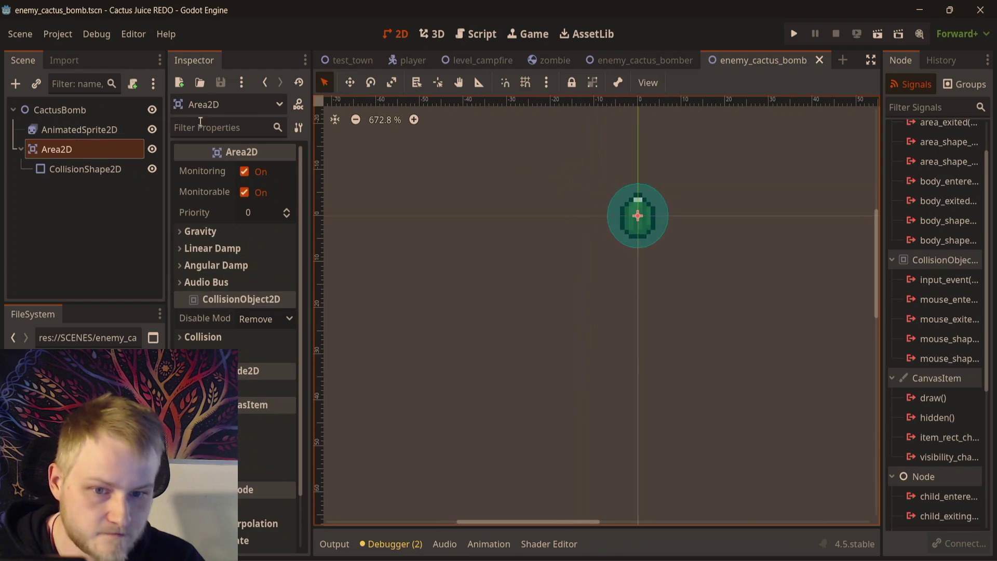
click(95, 169)
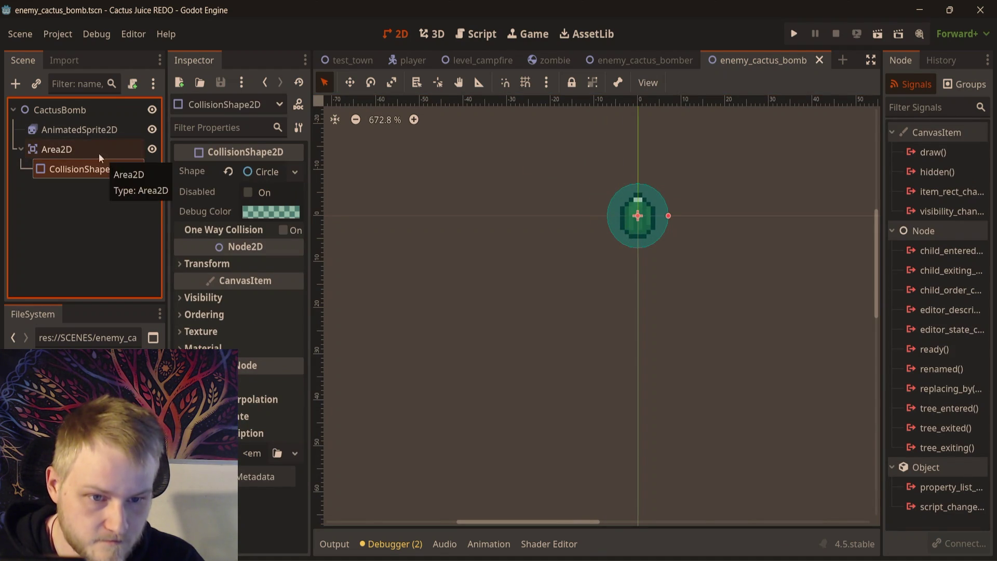
click(100, 152)
click(92, 114)
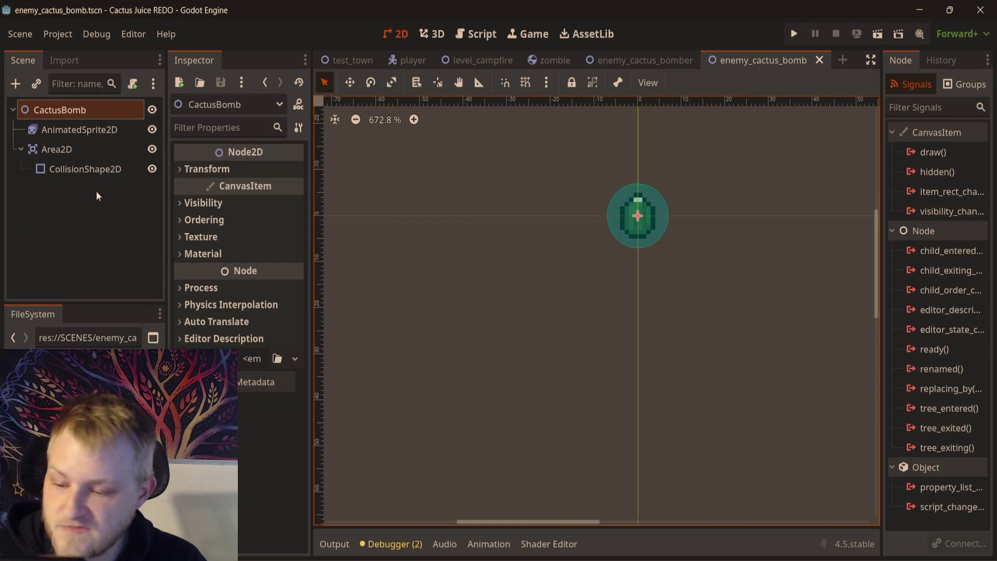
click(92, 171)
click(91, 151)
click(103, 132)
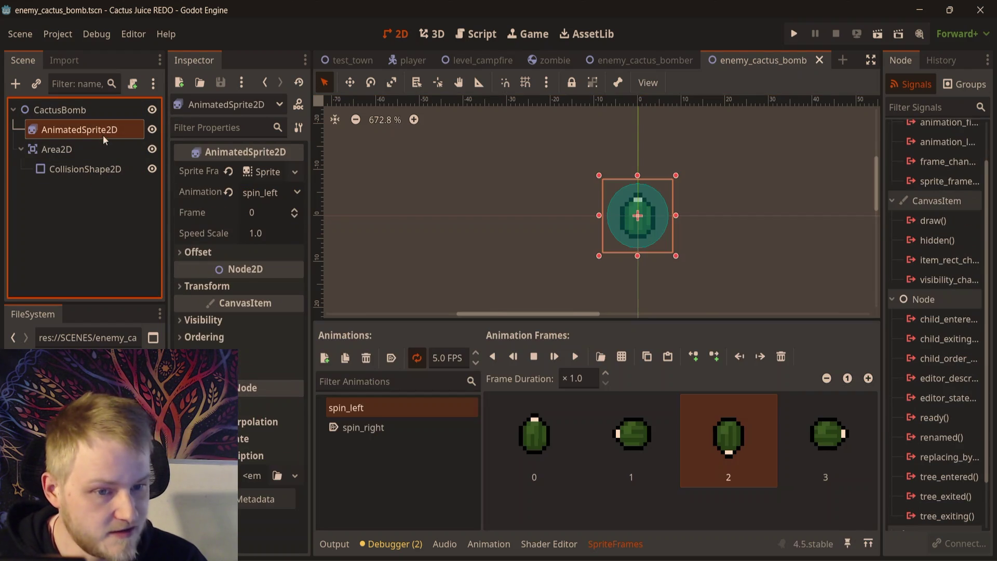
click(96, 112)
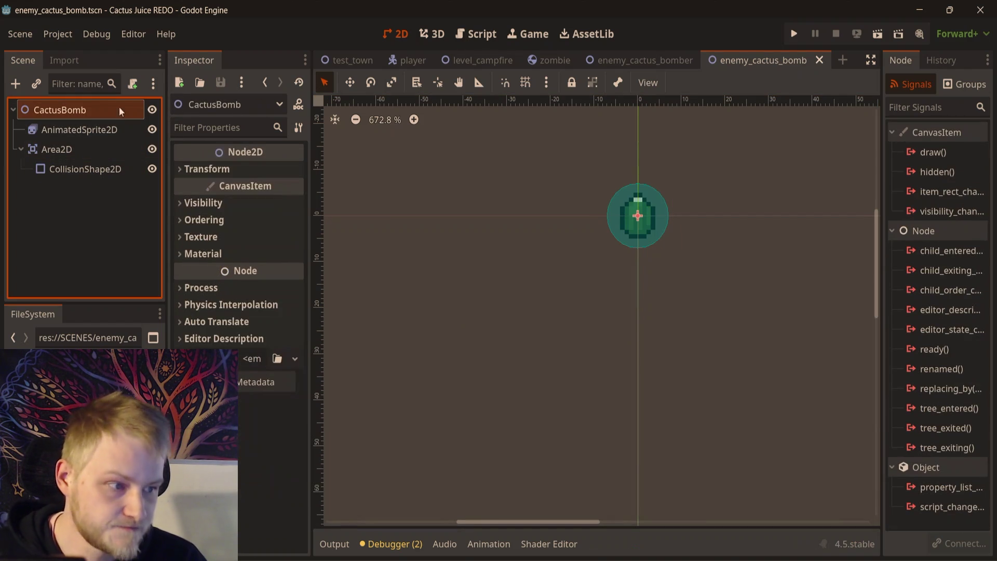
scroll(586, 232, up, 2)
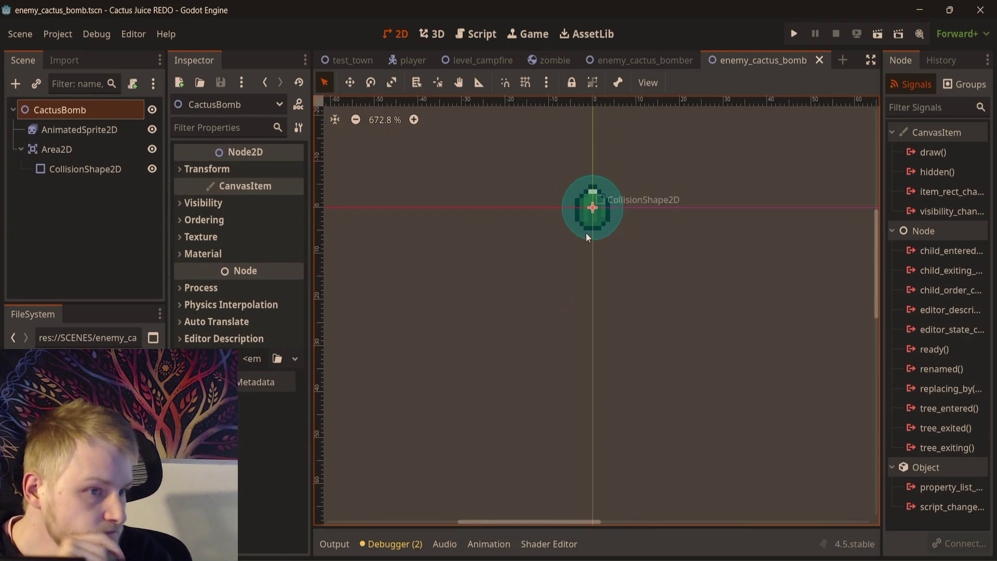
drag(568, 248, 562, 345)
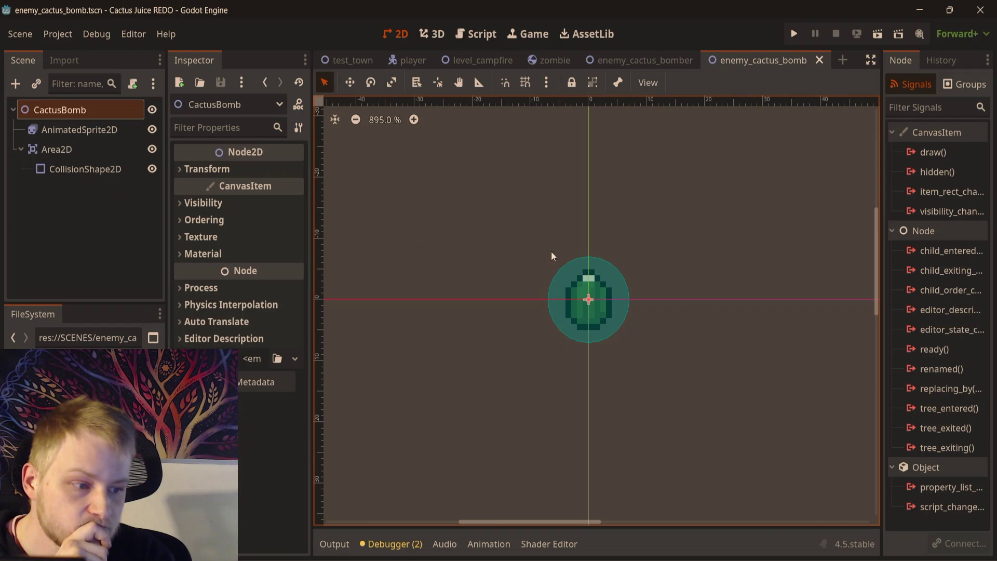
click(130, 86)
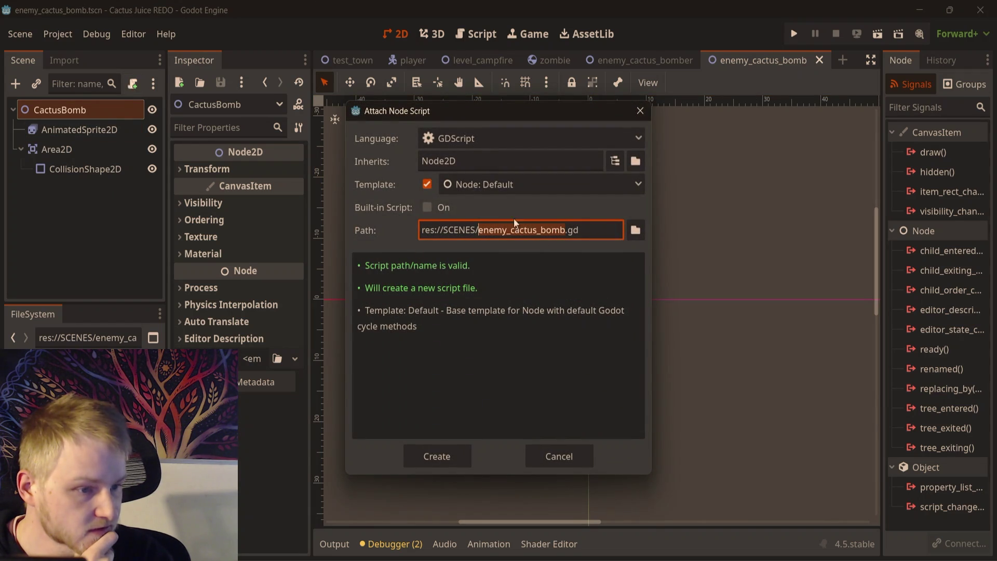
Step: Attach a new enemy_cactus_bomb.gd script in res://SCRIPTS to CactusBomb, then return to 2D
click(635, 229)
click(241, 127)
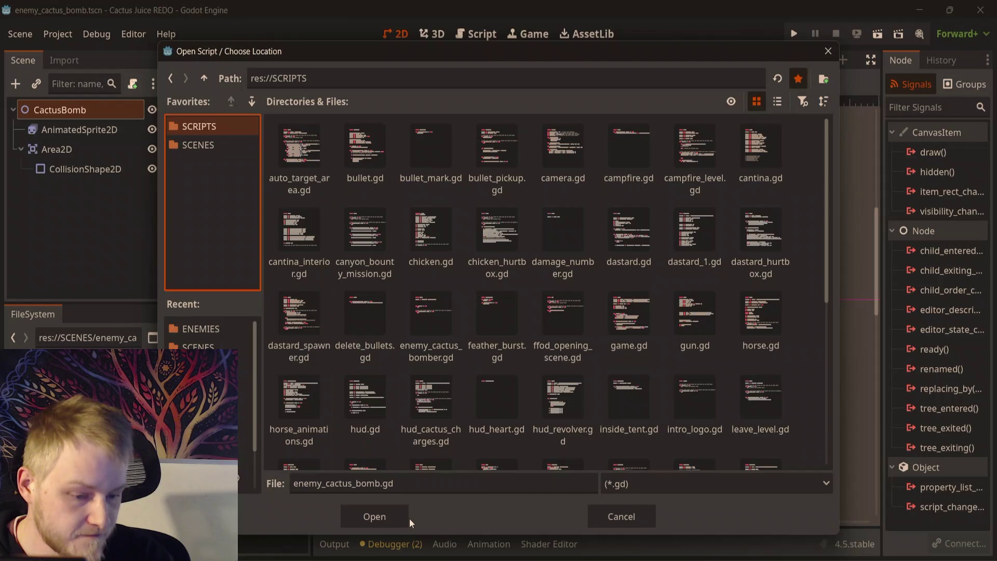
click(401, 517)
click(457, 456)
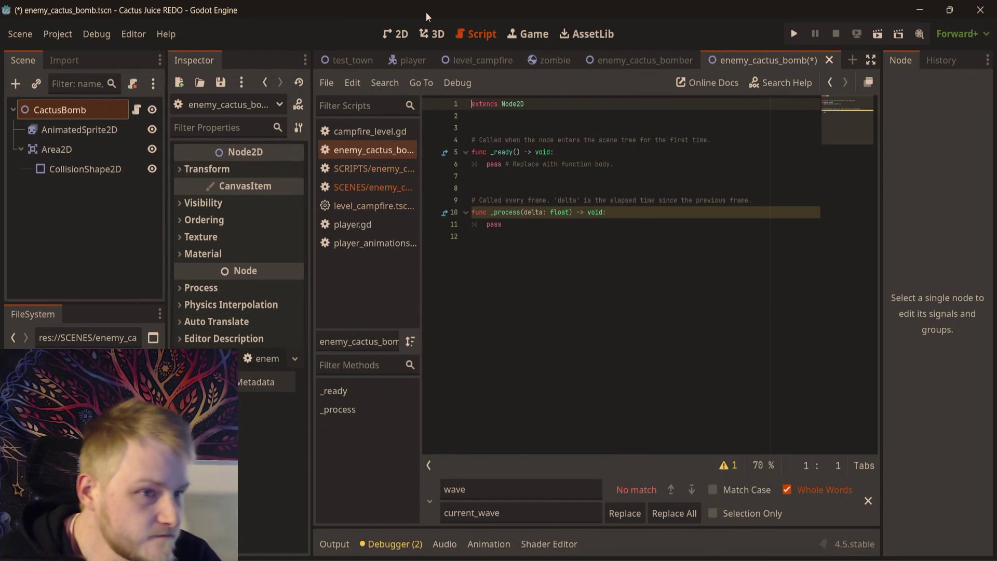
click(398, 41)
scroll(561, 235, down, 2)
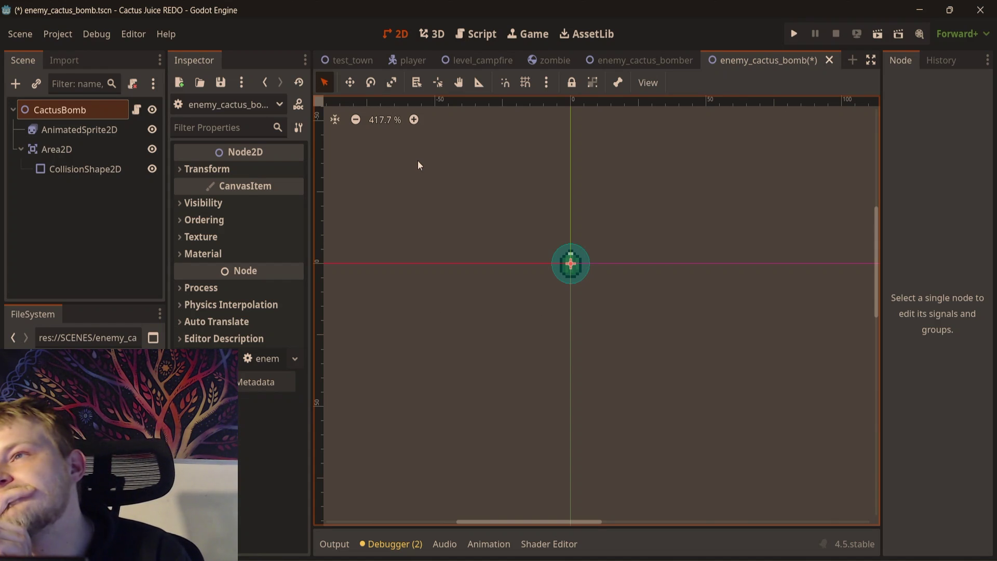
Step: Zoom and pan the 2D view to inspect the CactusBomb scene's bomb
scroll(418, 165, down, 2)
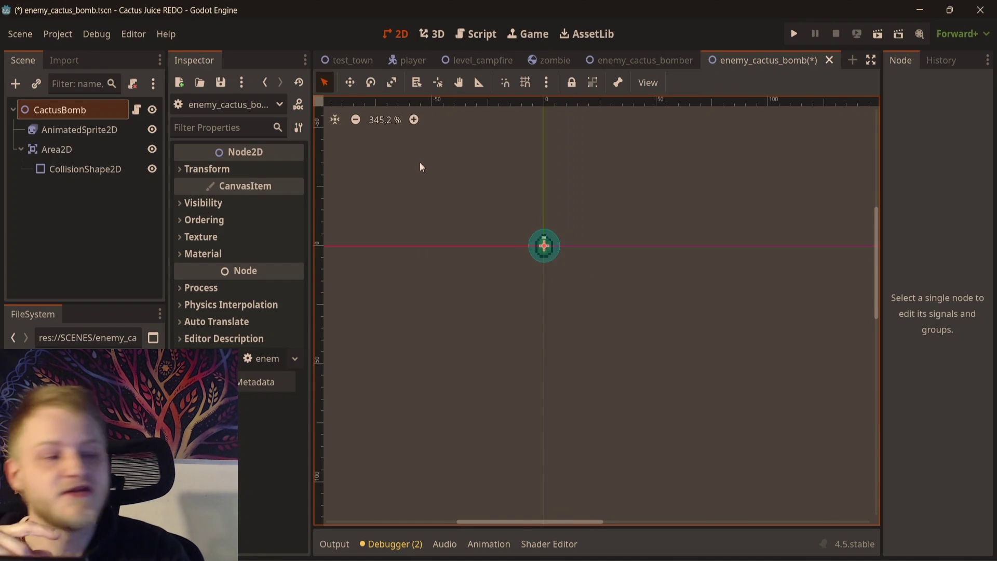
scroll(420, 165, down, 2)
drag(570, 220, 610, 238)
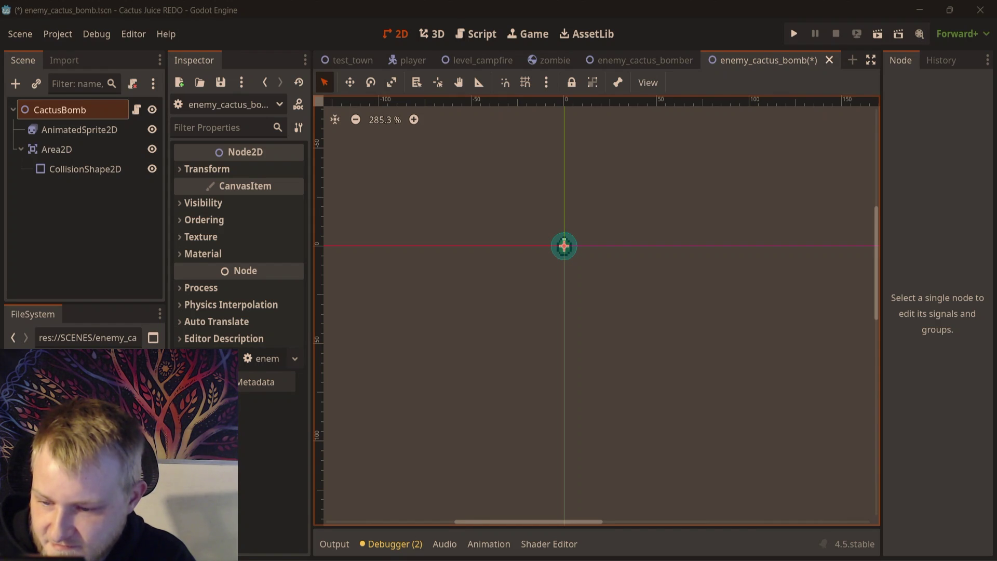
scroll(636, 208, up, 4)
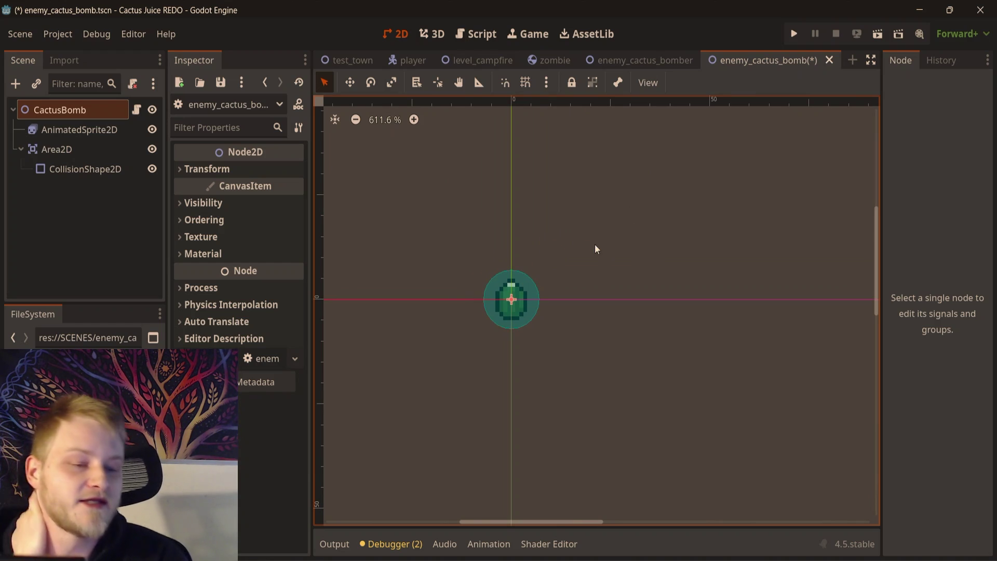
scroll(550, 282, down, 2)
scroll(550, 282, down, 1)
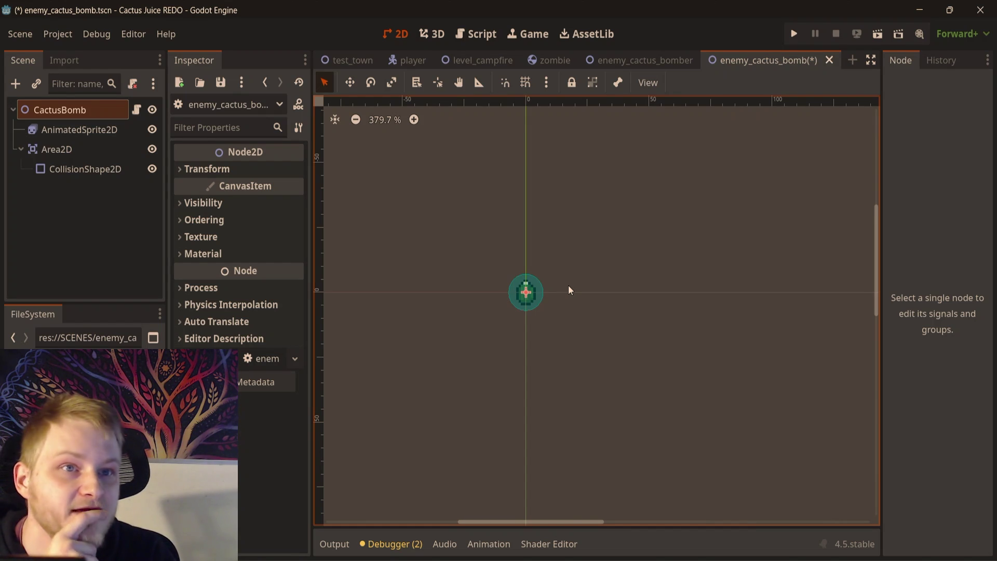
scroll(569, 287, down, 1)
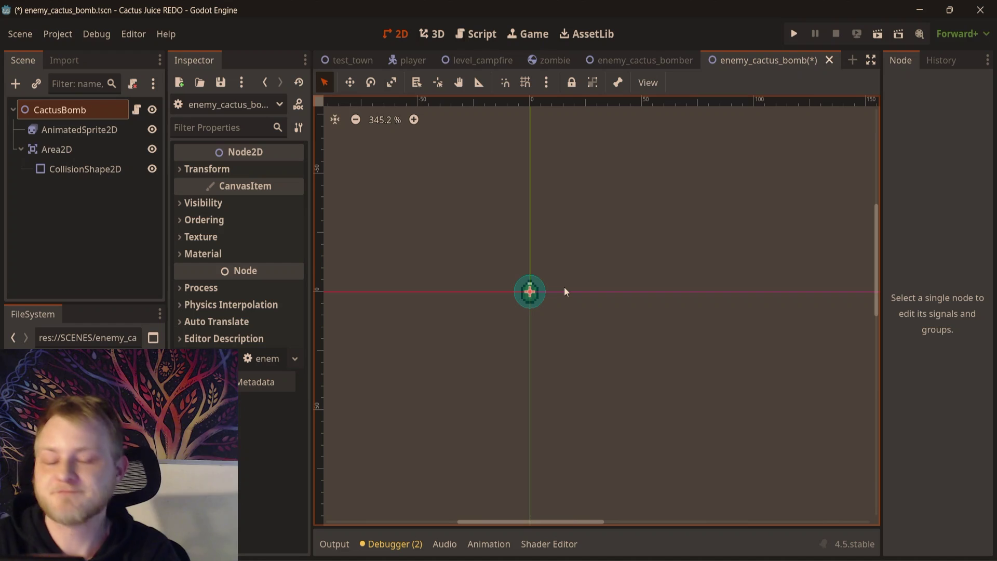
drag(613, 60, 751, 62)
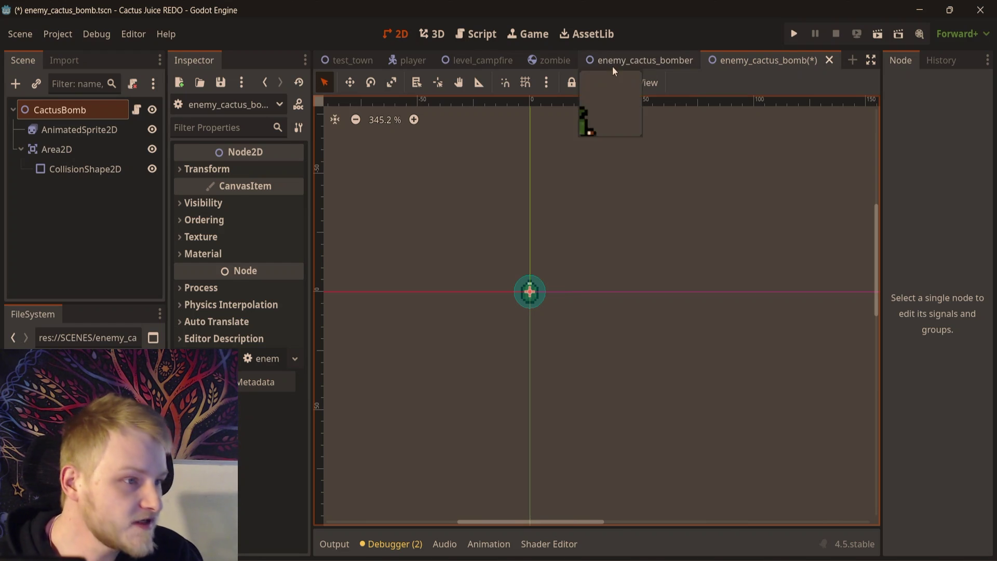
Step: Switch to the enemy_cactus_bomber scene, recentre the cactus, and open CactusBomber's script
click(752, 63)
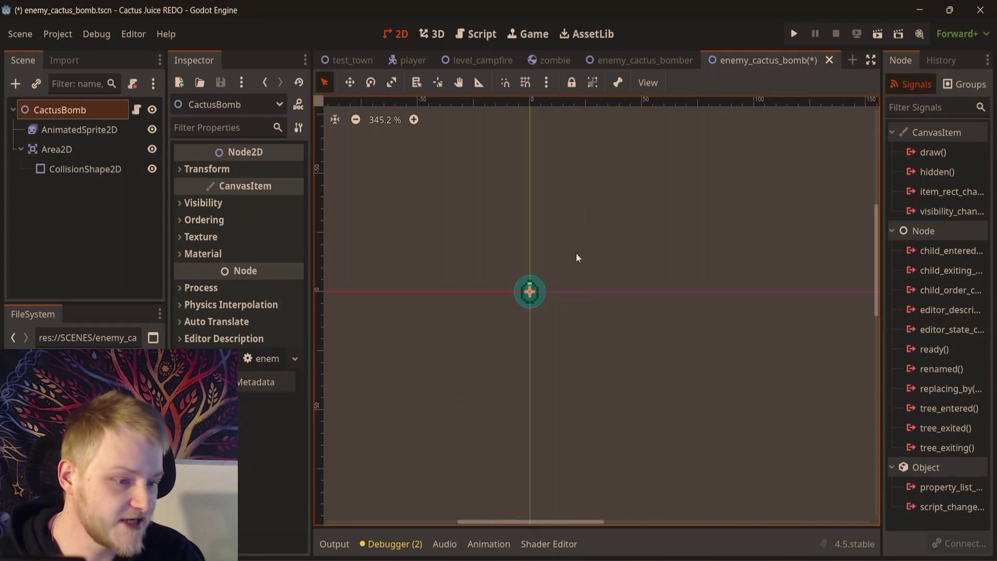
click(643, 60)
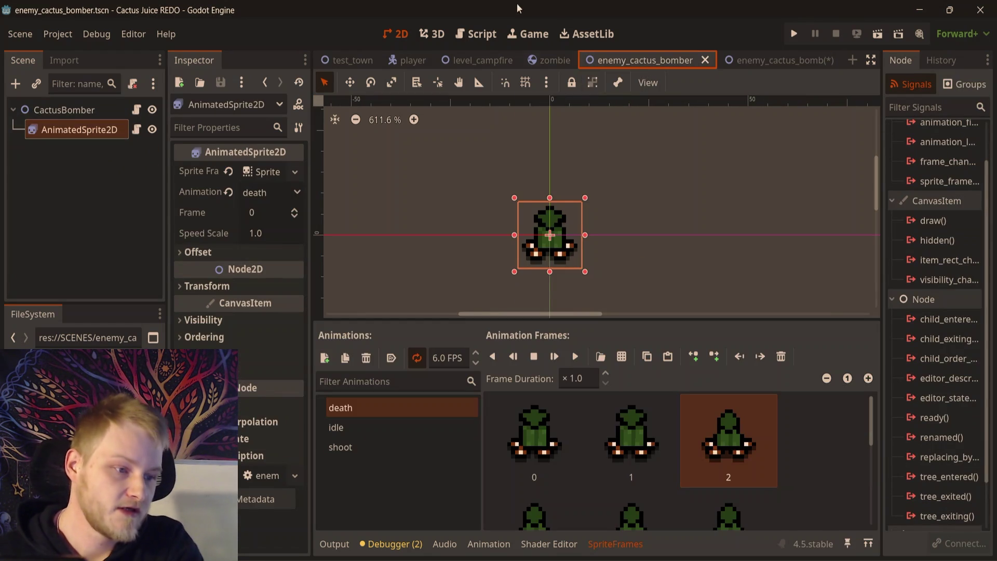
scroll(553, 193, down, 5)
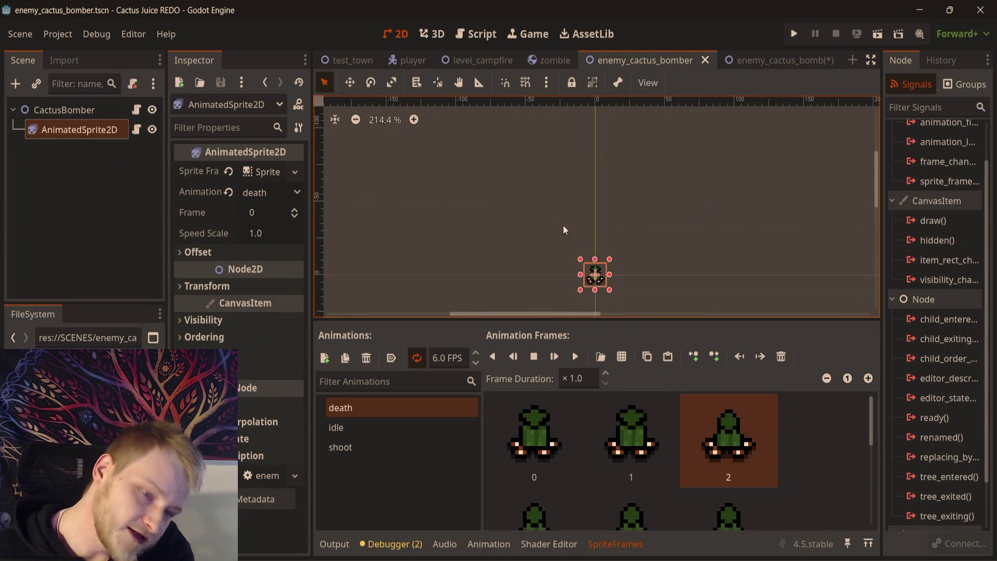
scroll(556, 227, down, 1)
scroll(548, 171, down, 2)
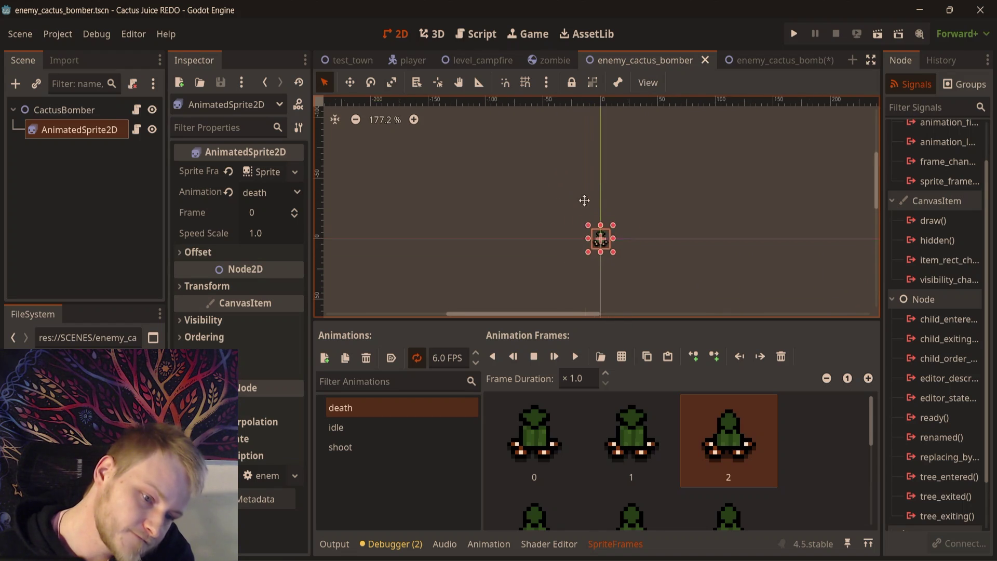
scroll(586, 200, left, 2)
mouse_move(425, 178)
mouse_down()
mouse_move(446, 187)
mouse_move(409, 187)
mouse_up()
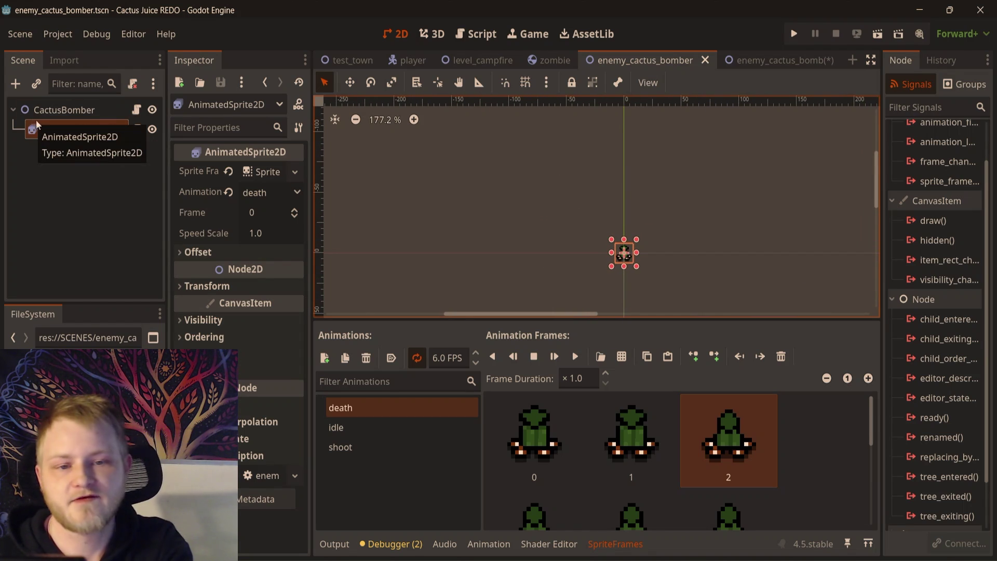
click(82, 111)
click(138, 109)
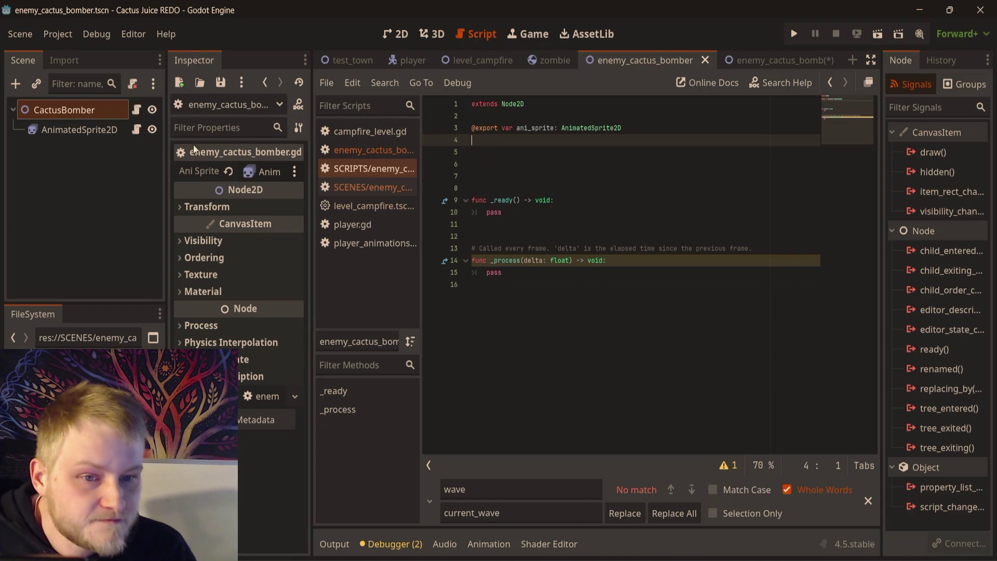
key(Return)
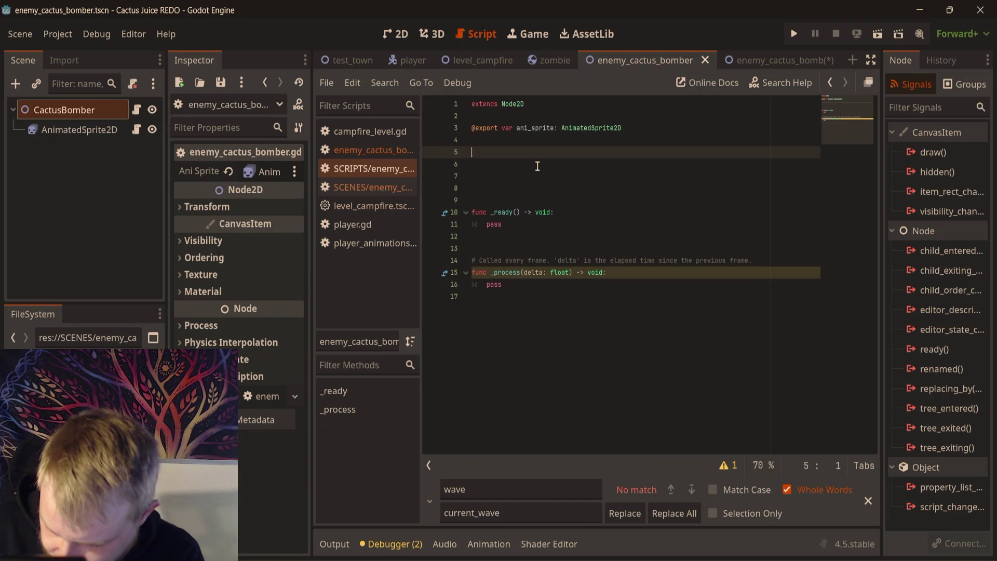
text(@export v)
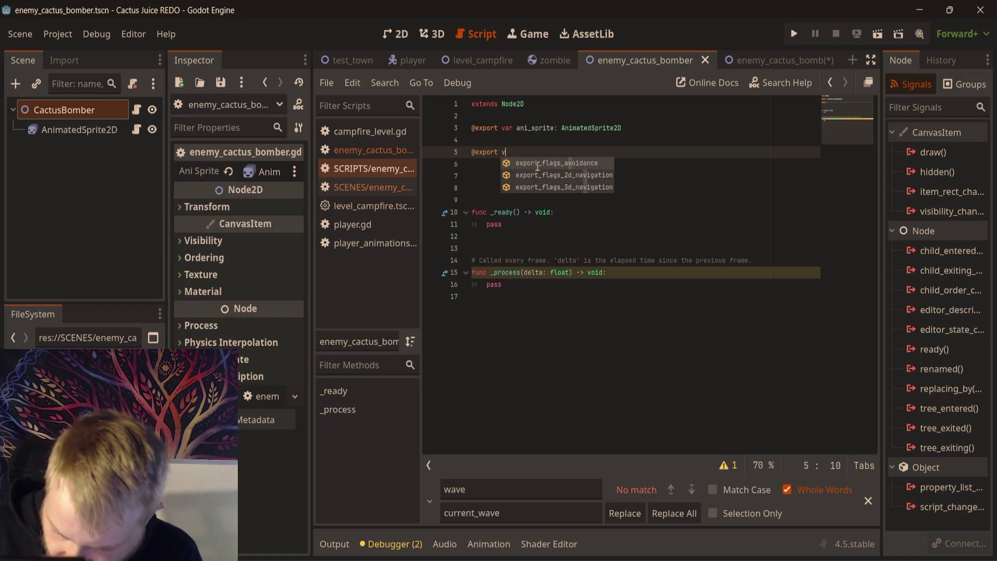
text(ar )
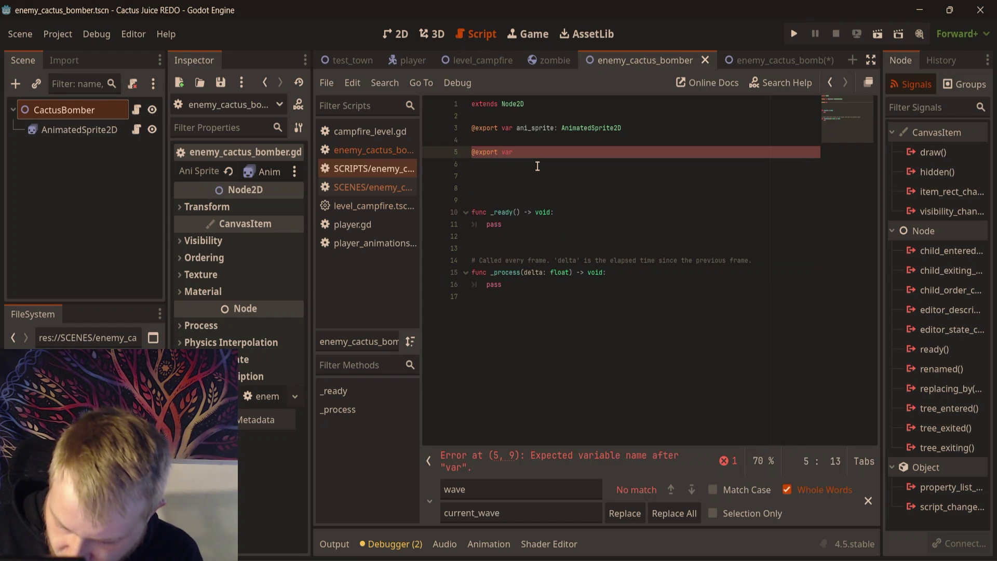
text(us0)
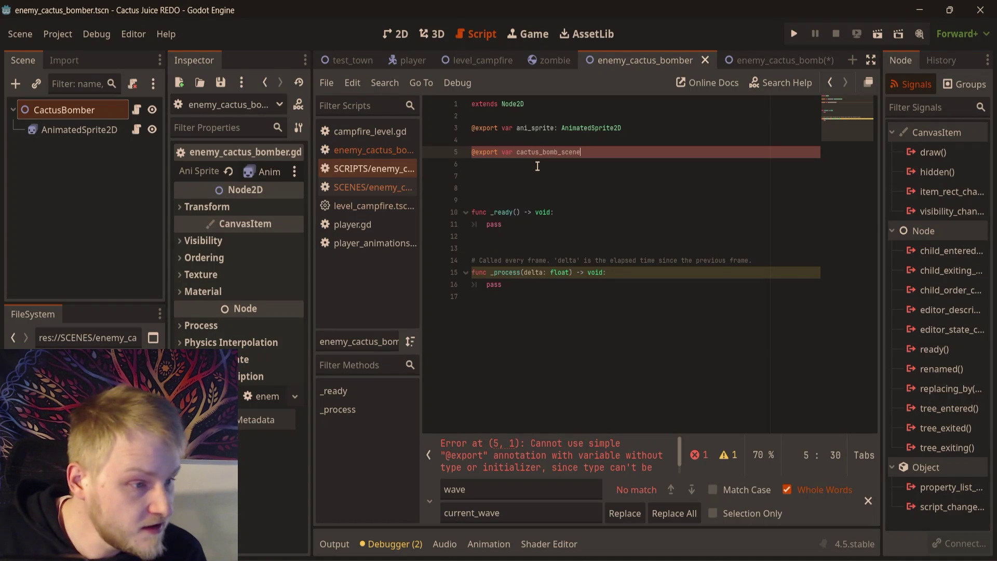
text(ene: Pa)
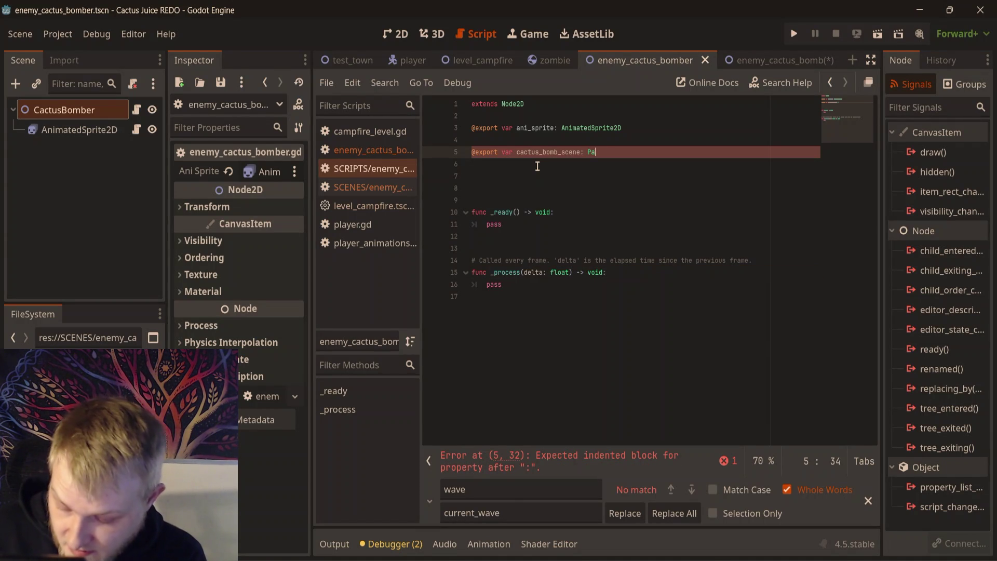
text(dScene)
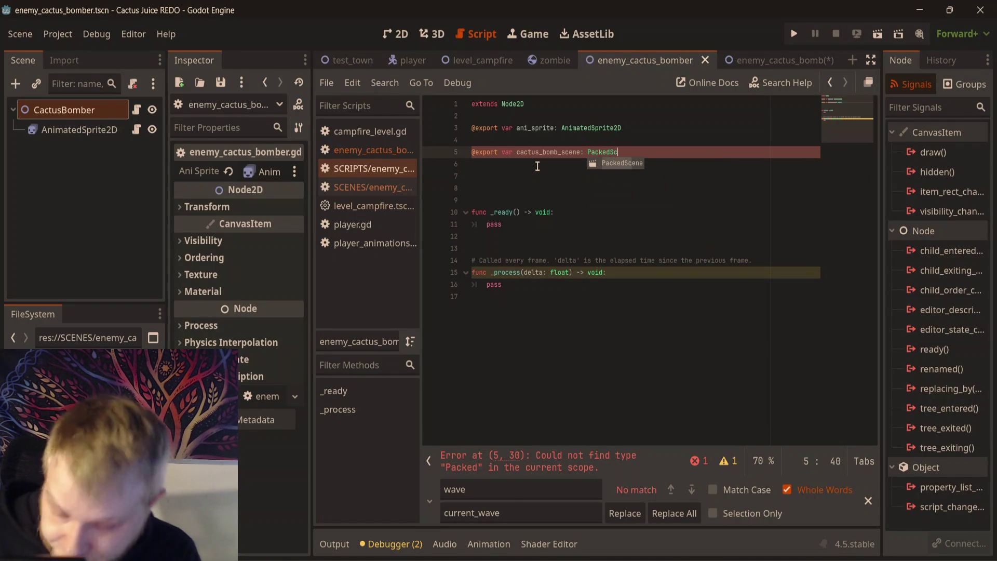
click(537, 166)
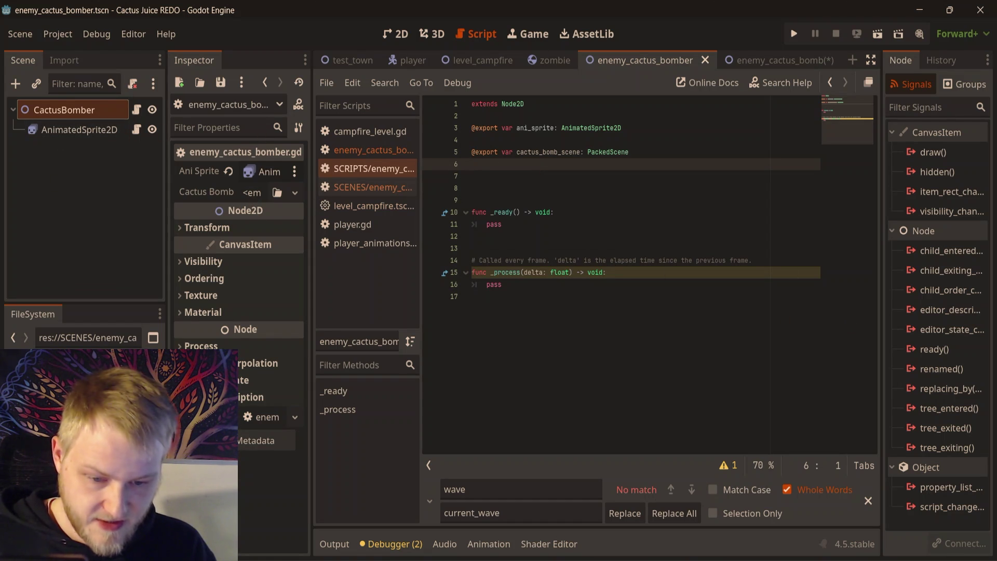
drag(231, 349, 248, 191)
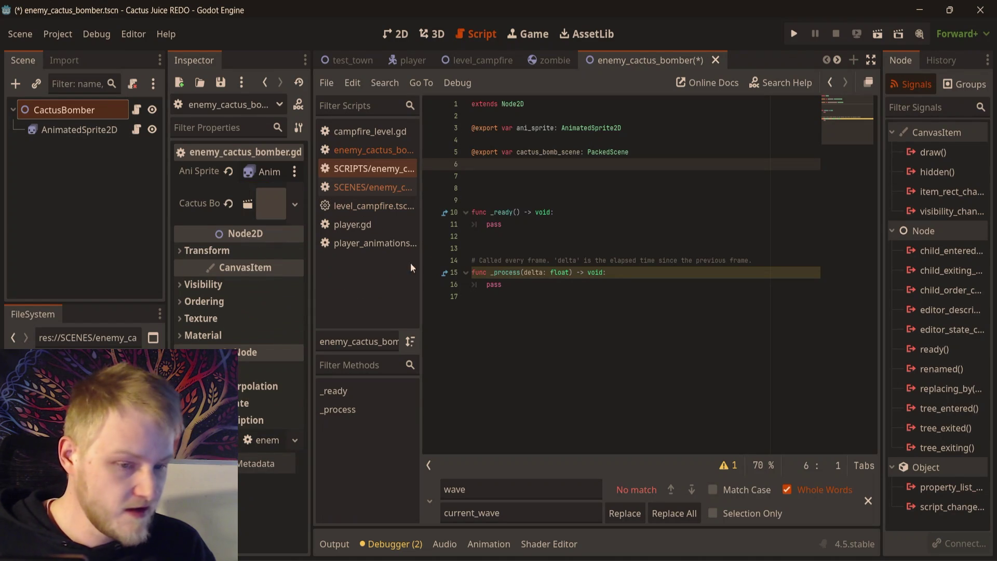
click(636, 192)
key(ctrl+End)
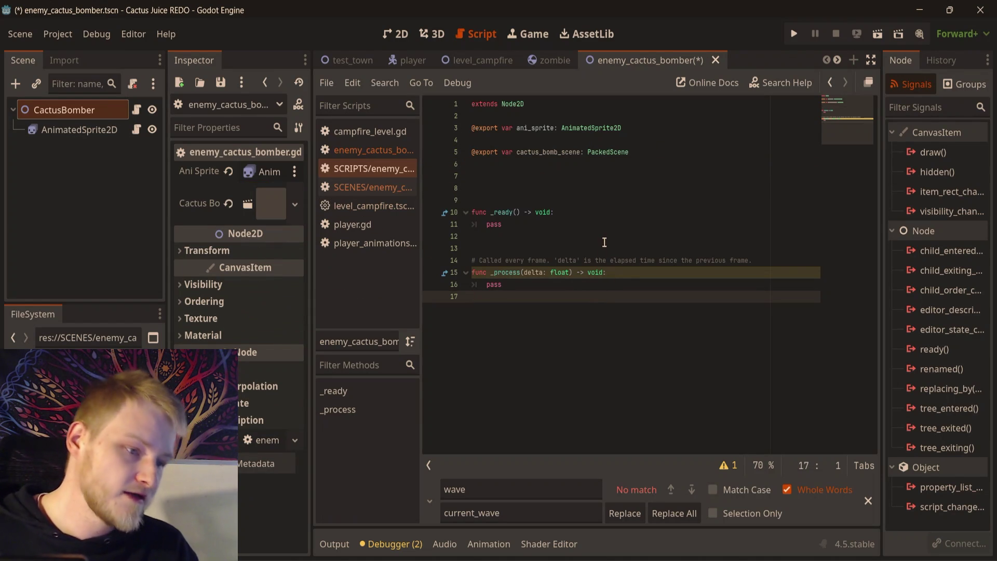
Step: Add a spawn_cactus_bomb() function at the script's end and begin its cactus_bomb variable
key(Return)
key(Return)
key(Return)
text(func spawn)
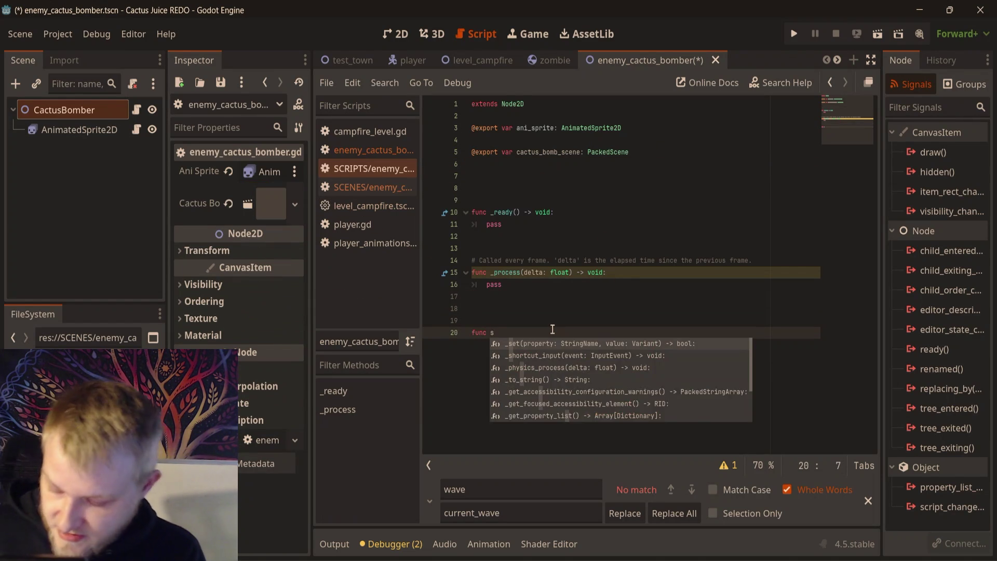
text(_cactus_bomb():)
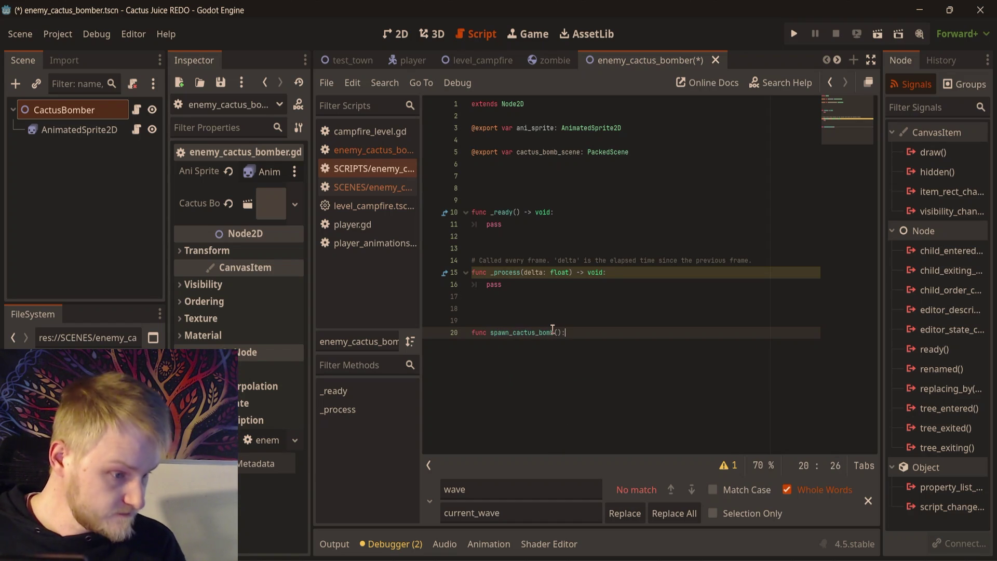
key(Return)
key(Return)
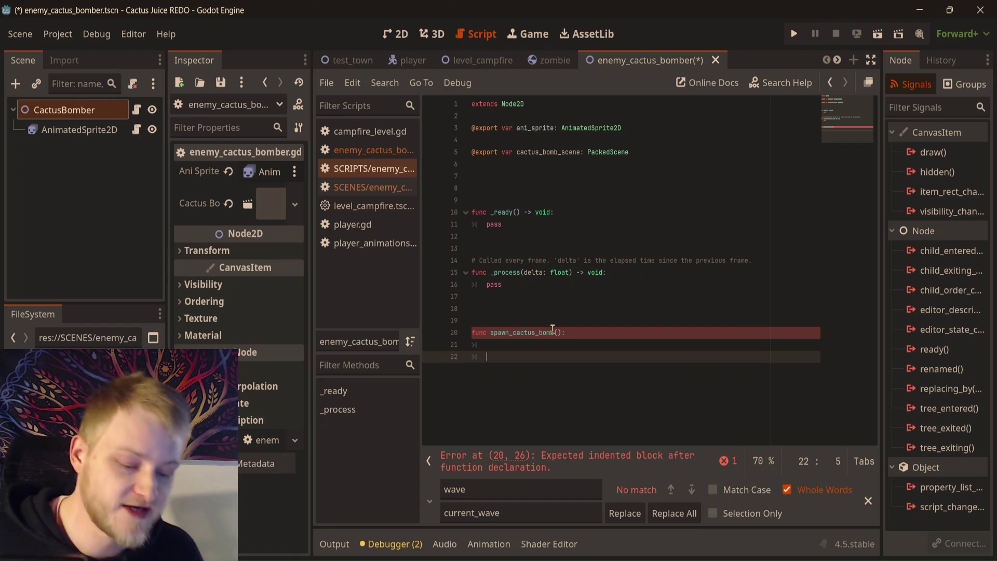
click(524, 346)
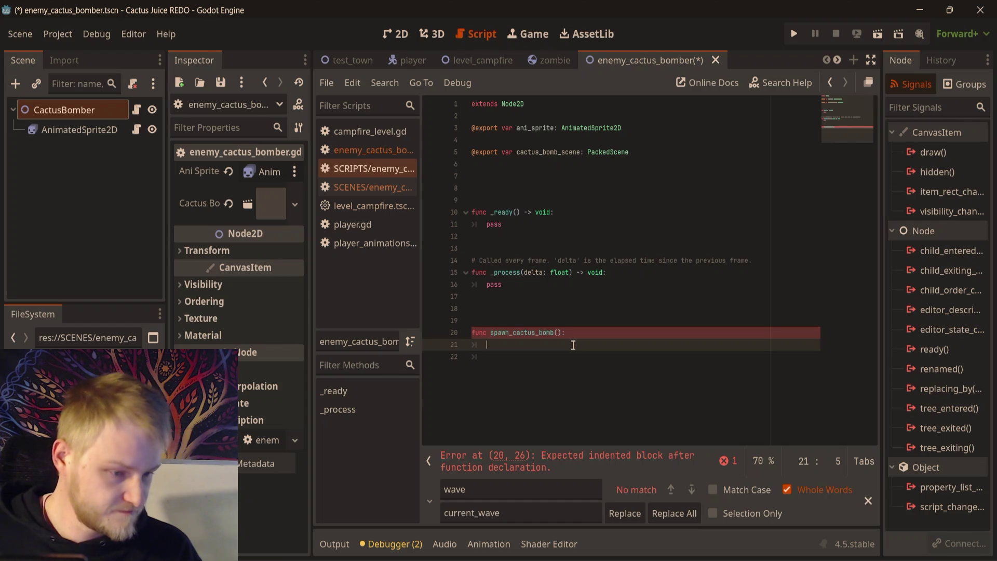
key(Return)
key(Return)
key(Return)
click(599, 357)
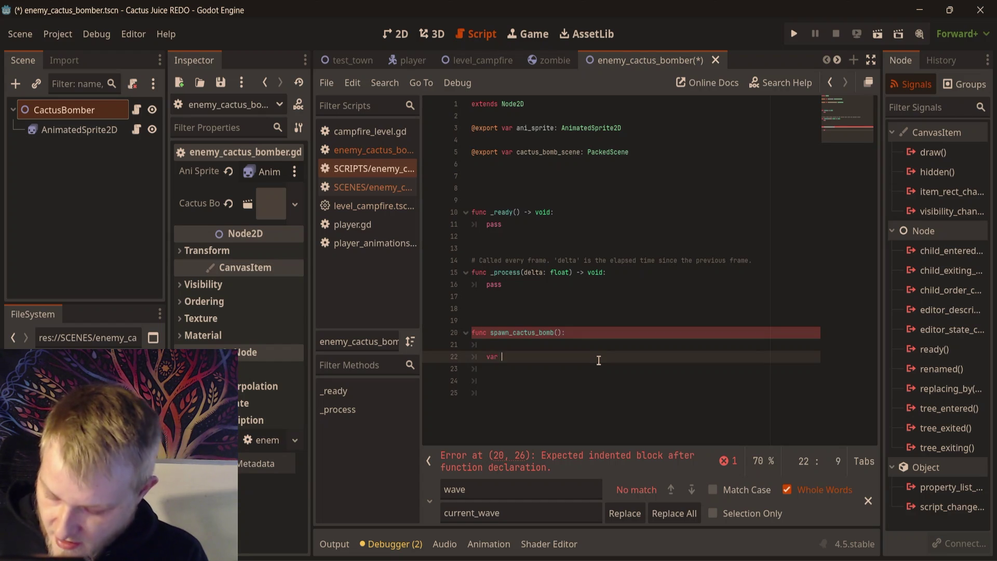
text(cau)
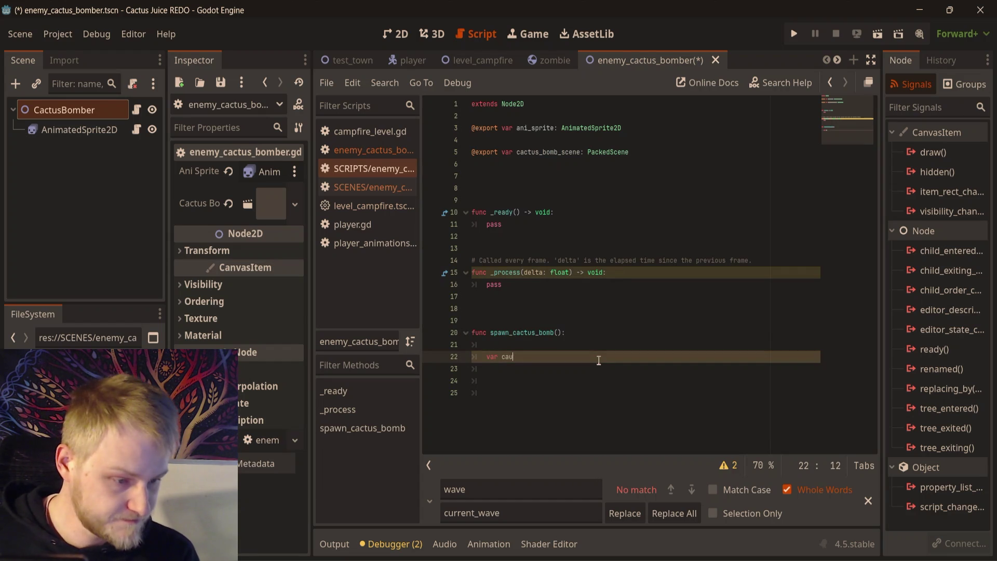
key(BackSpace)
key(BackSpace)
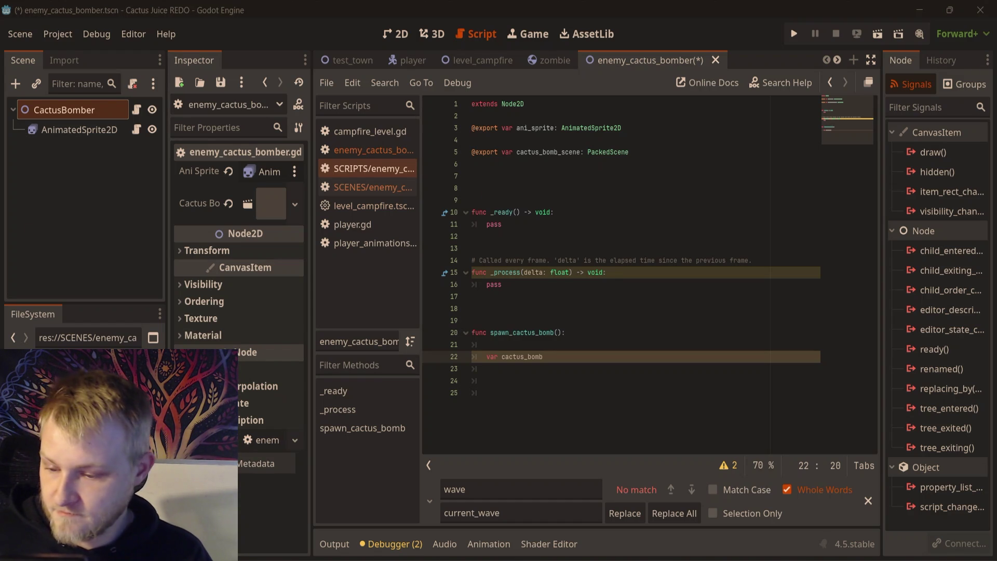
text(ctus_bomb)
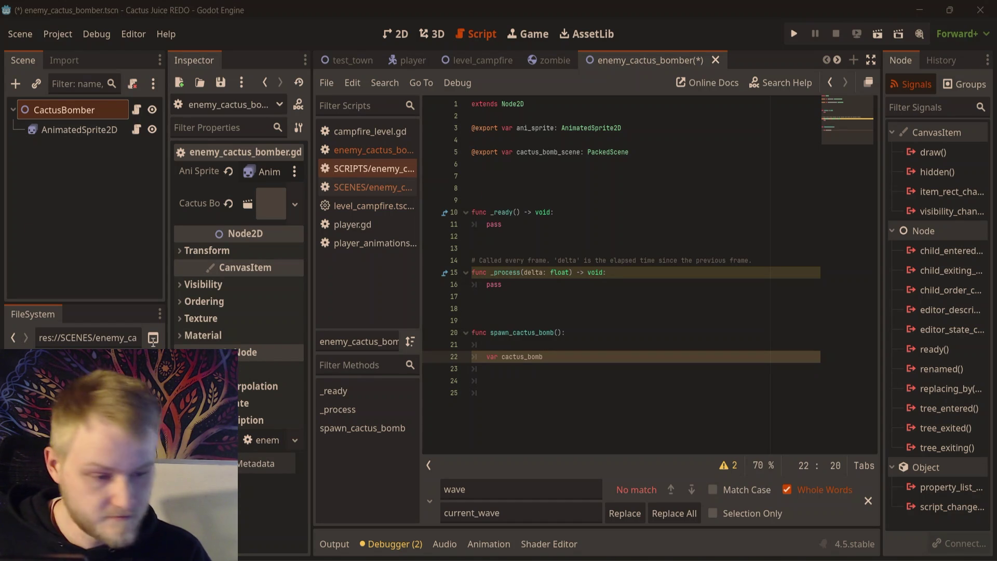
click(615, 362)
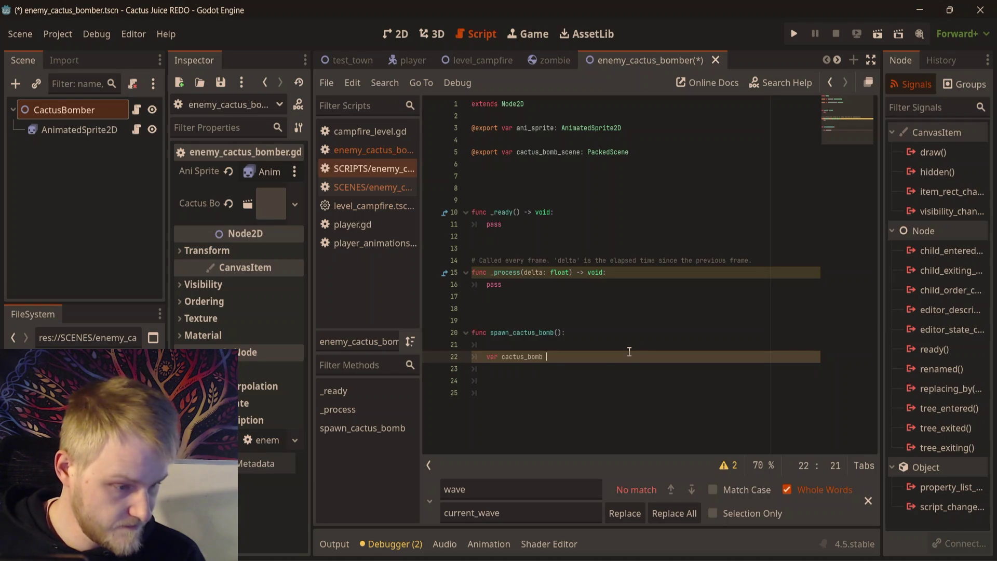
text(=c)
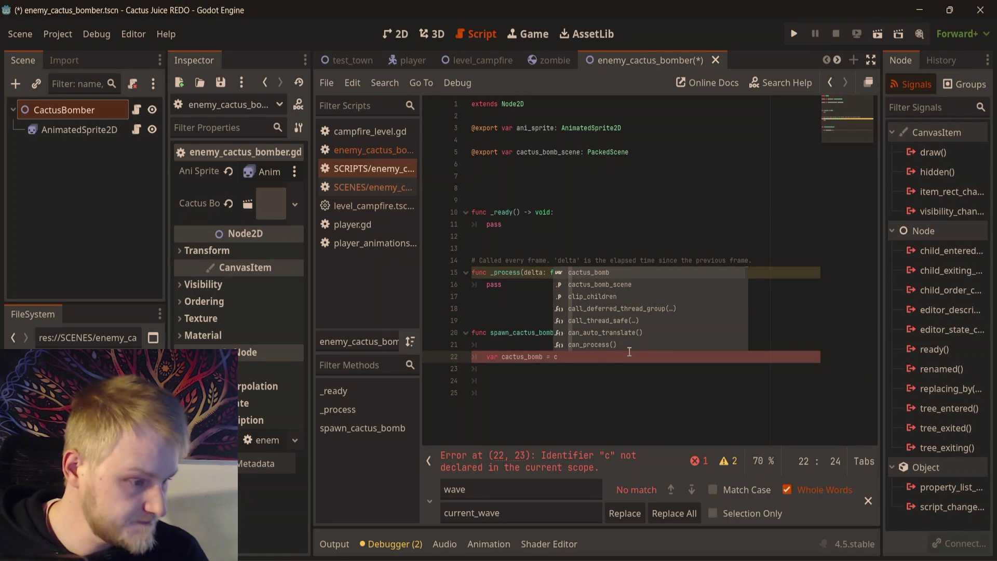
Step: Assign cactus_bomb from cactus_bomb_scene.instantiate() inside spawn_cactus_bomb
key(Down)
key(Return)
text(.in)
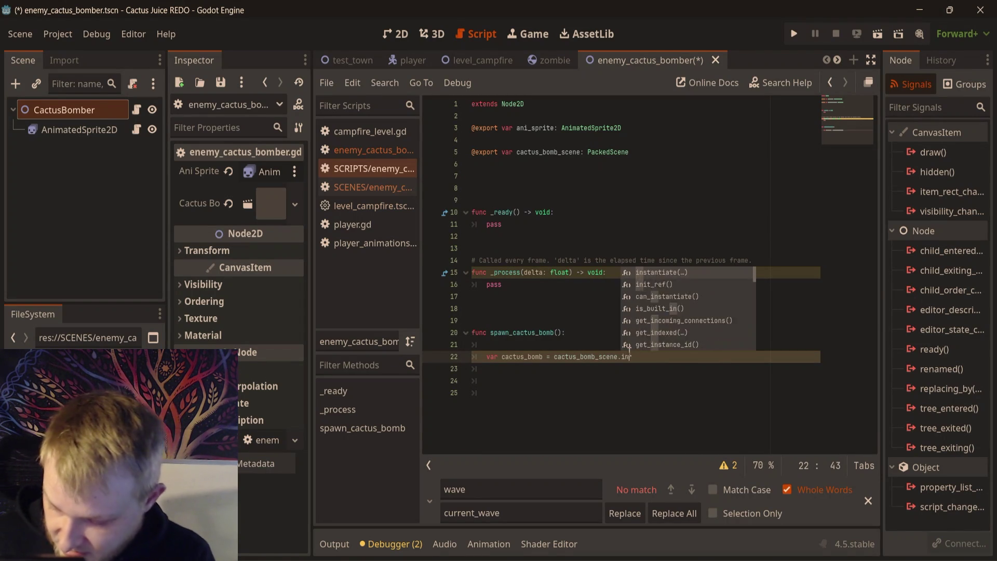
text(s)
key(Return)
text())
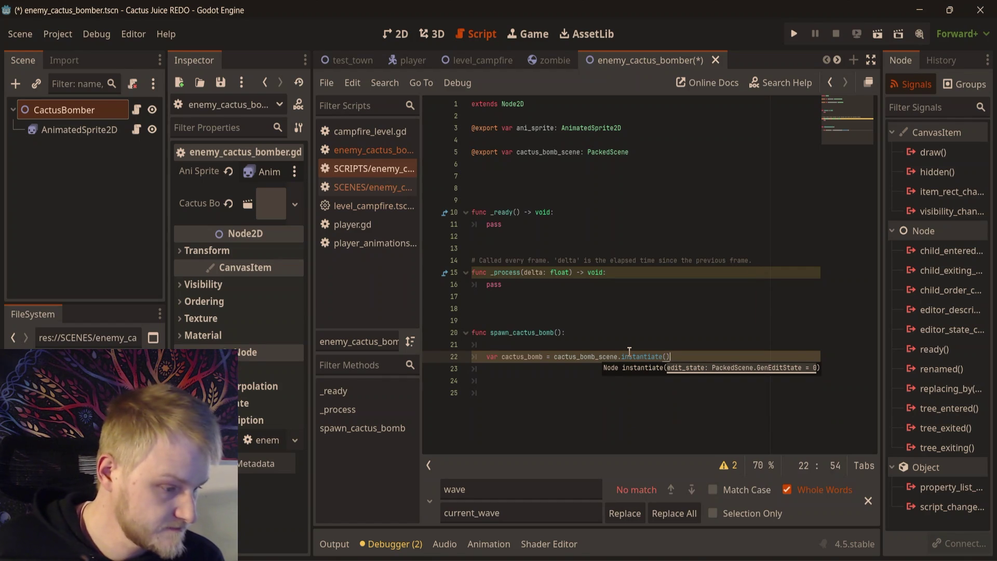
Step: Set cactus_bomb.global_position = global_position and save the script
key(Return)
key(Return)
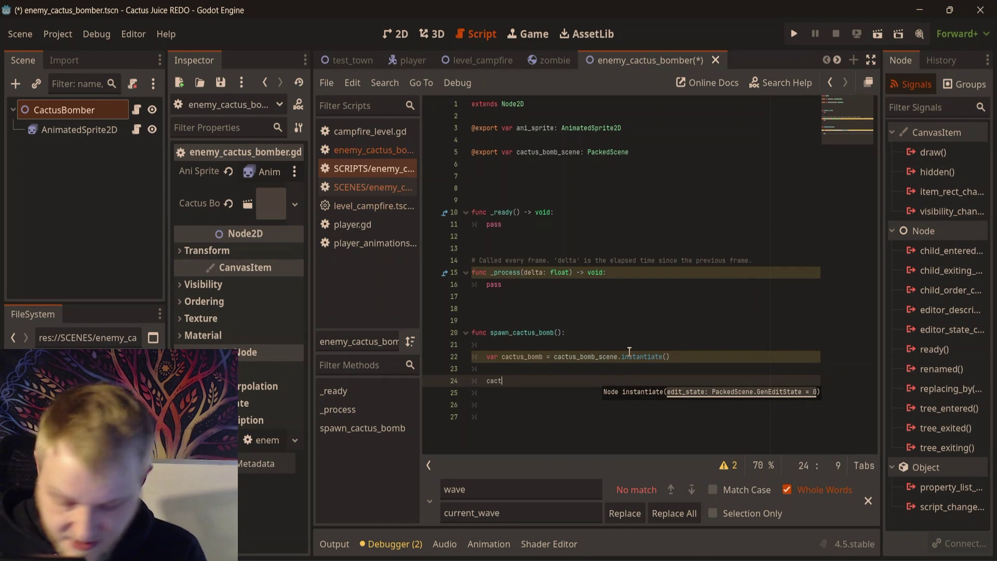
text(cactus)
key(Return)
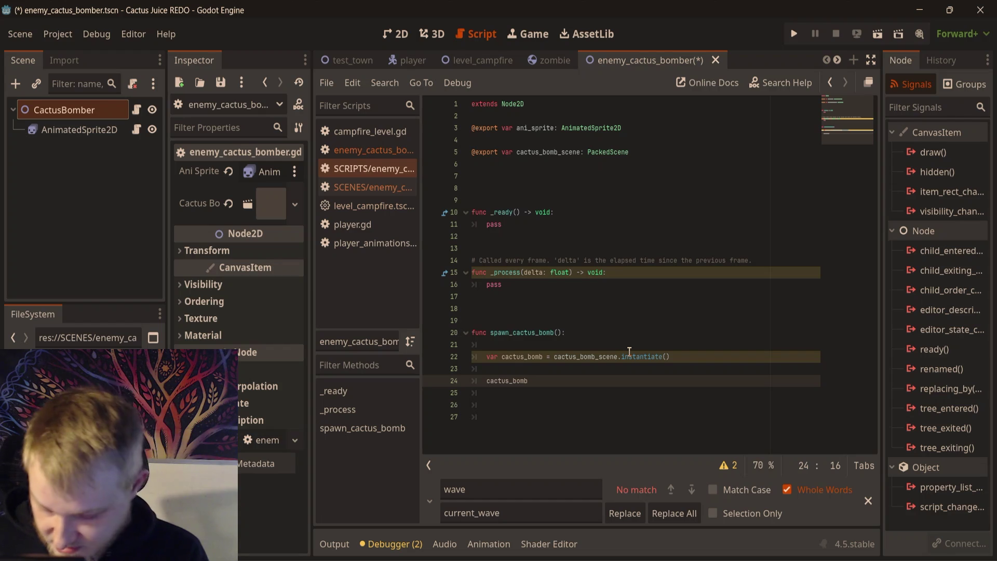
text(.gl)
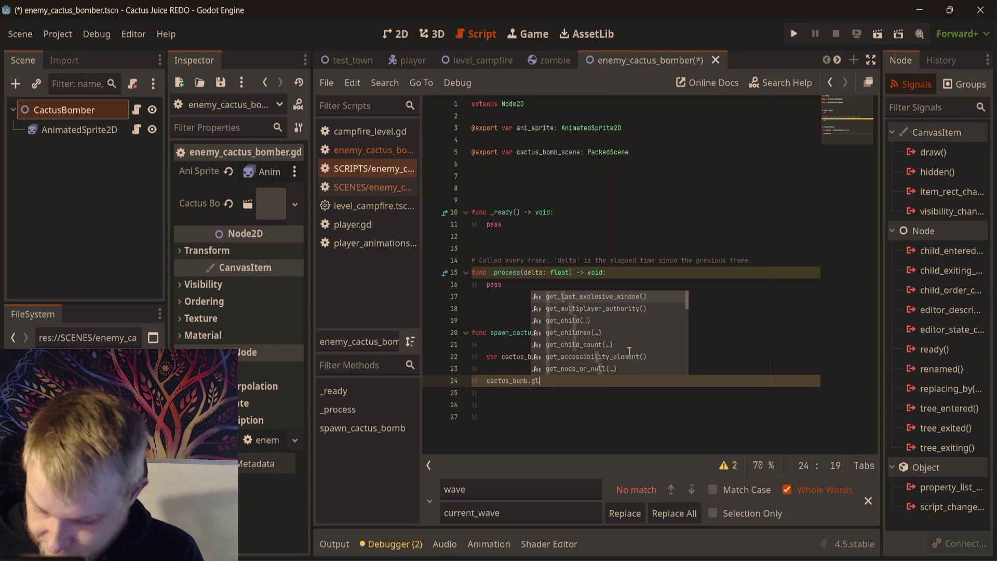
text(obal)
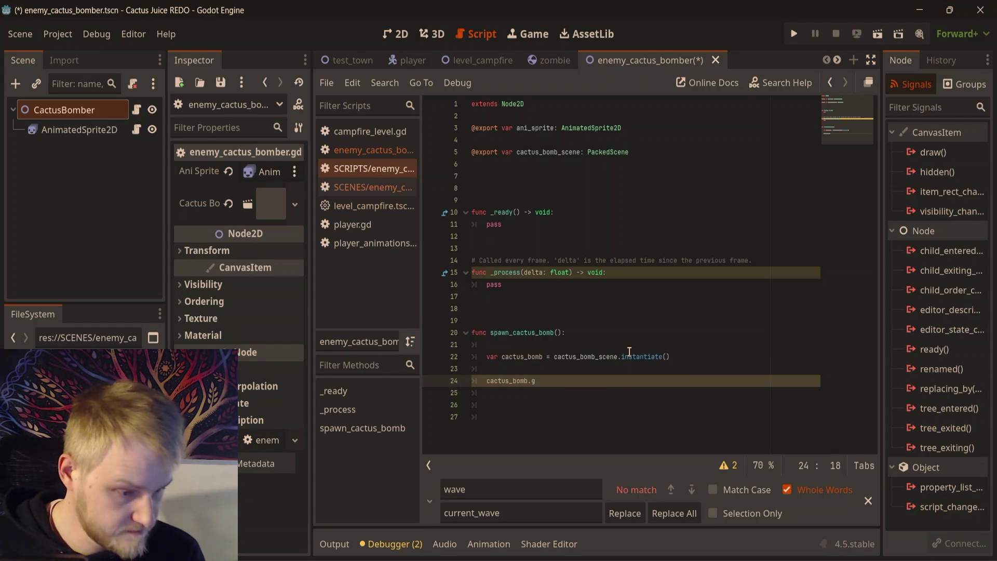
text(_position =)
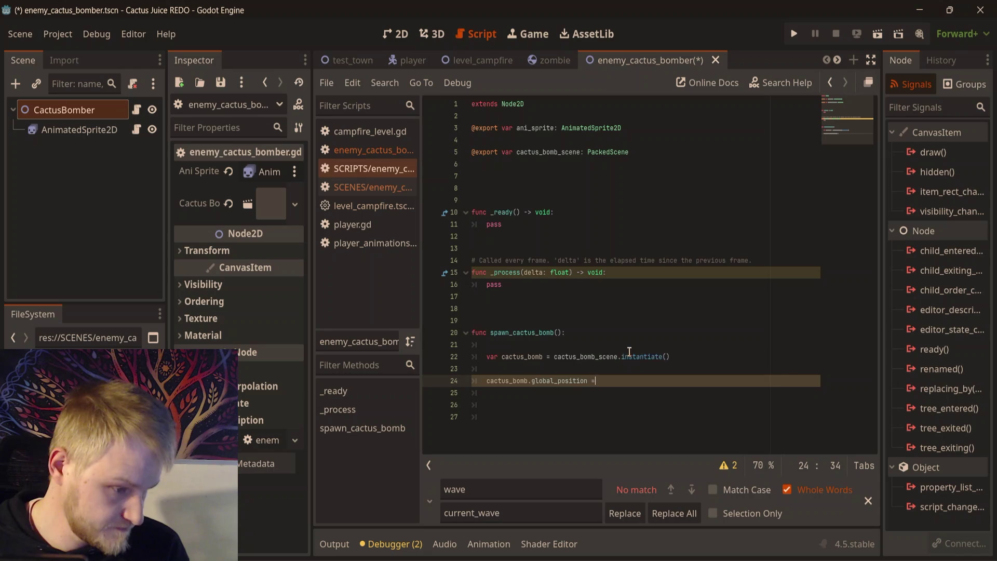
text( global)
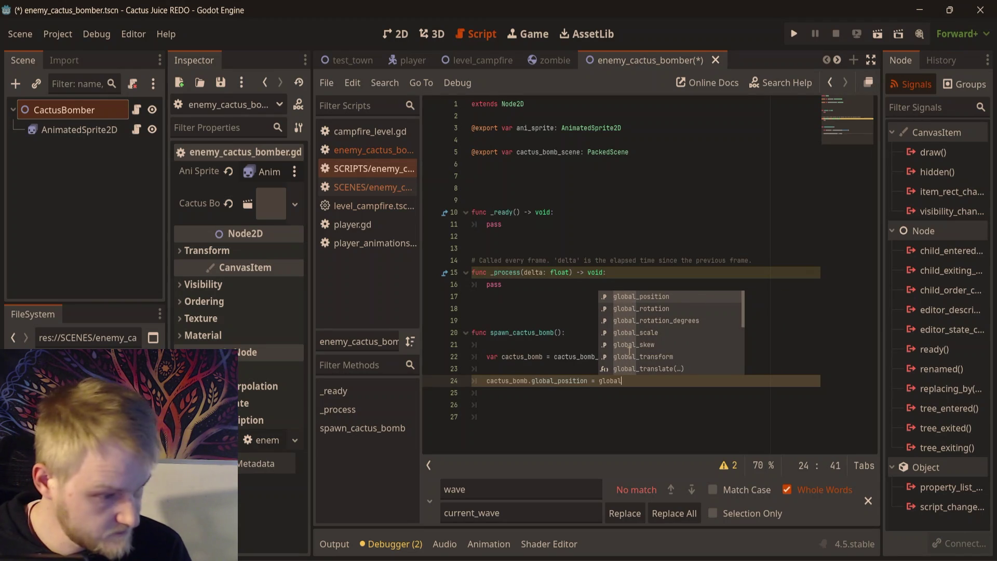
key(Return)
key(Return)
key(Return)
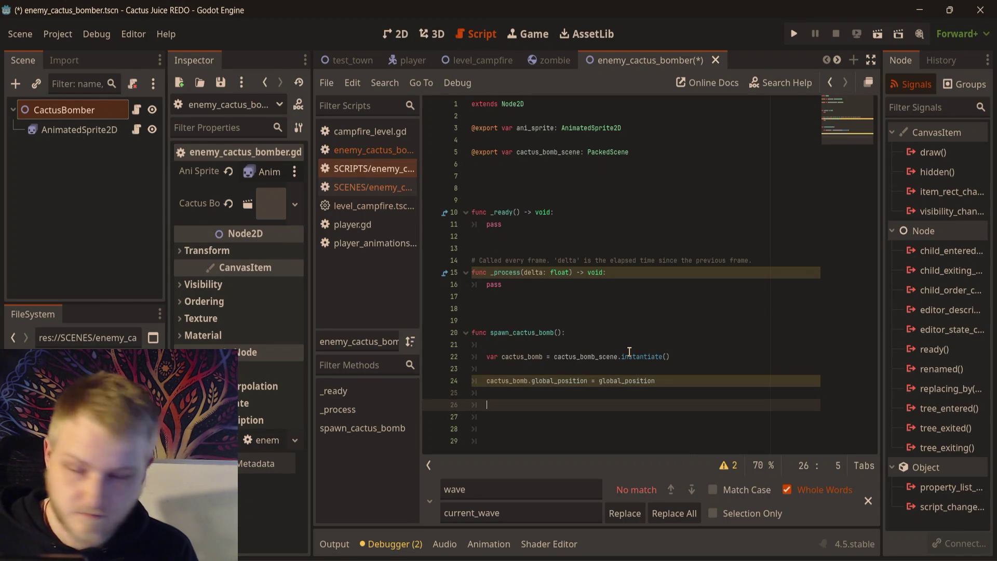
key(ctrl+s)
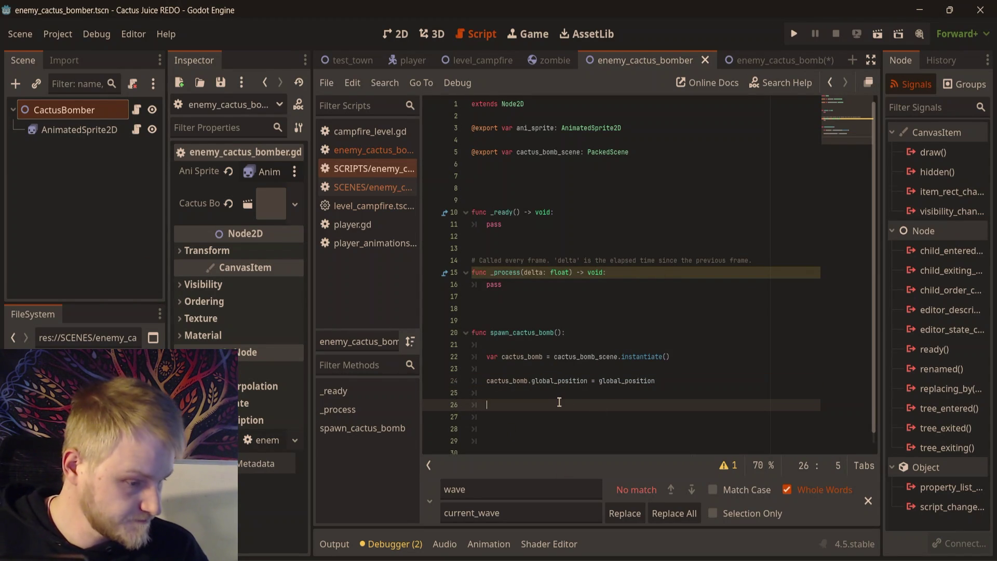
Step: Remove the surplus blank lines after the assignment and select the CactusBomber node
key(Up)
click(573, 414)
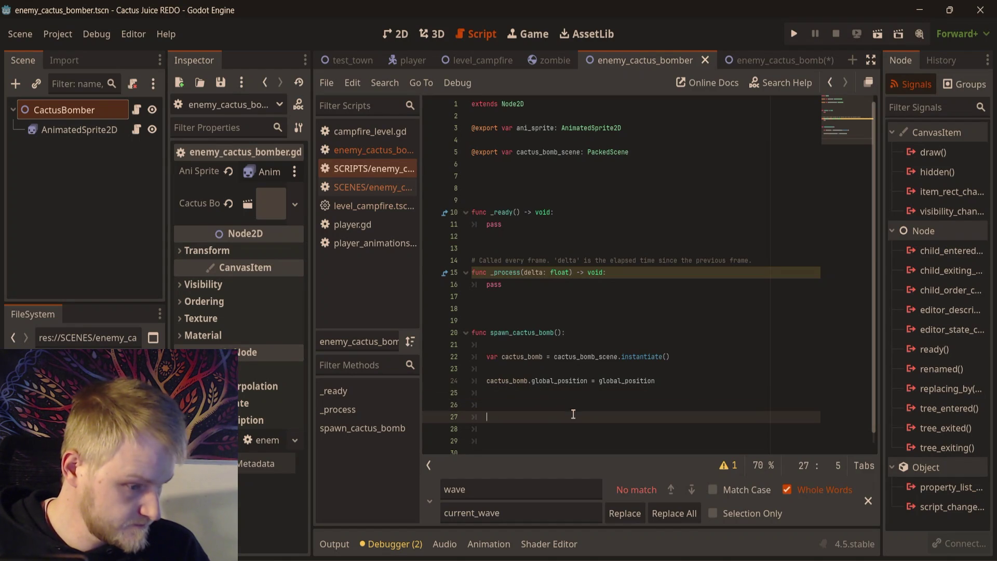
click(622, 403)
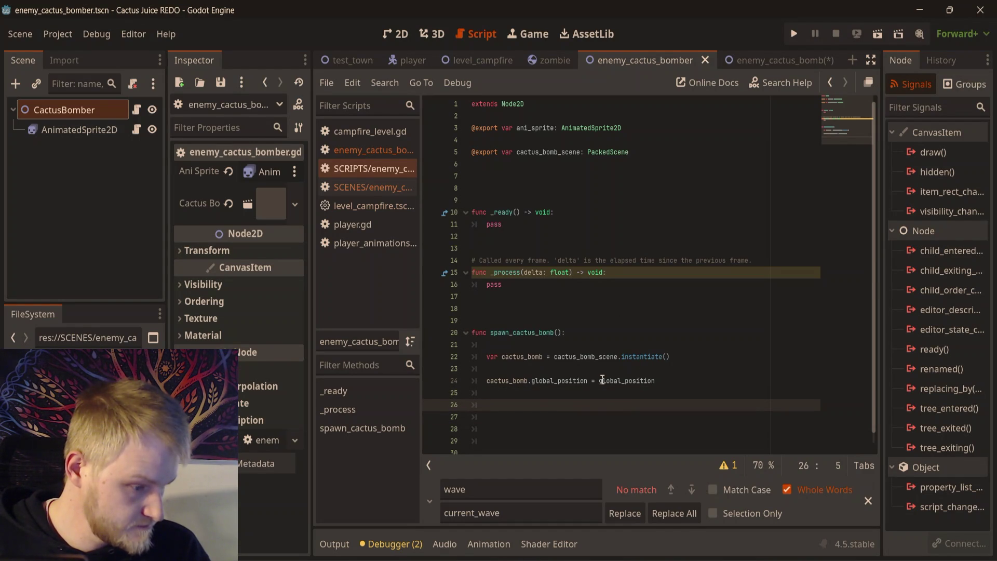
key(ctrl+z)
key(ctrl+z)
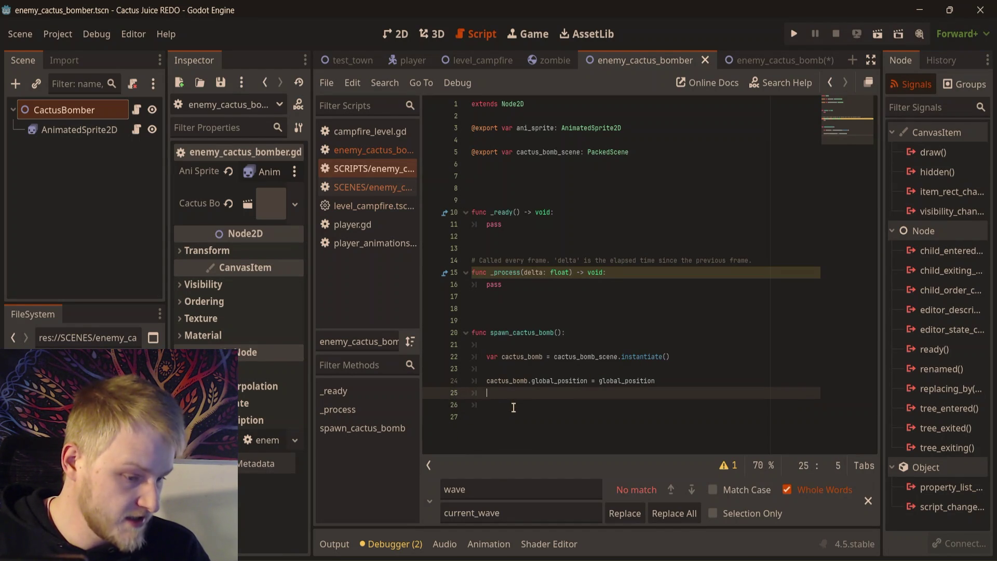
key(ctrl+z)
key(BackSpace)
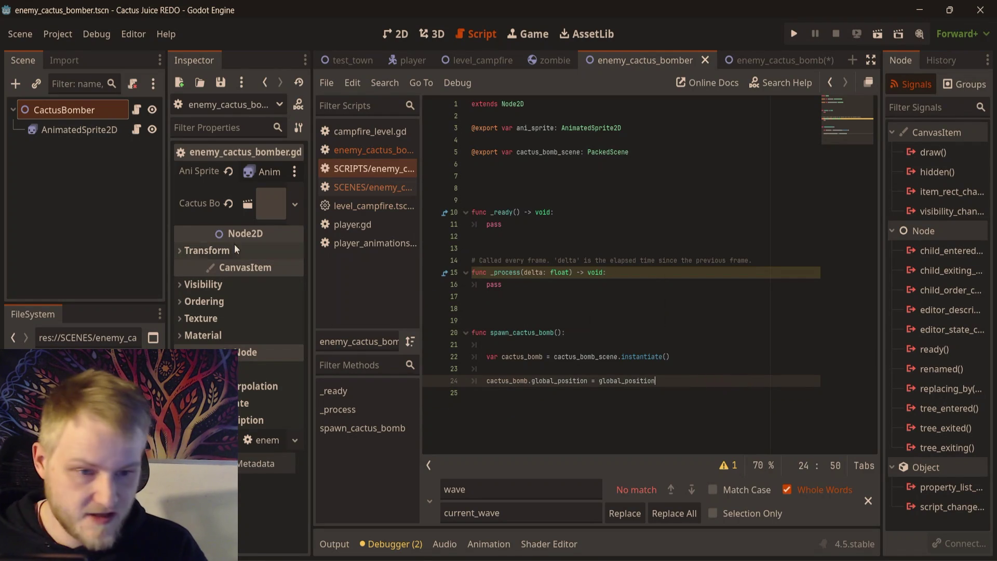
click(77, 129)
click(82, 116)
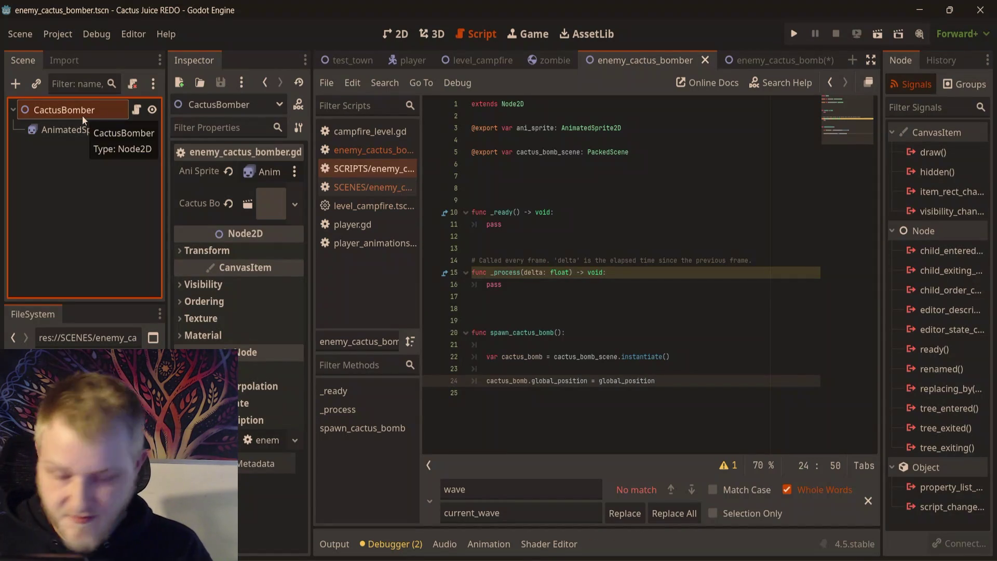
Step: Add a Timer child under CactusBomber and set its Wait Time to 3
key(ctrl+a)
text(timer)
key(Return)
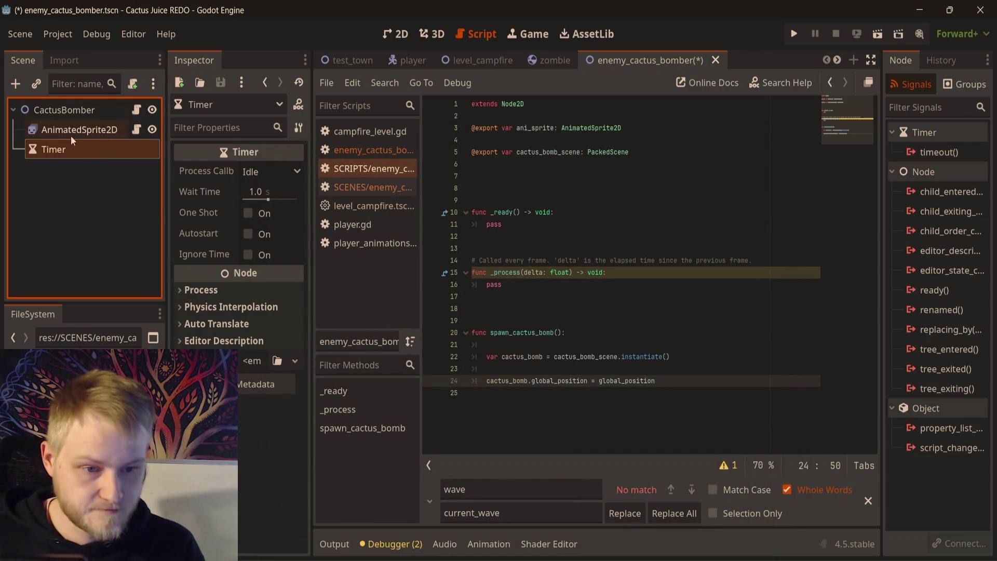
click(269, 195)
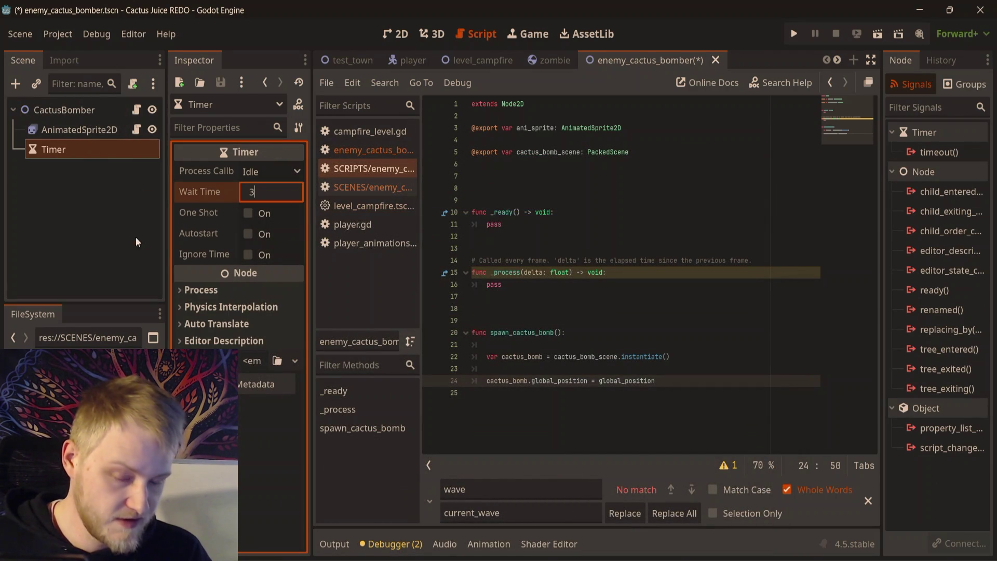
click(110, 236)
click(111, 137)
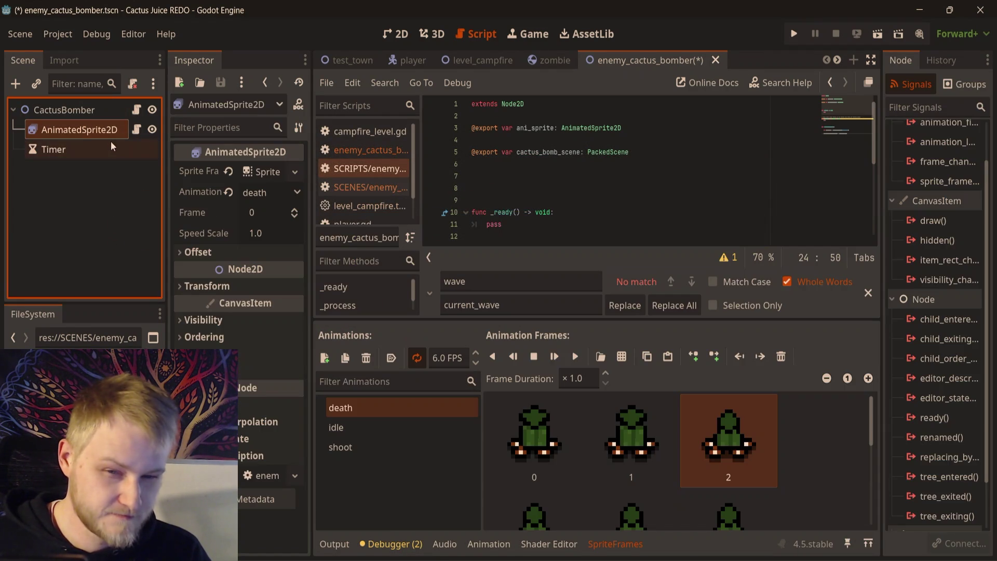
Step: Switch the sprite's SpriteFrames view from idle to the shoot animation and zoom out the frames
click(348, 428)
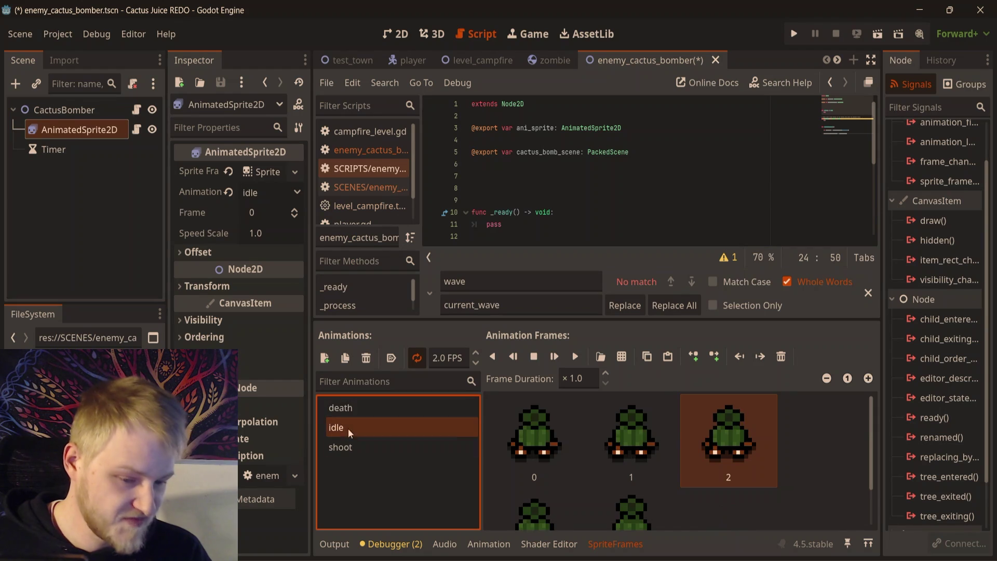
click(393, 446)
scroll(717, 445, down, 1)
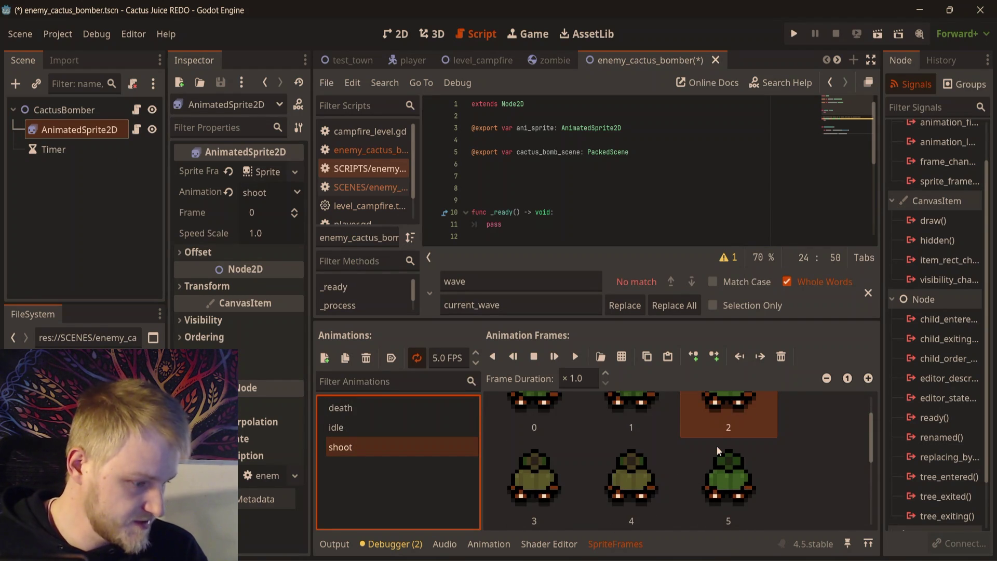
scroll(716, 446, down, 2)
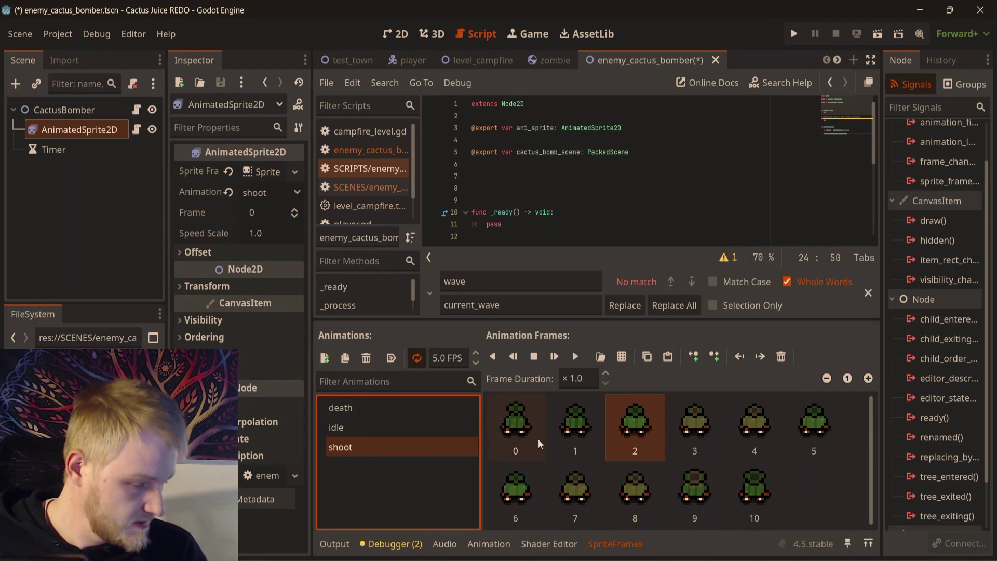
Step: Inspect frames 0, 1 and 2 of the eleven-frame shoot animation
click(524, 436)
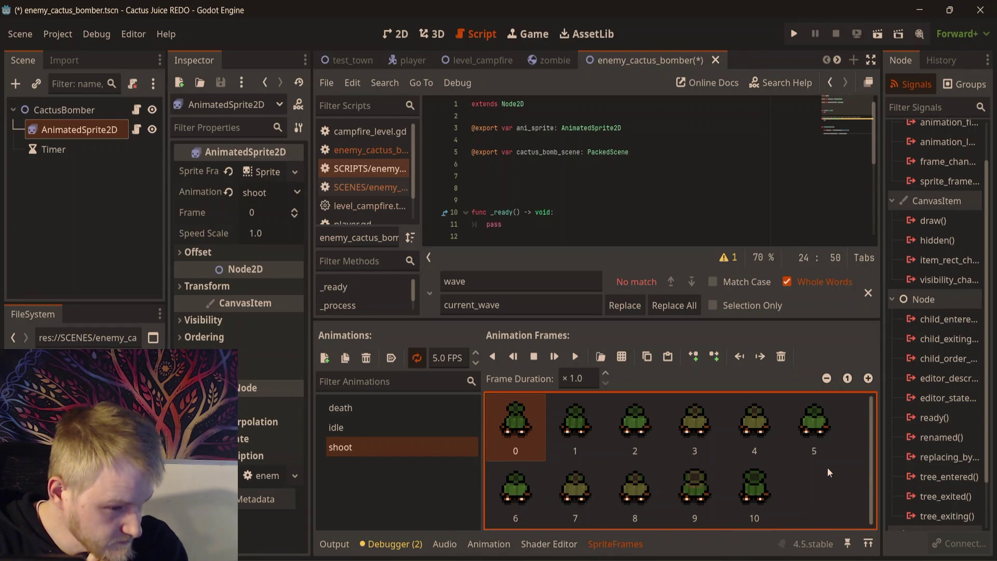
click(565, 434)
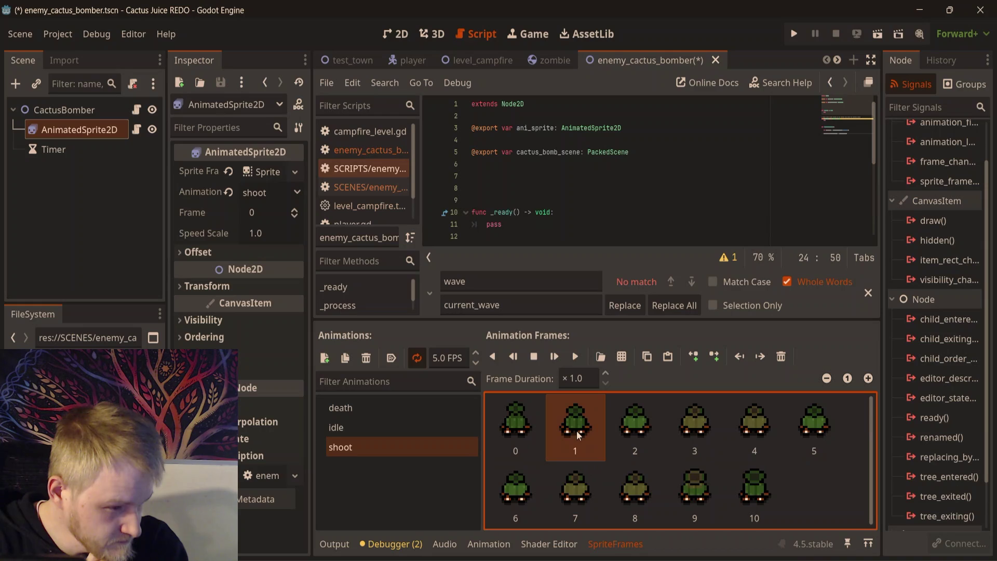
click(615, 429)
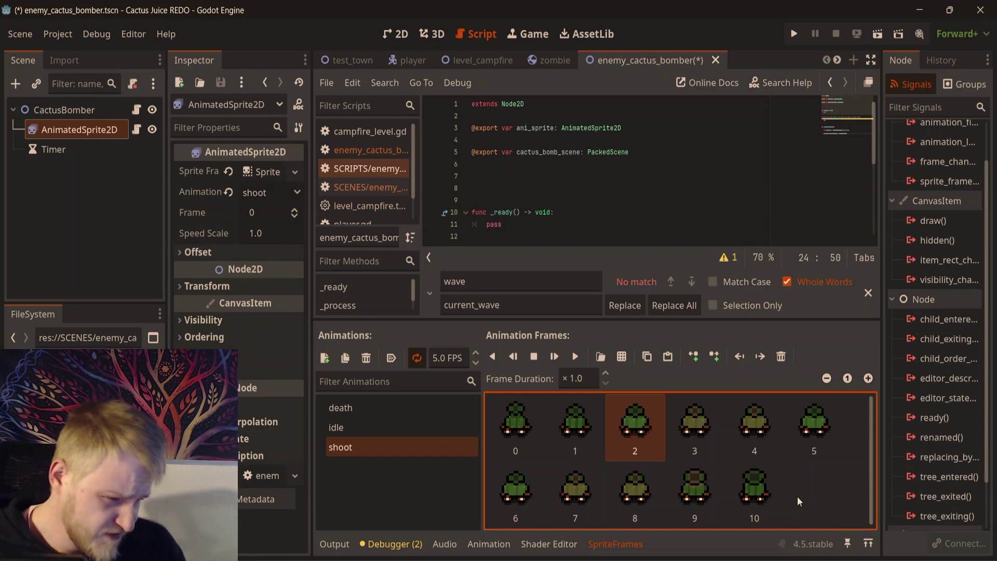
click(614, 222)
scroll(608, 221, down, 5)
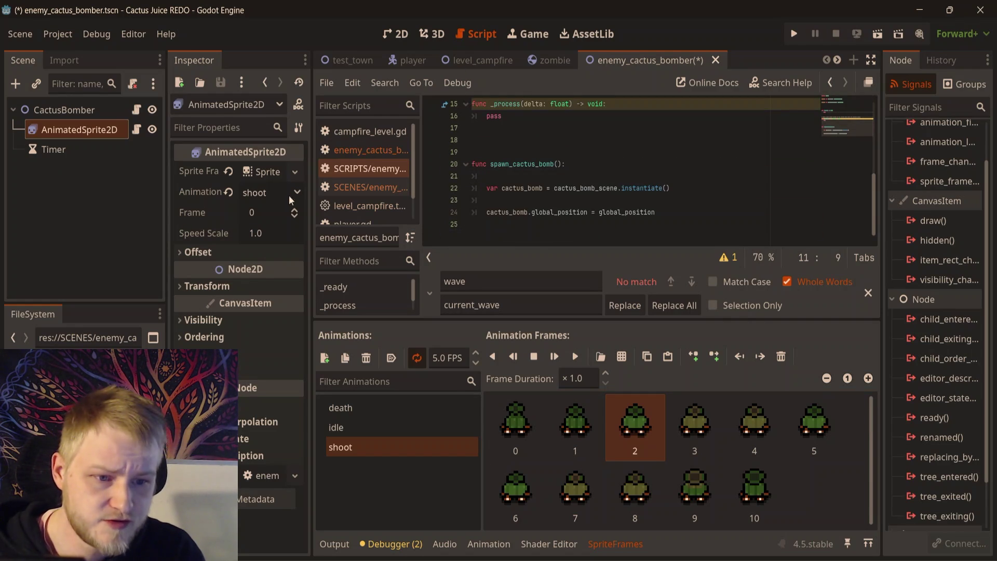
Step: Set the Timer's Wait Time to 2.2 seconds and save the bomber scene
click(116, 154)
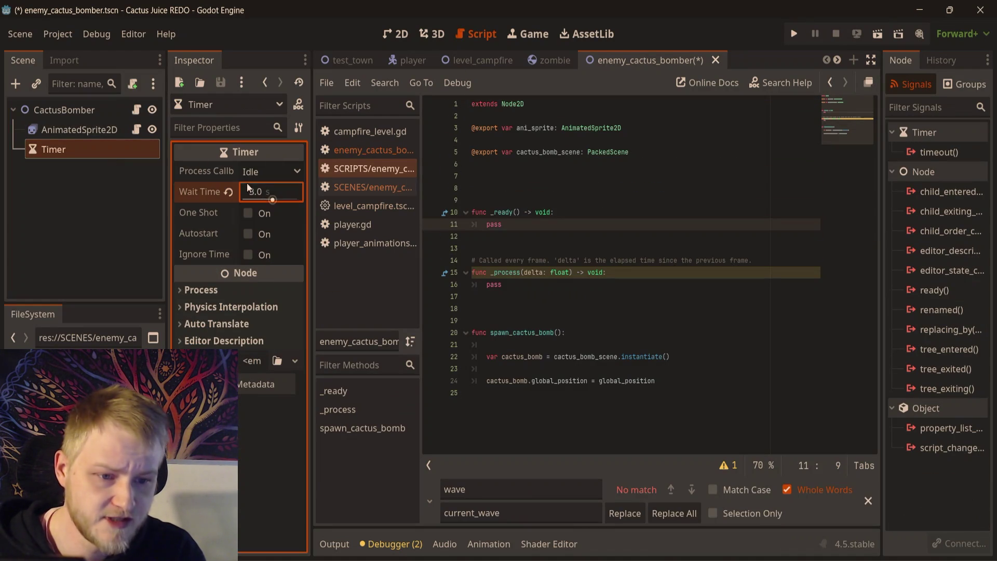
text(2)
key(Return)
key(ctrl+s)
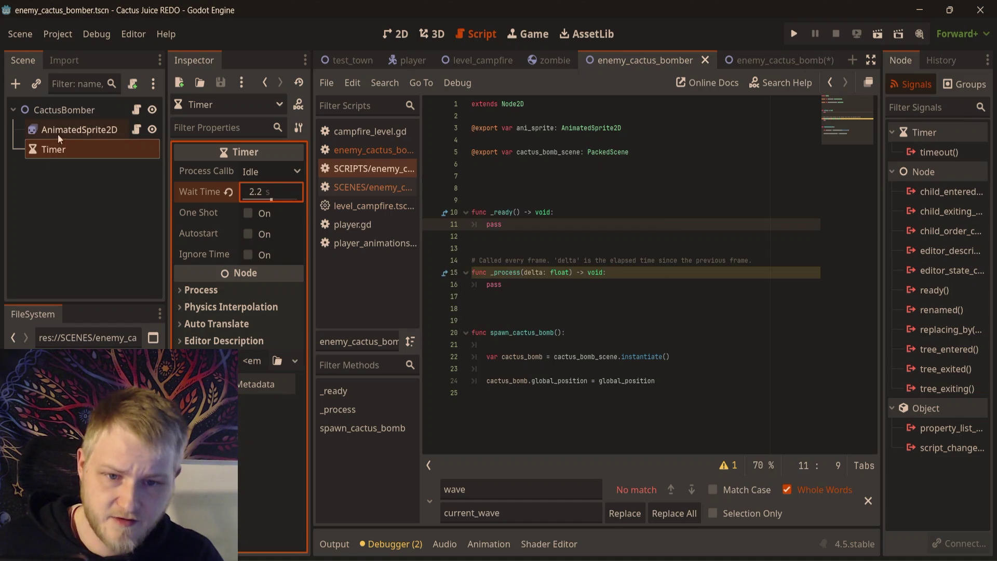
Step: Turn on Autoplay on Load for the AnimatedSprite2D's shoot animation and save
click(57, 134)
click(82, 114)
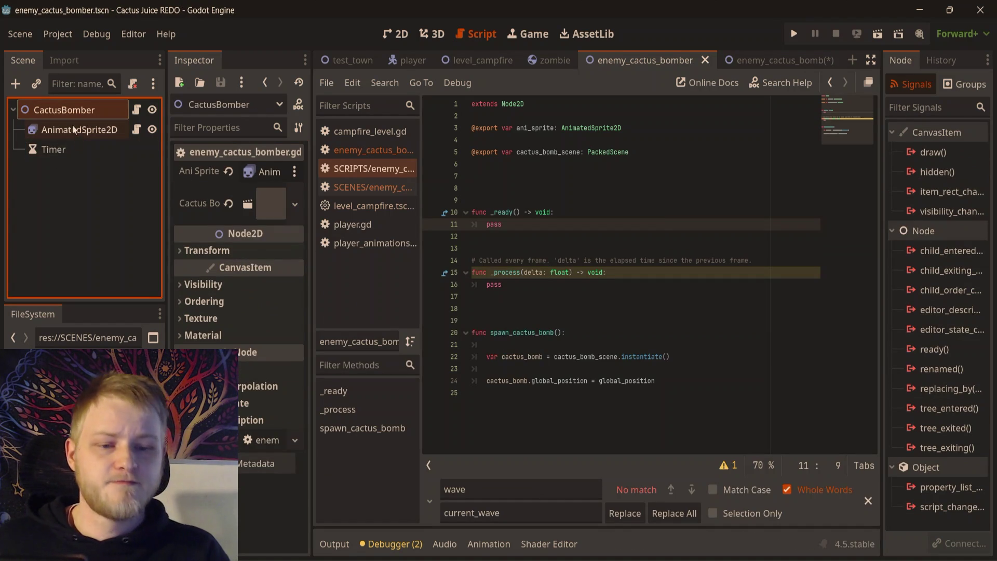
click(87, 146)
click(83, 136)
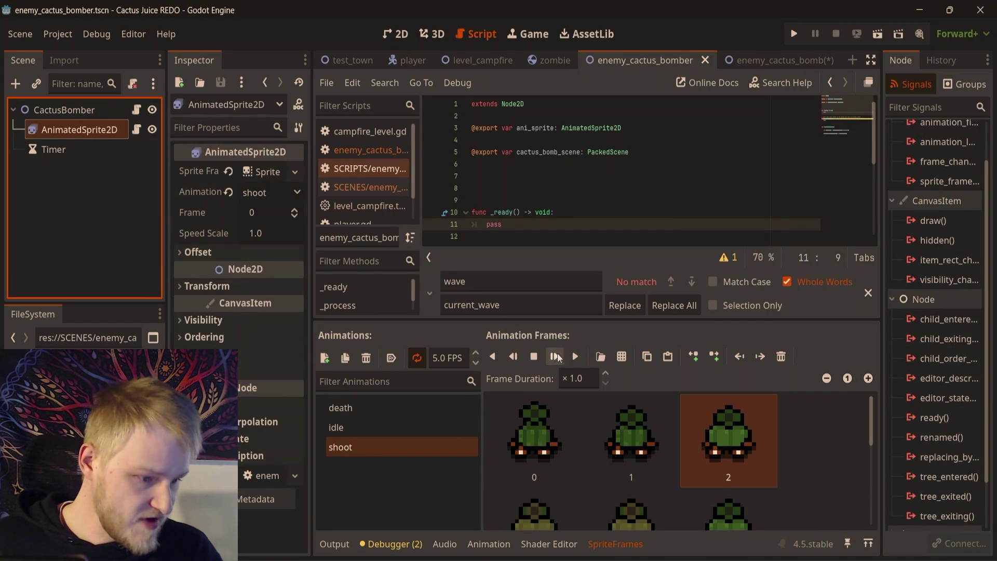
click(391, 358)
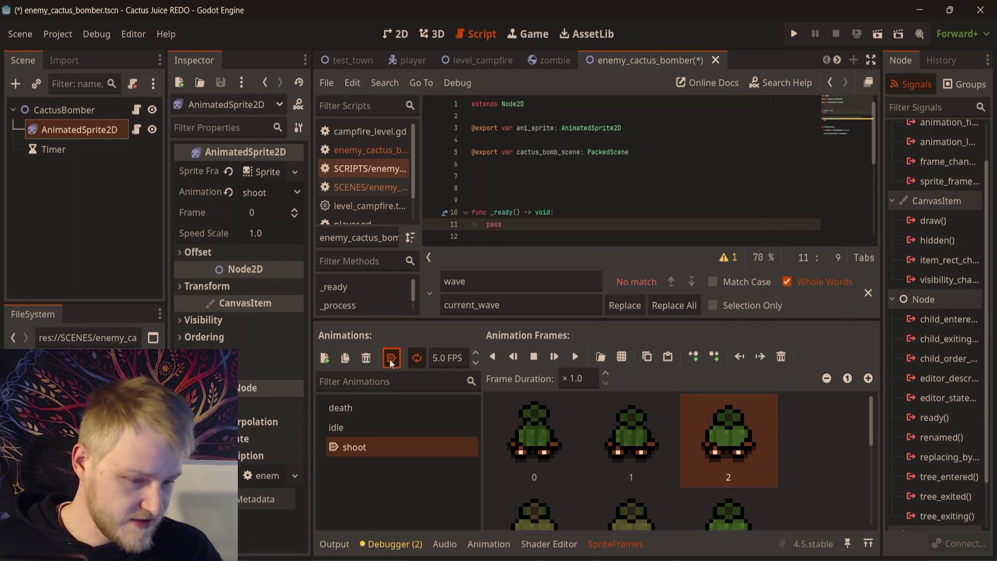
key(ctrl+s)
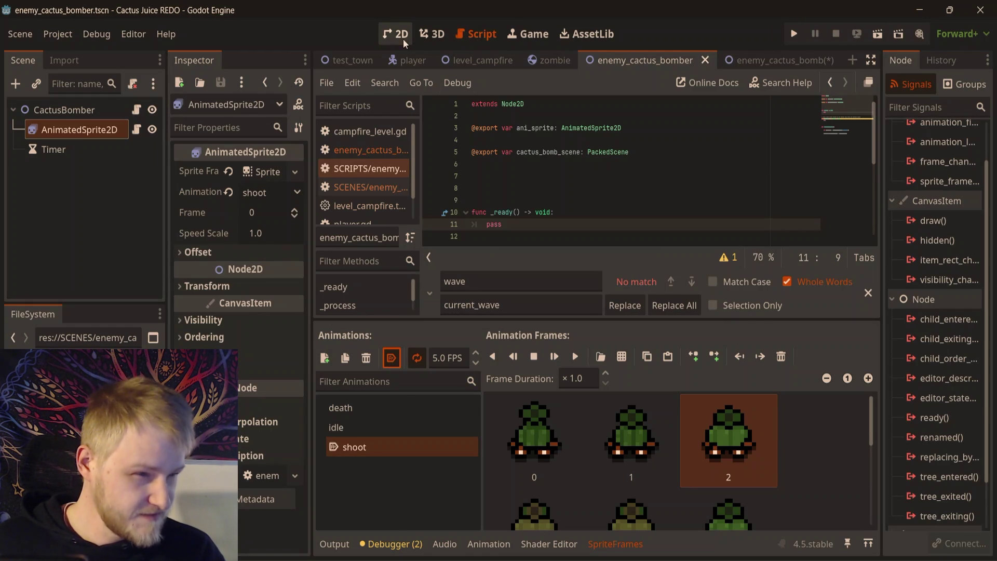
Step: Place a cactus bomber into the test_town scene and save the town
click(403, 38)
click(353, 60)
scroll(493, 233, up, 3)
scroll(467, 223, up, 3)
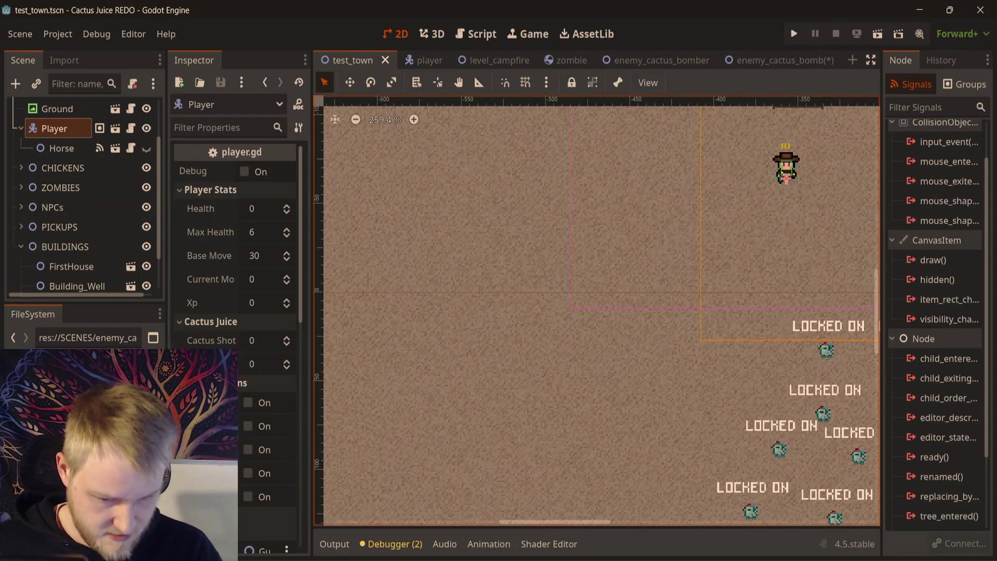
drag(78, 364, 659, 194)
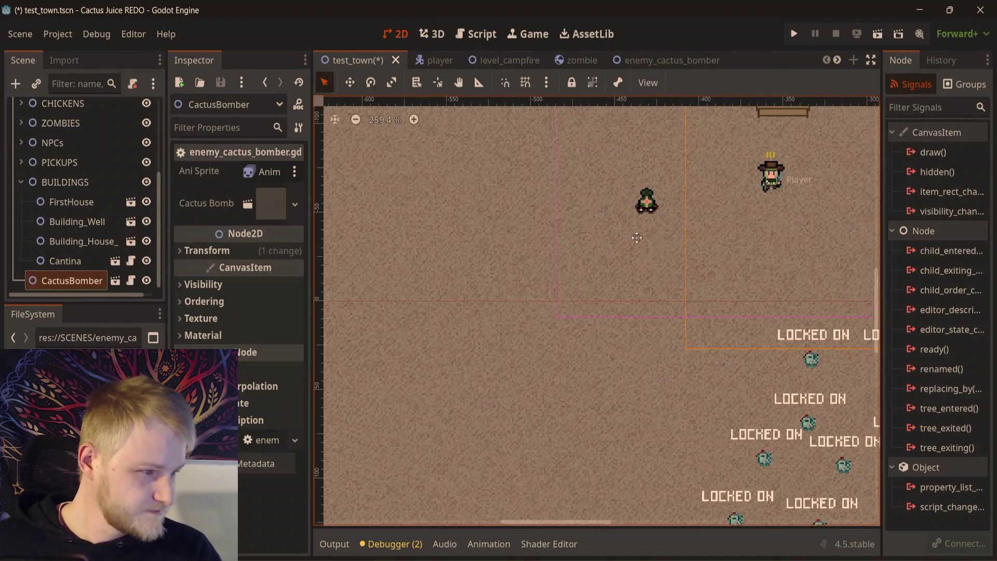
scroll(556, 275, up, 3)
key(ctrl+s)
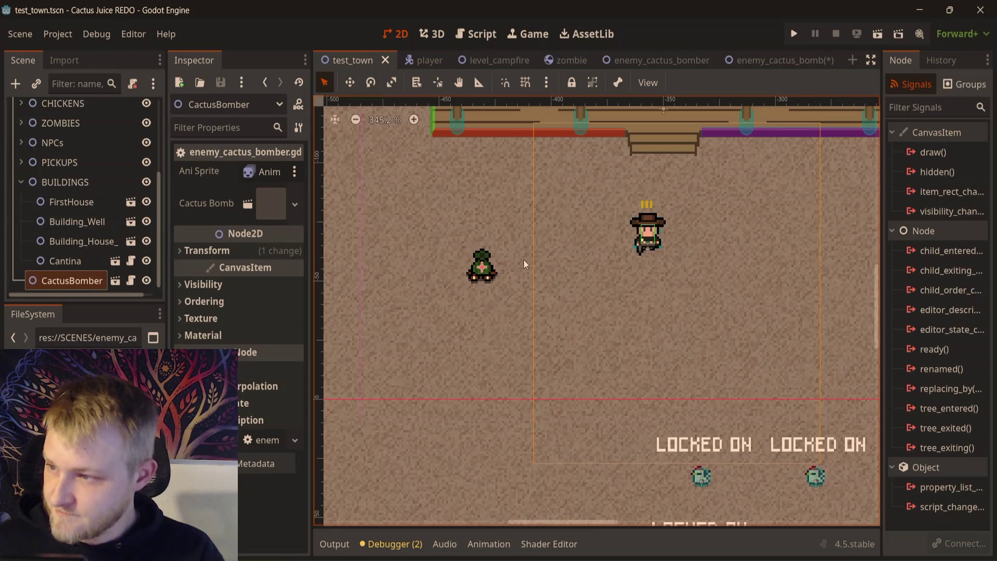
Step: Return to the enemy_cactus_bomber scene, zoom onto the sprite, and save it
drag(523, 260, 572, 270)
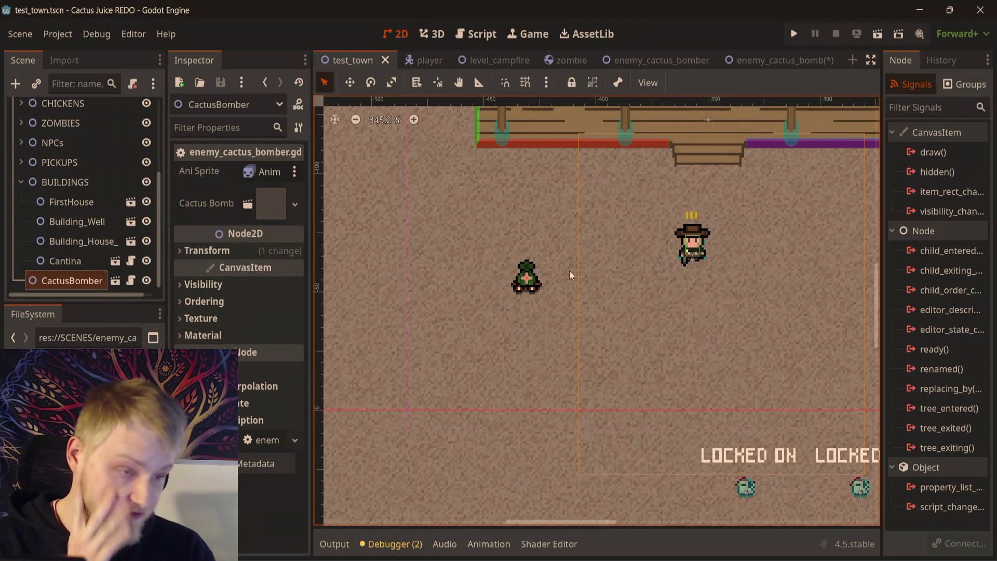
click(792, 55)
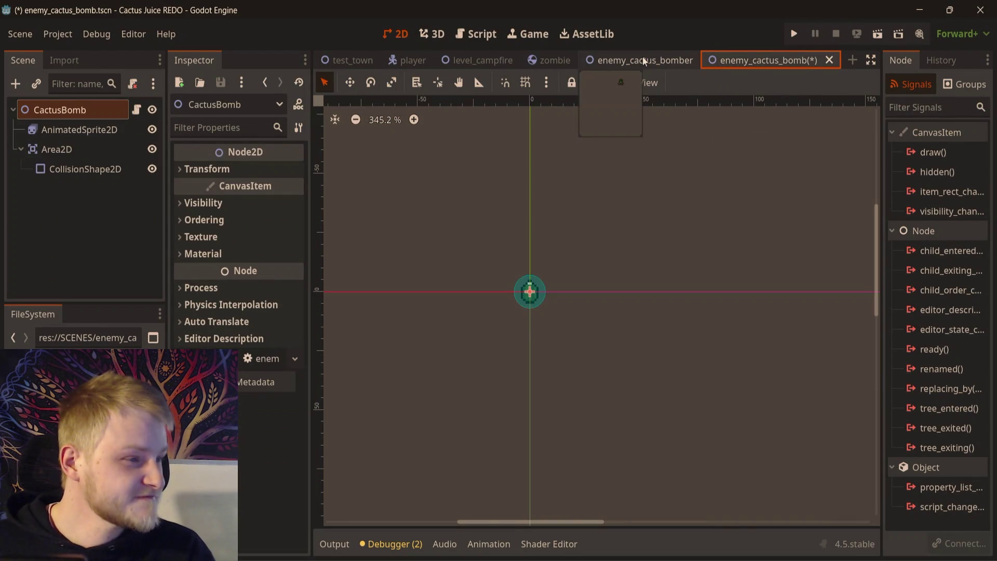
click(644, 60)
scroll(588, 212, up, 2)
scroll(588, 212, up, 3)
scroll(589, 211, up, 2)
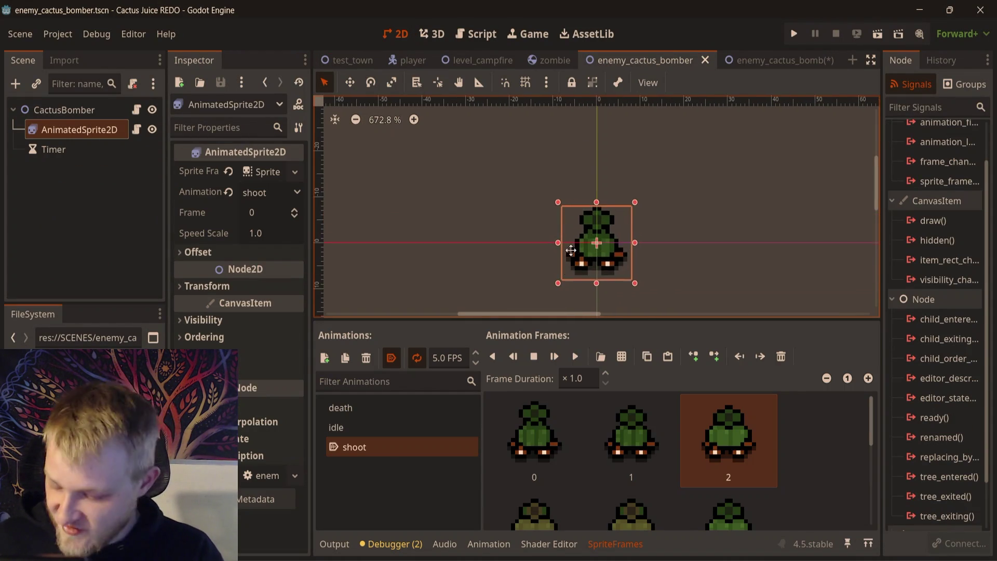
key(ctrl+s)
scroll(588, 234, down, 3)
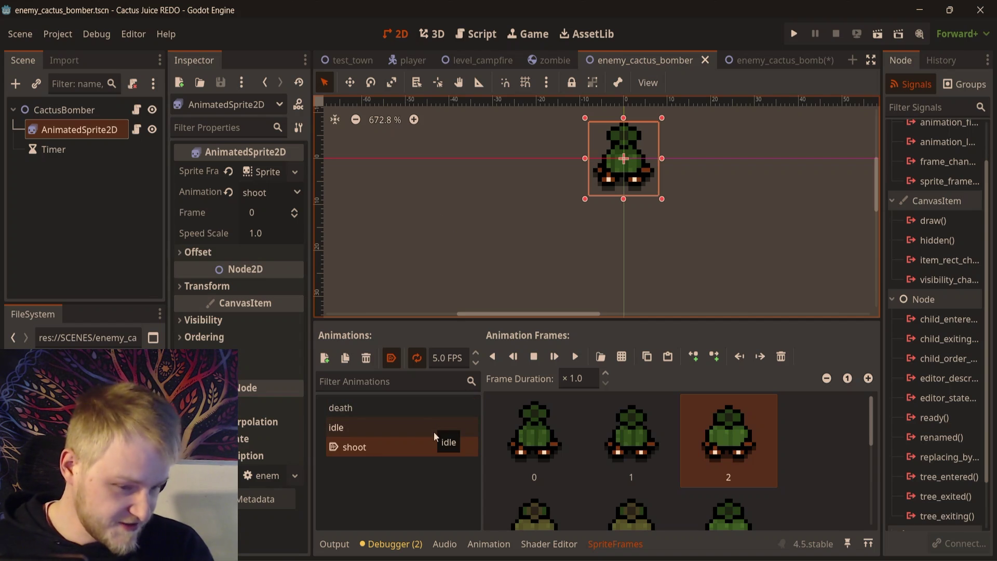
click(57, 150)
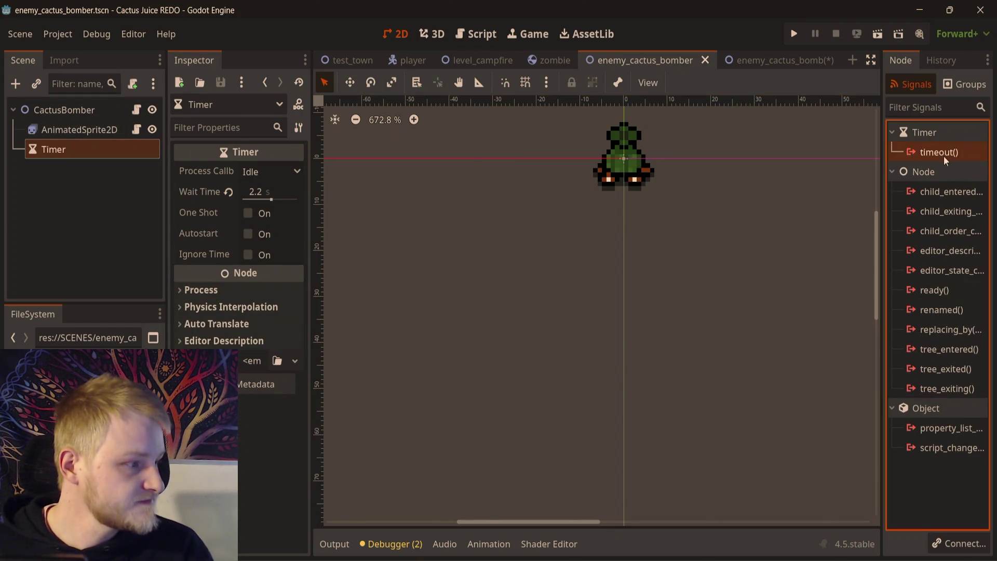
Step: Connect the Timer's timeout() signal to a new receiver method named shoot_timer_timeout
double_click(938, 153)
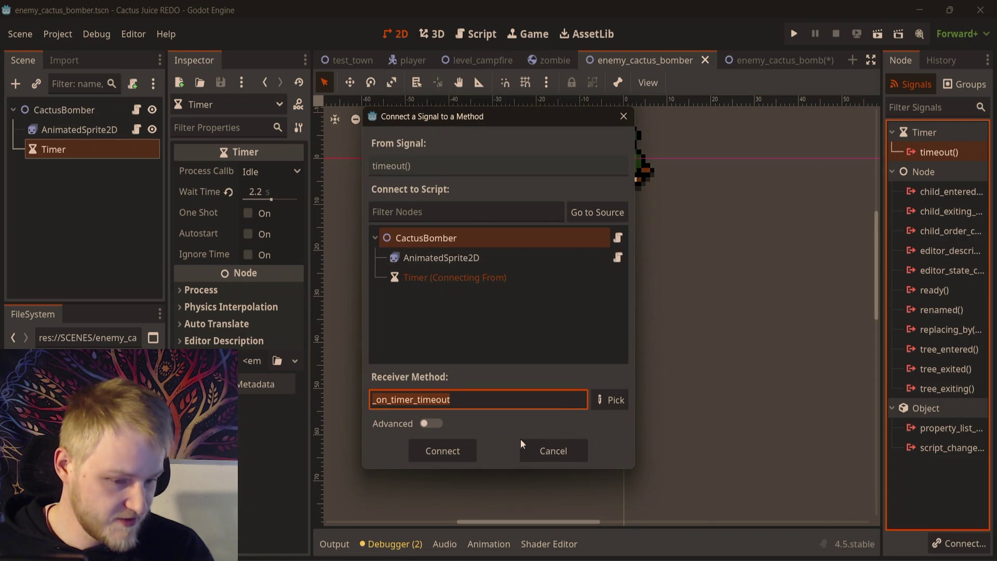
click(410, 400)
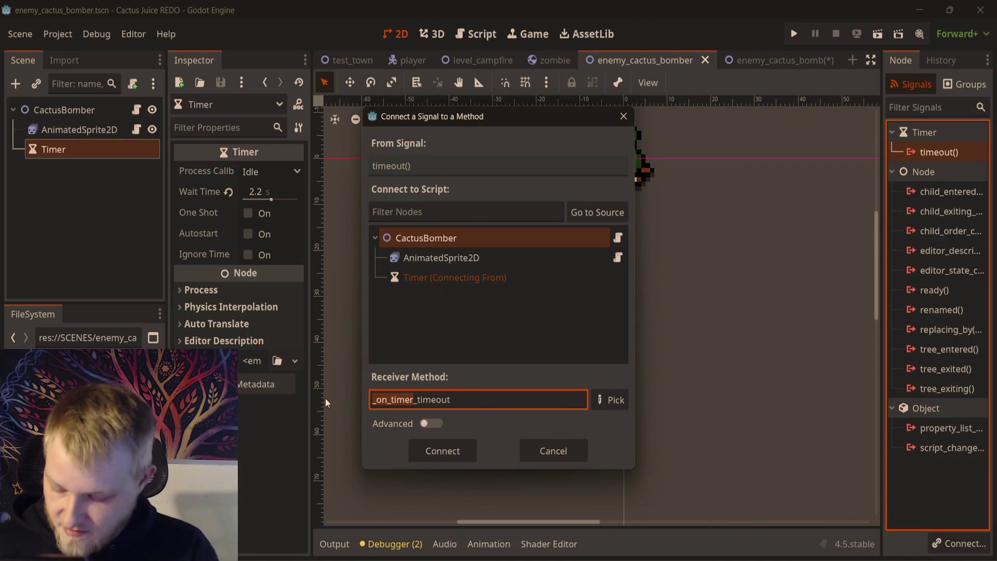
text(shoot_)
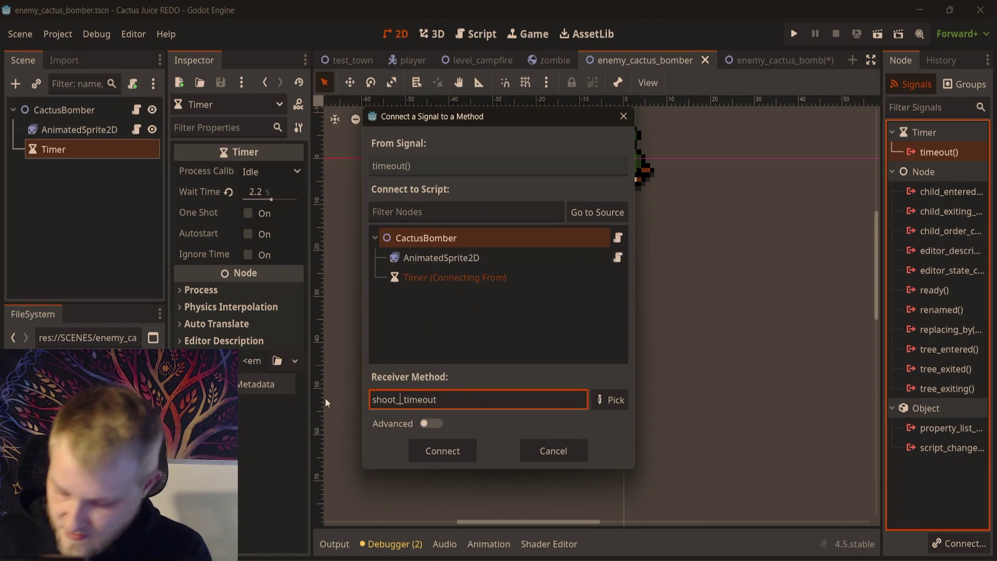
text(timer_)
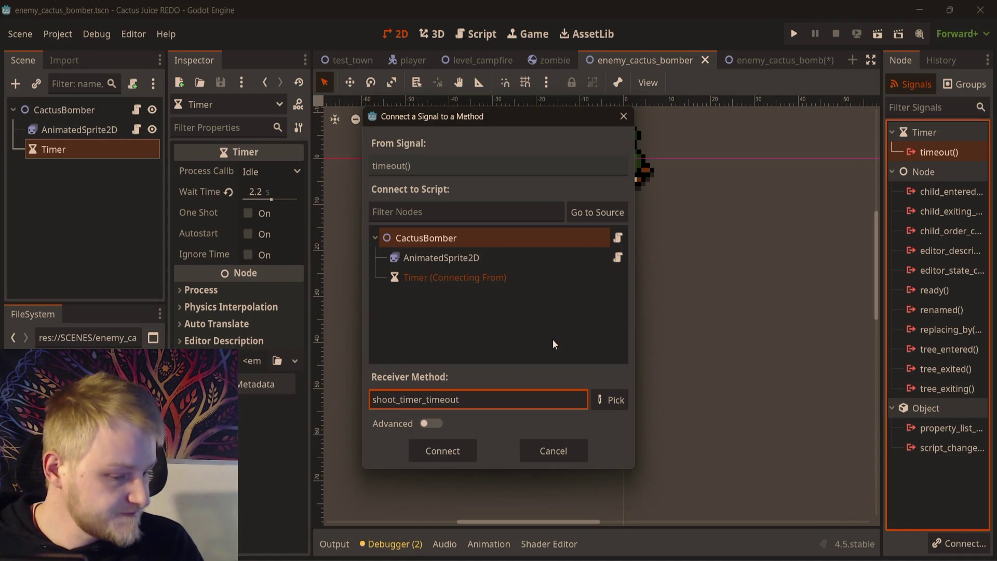
click(446, 450)
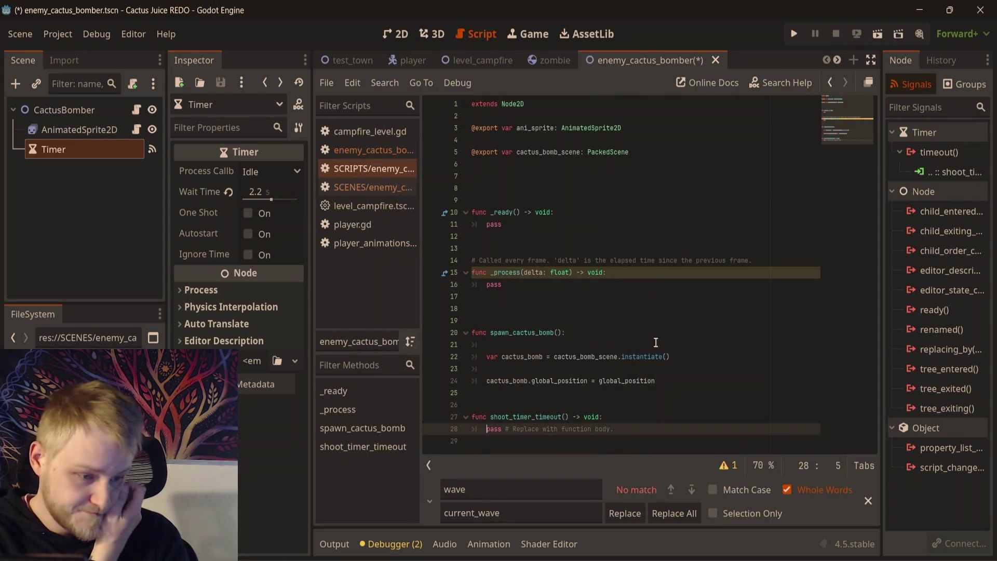
Step: Replace pass in shoot_timer_timeout with a spawn_cactus_bomb() call
drag(633, 436, 480, 435)
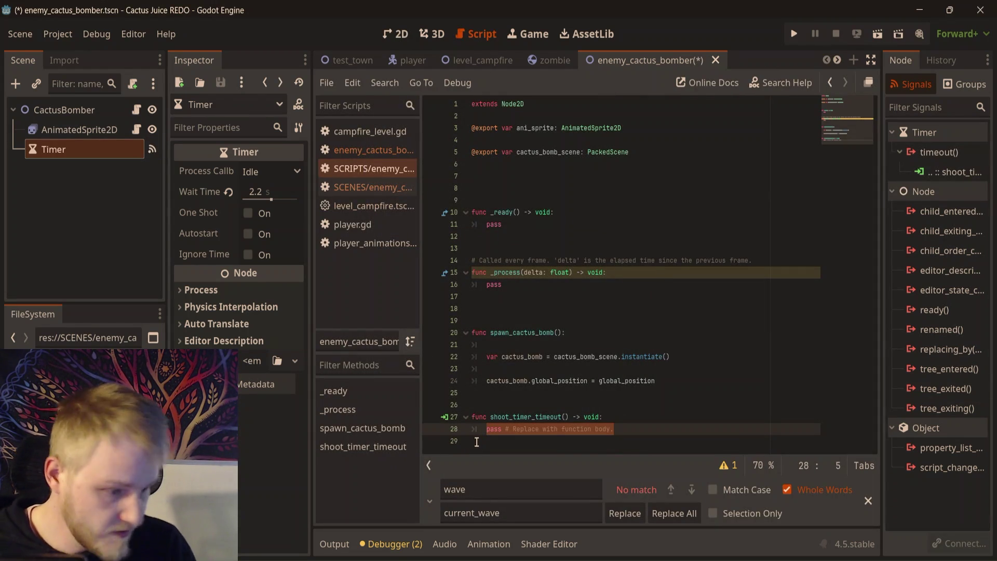
text(spa)
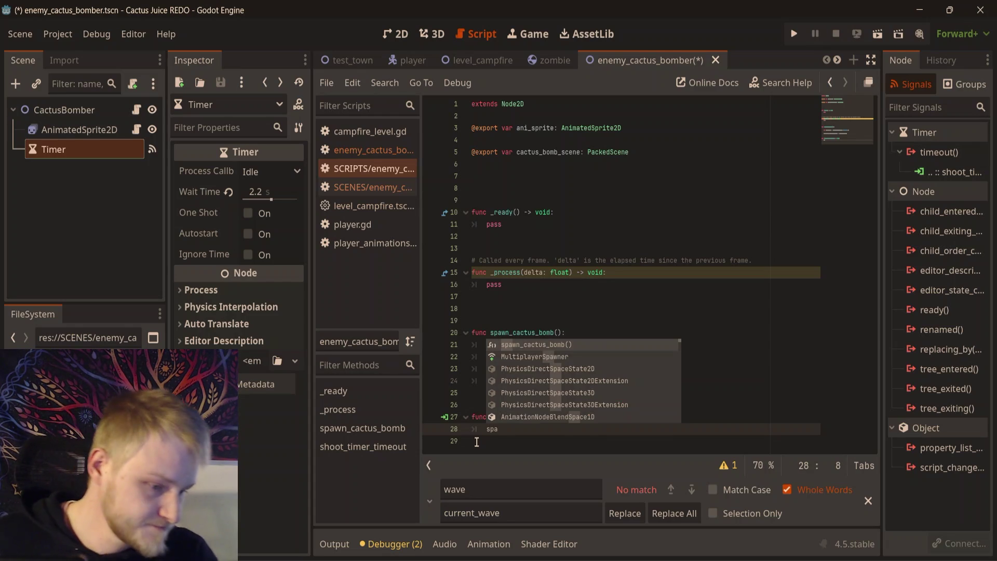
key(Return)
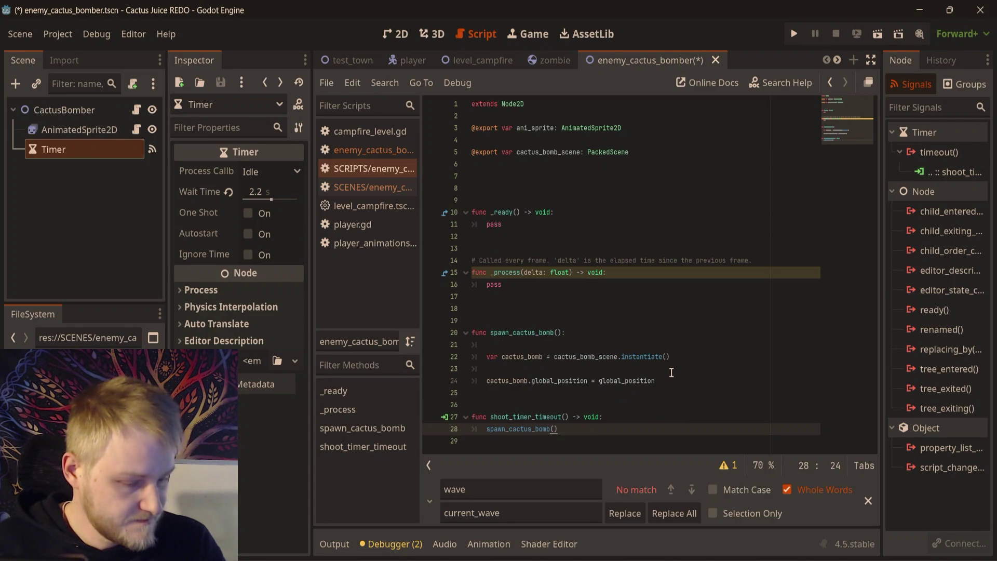
click(671, 372)
click(673, 384)
key(Return)
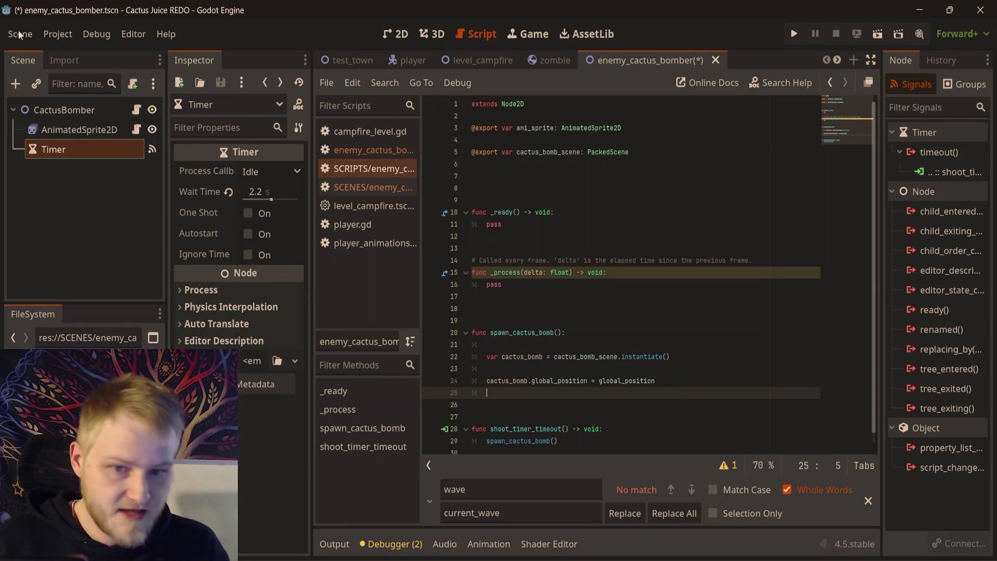
click(588, 115)
key(Return)
key(Return)
key(Return)
click(600, 124)
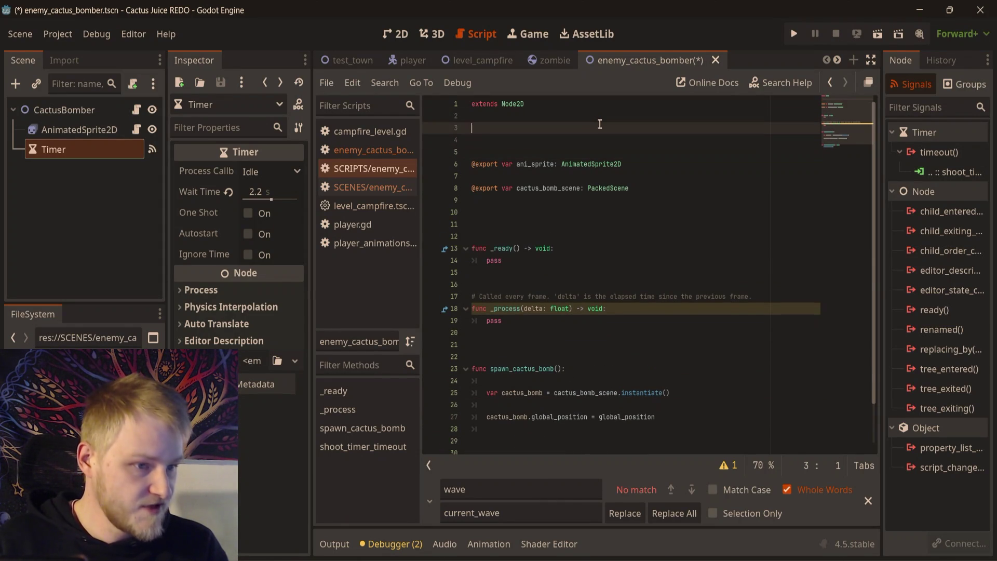
text(@on)
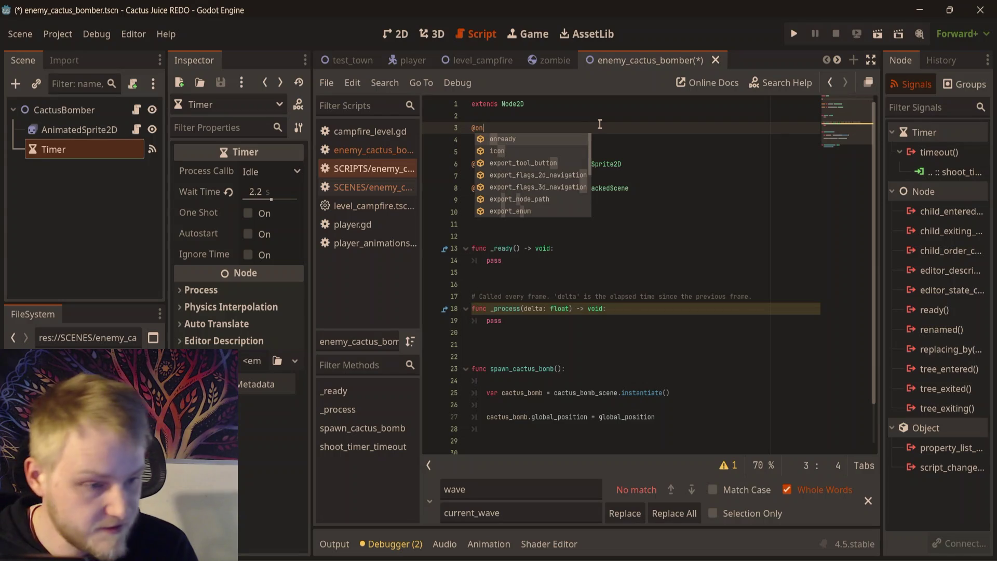
key(Return)
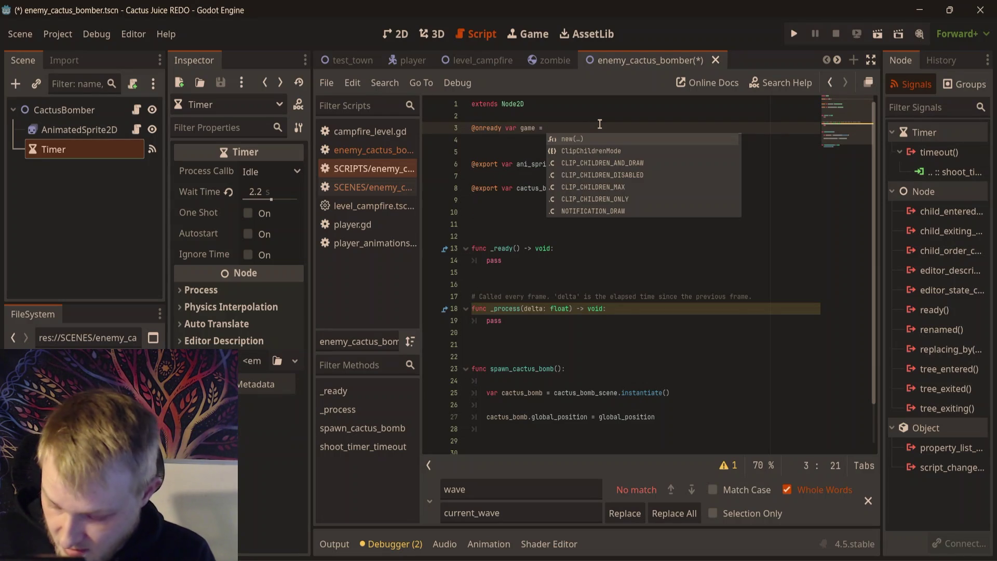
text(get_)
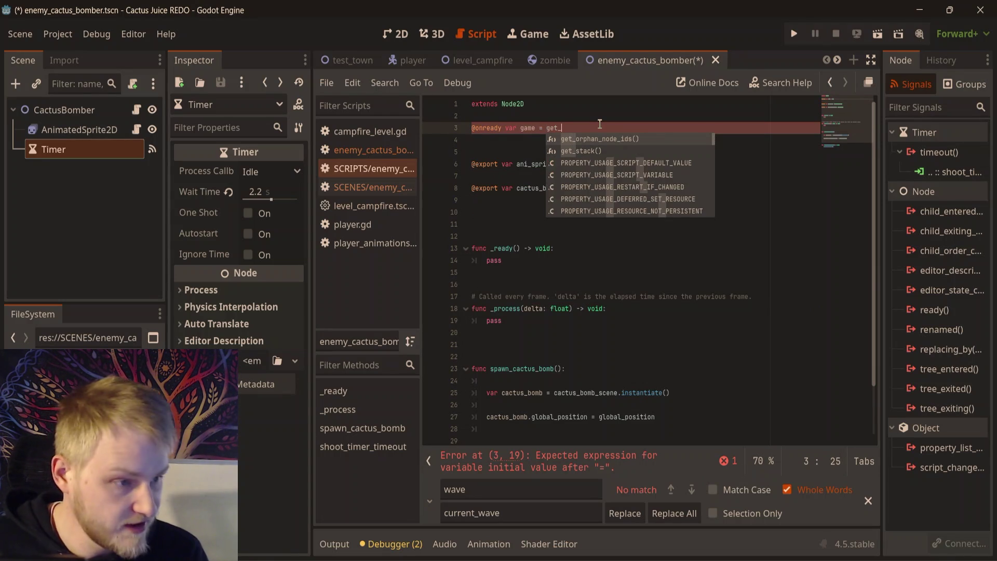
text(tree)
key(Return)
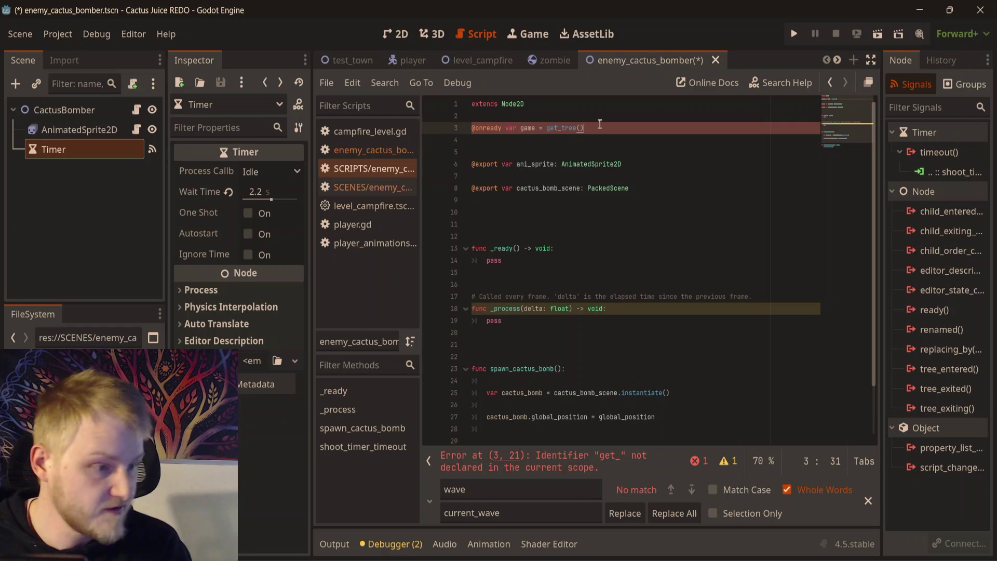
text(.get_f)
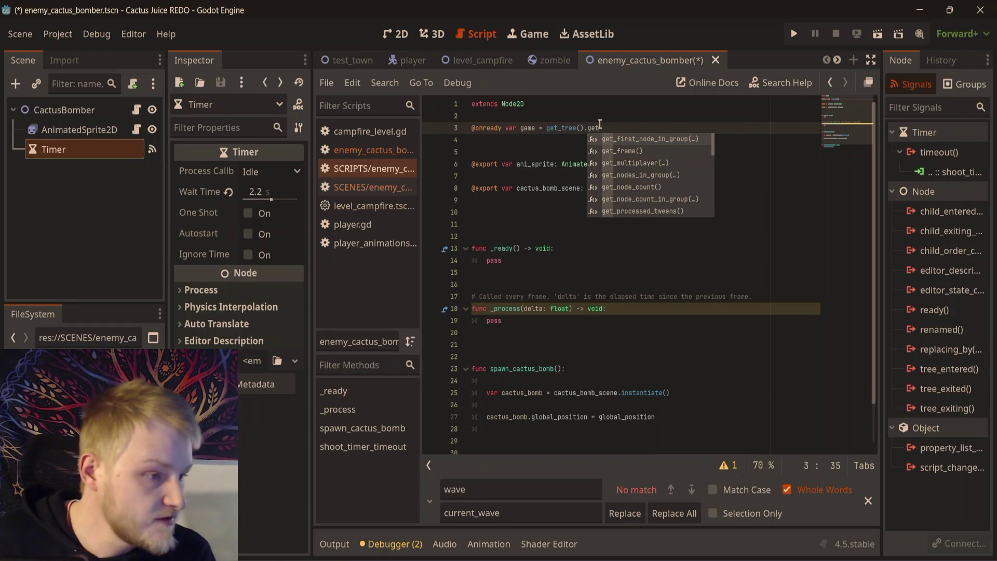
key(Return)
text("GAME)
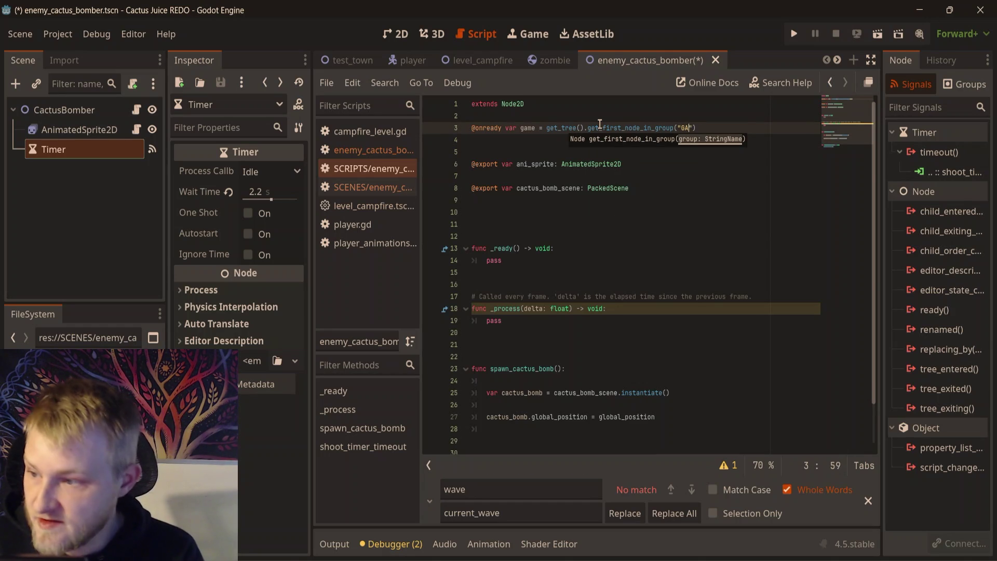
click(622, 107)
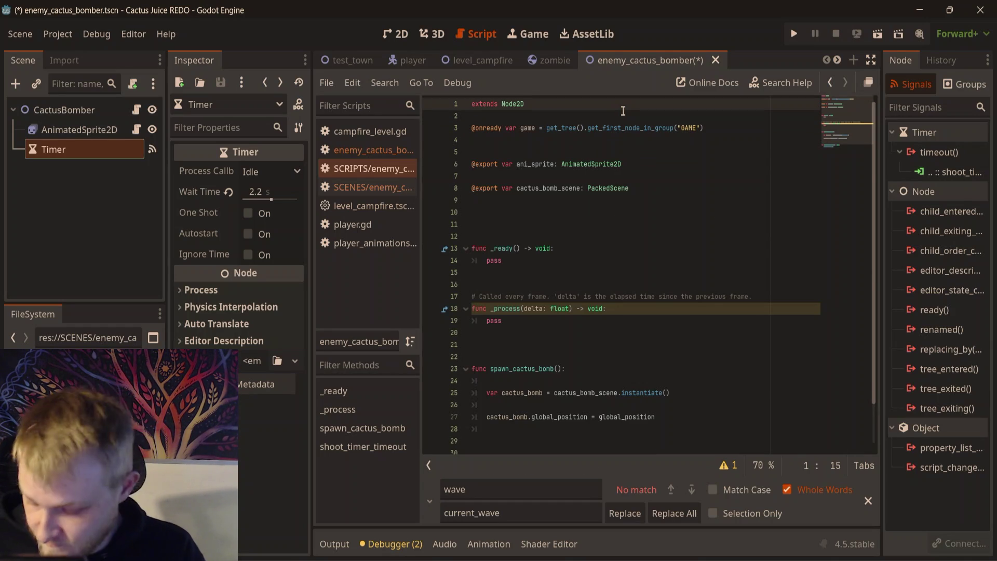
key(ctrl+s)
Step: Start a game.add_child() call inside spawn_cactus_bomb
click(624, 152)
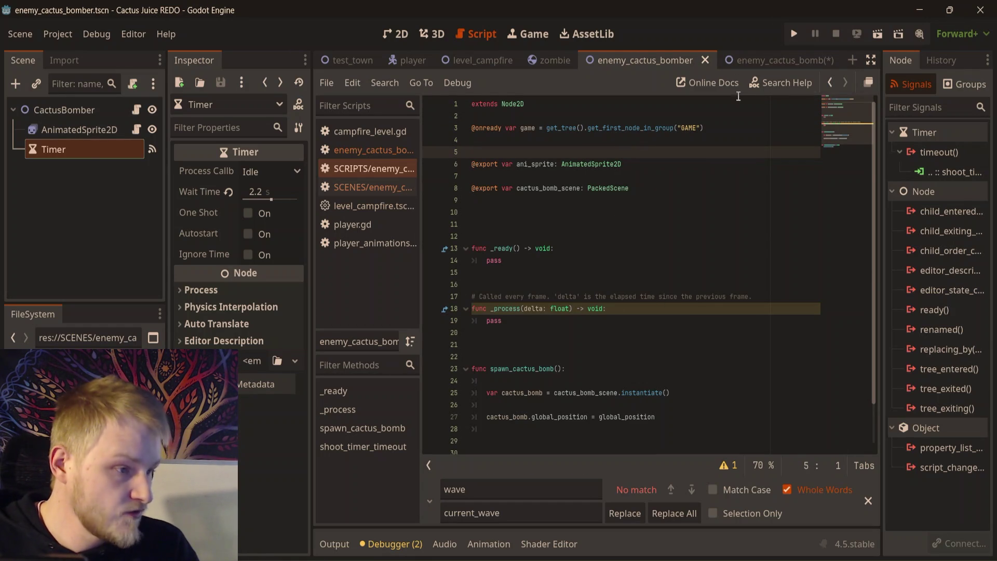
click(758, 129)
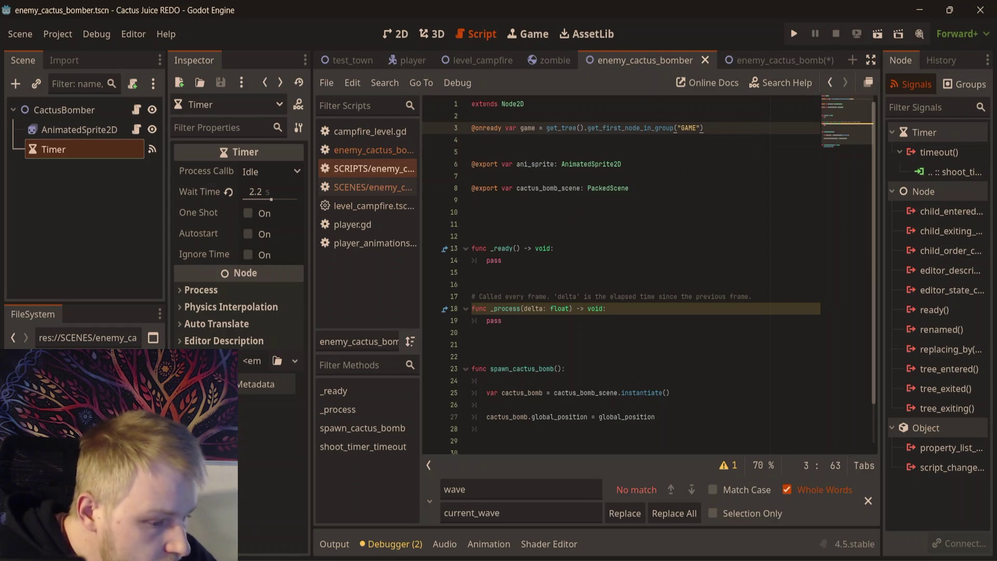
click(723, 429)
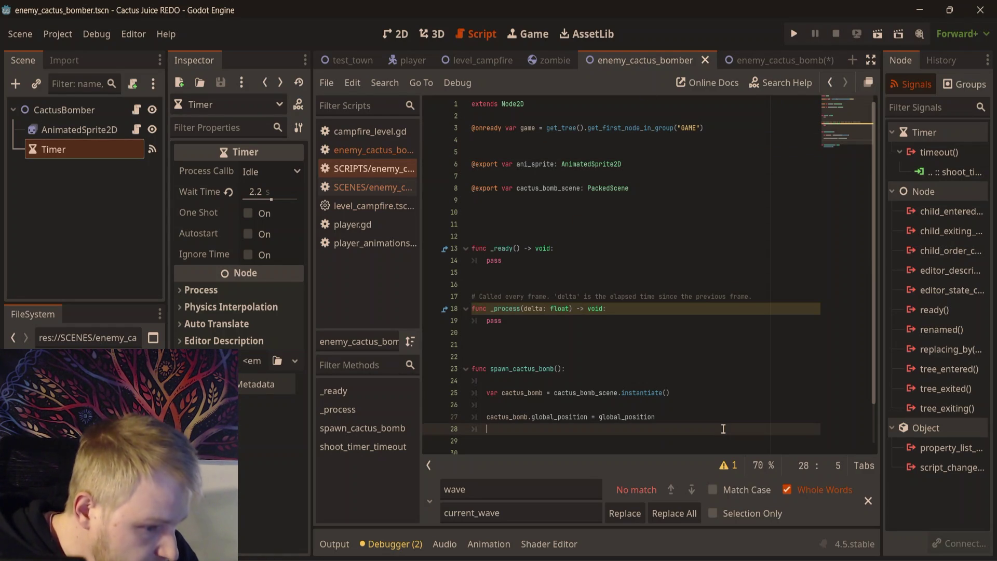
text(game.add)
key(Return)
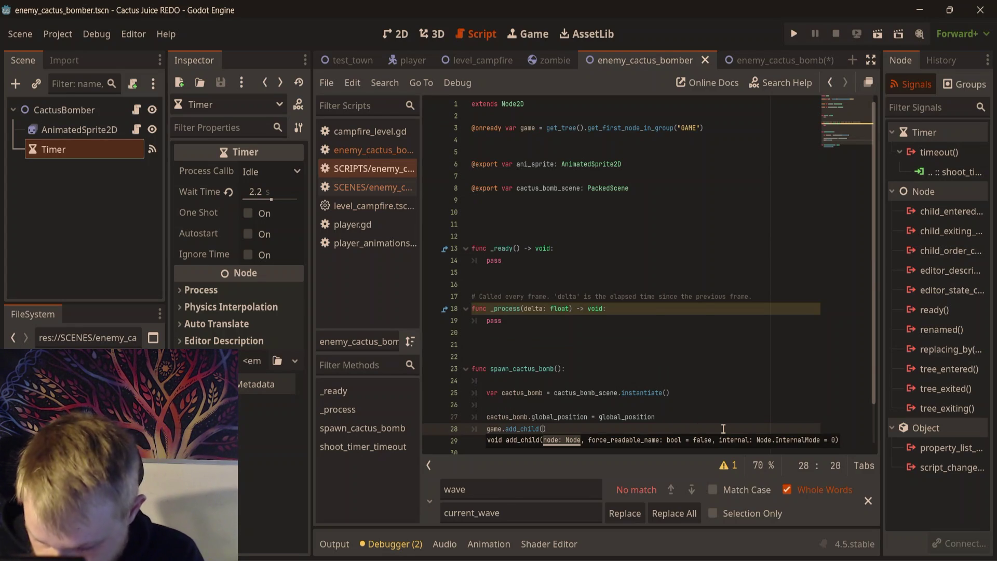